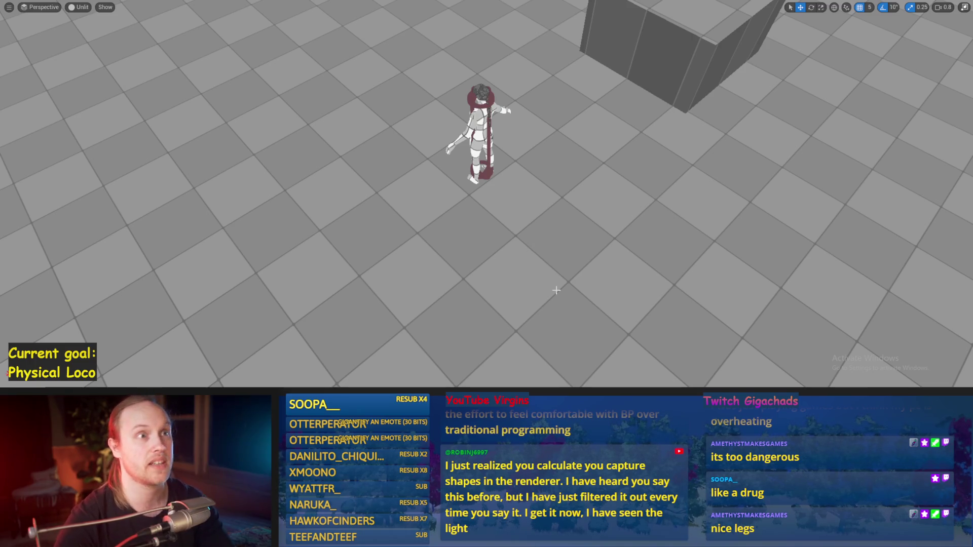
# Step: Orbit around the character and run a short play test of its leg spring
pyautogui.moveTo(481, 260); pyautogui.dragTo(495, 257)
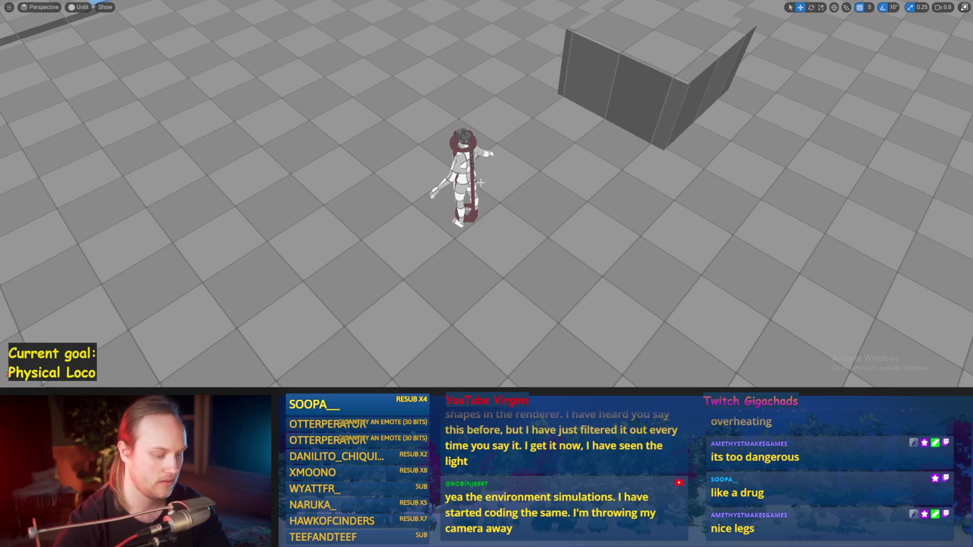
pyautogui.hotkey('alt', 'p')
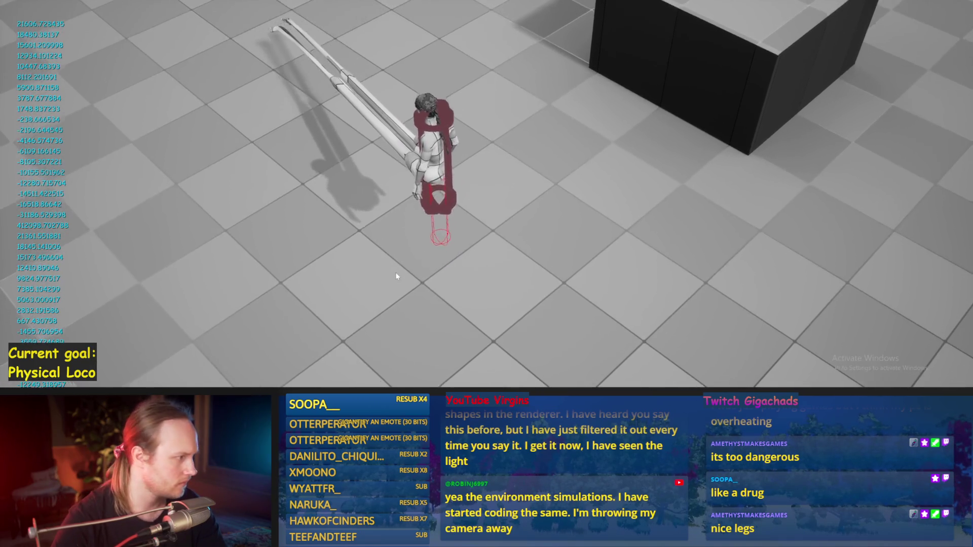
pyautogui.press('Escape')
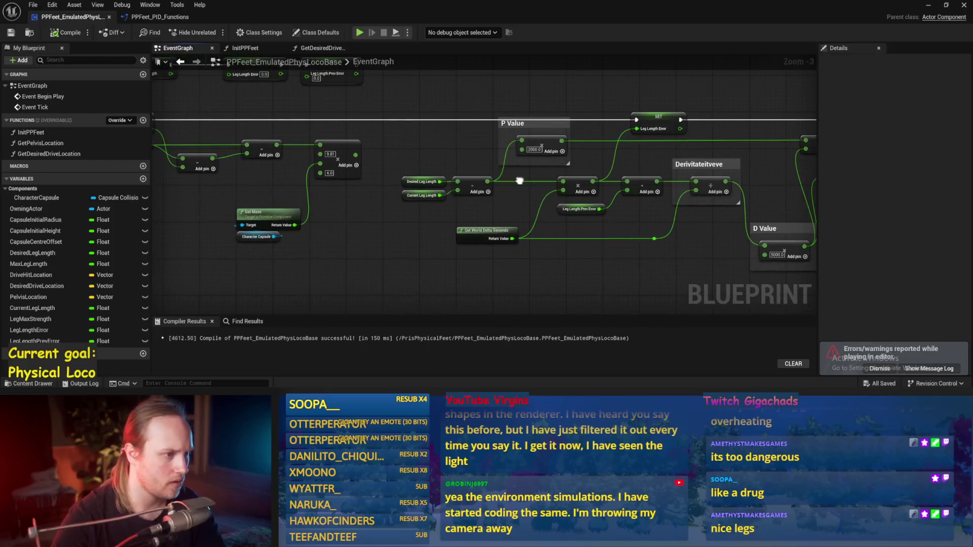
# Step: Run a play test of the leg spring with the current PID gains
pyautogui.moveTo(517, 182); pyautogui.dragTo(316, 178)
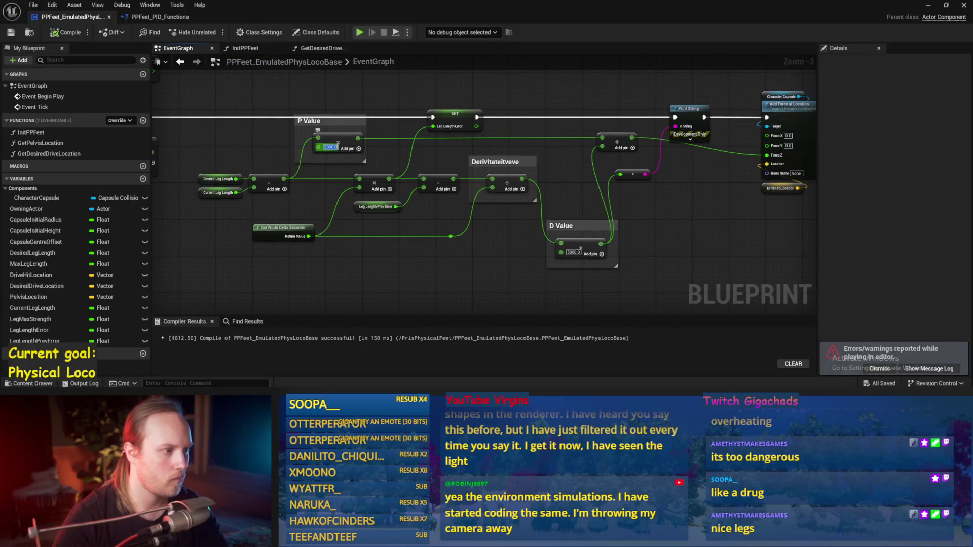
pyautogui.click(929, 5)
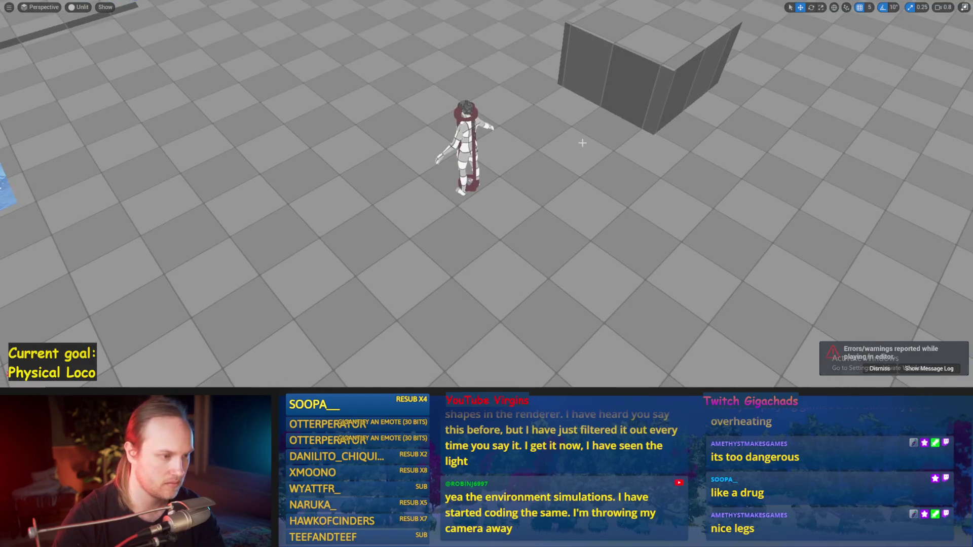
pyautogui.hotkey('alt', 'p')
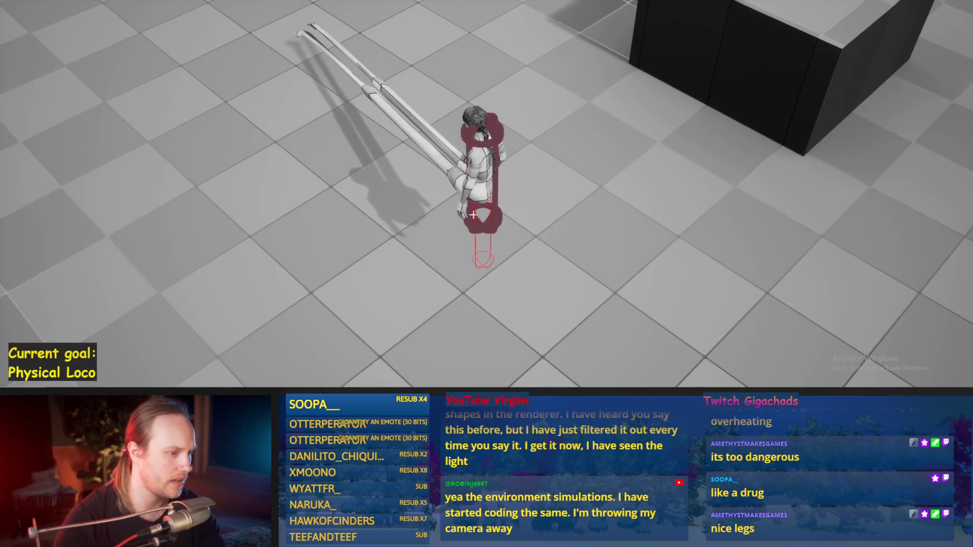
pyautogui.press('Escape')
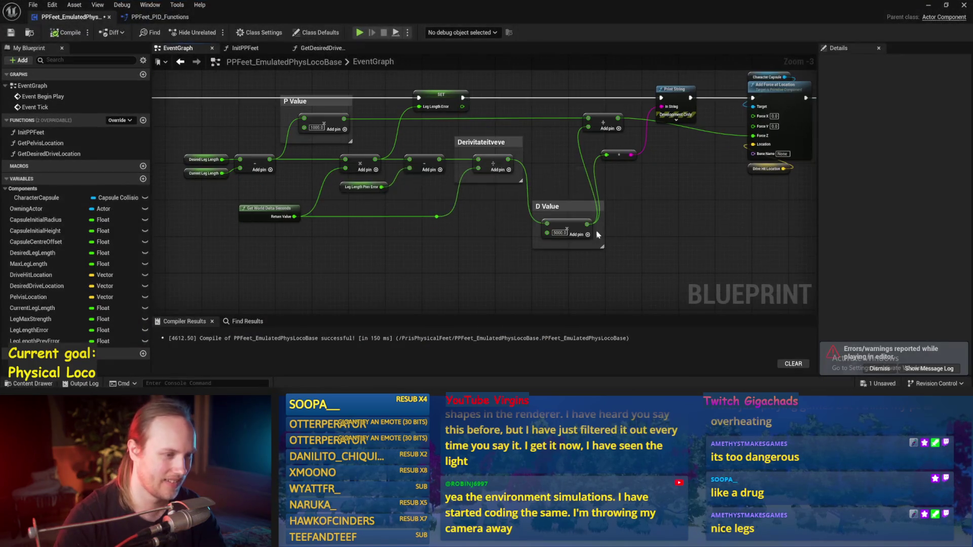
# Step: Set the D Value gain to 1000 and play-test the result
pyautogui.hotkey('ctrl', 's')
pyautogui.click(559, 233)
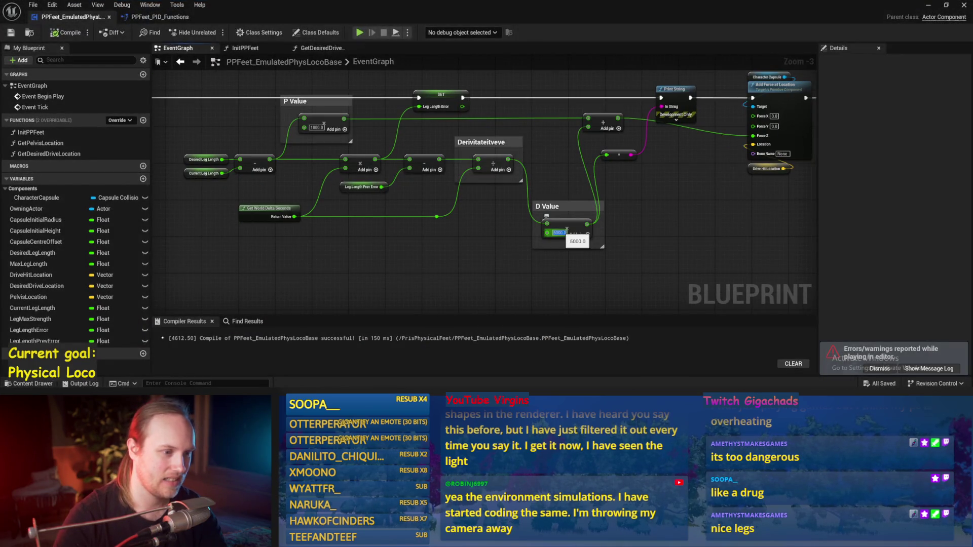
pyautogui.write('1000')
pyautogui.press('Return')
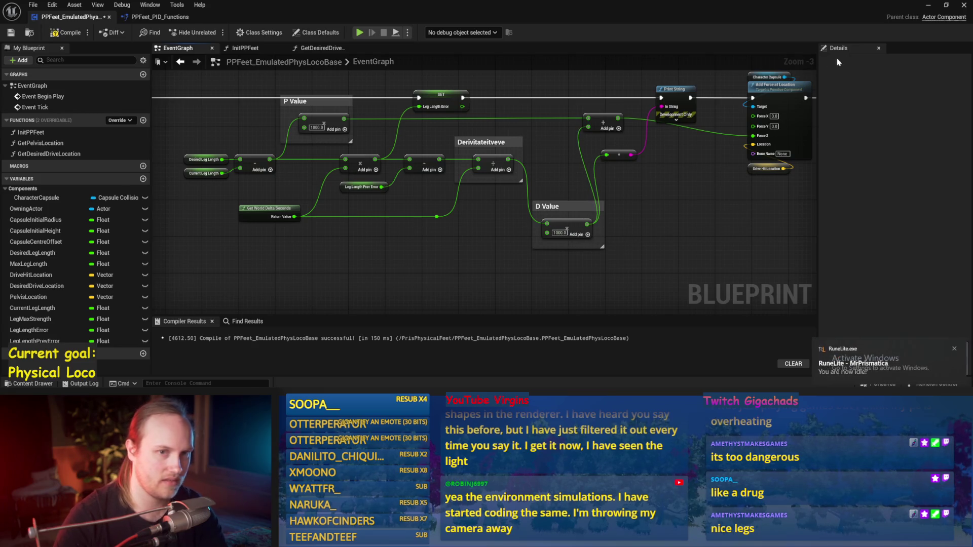
pyautogui.click(927, 7)
pyautogui.hotkey('alt', 'p')
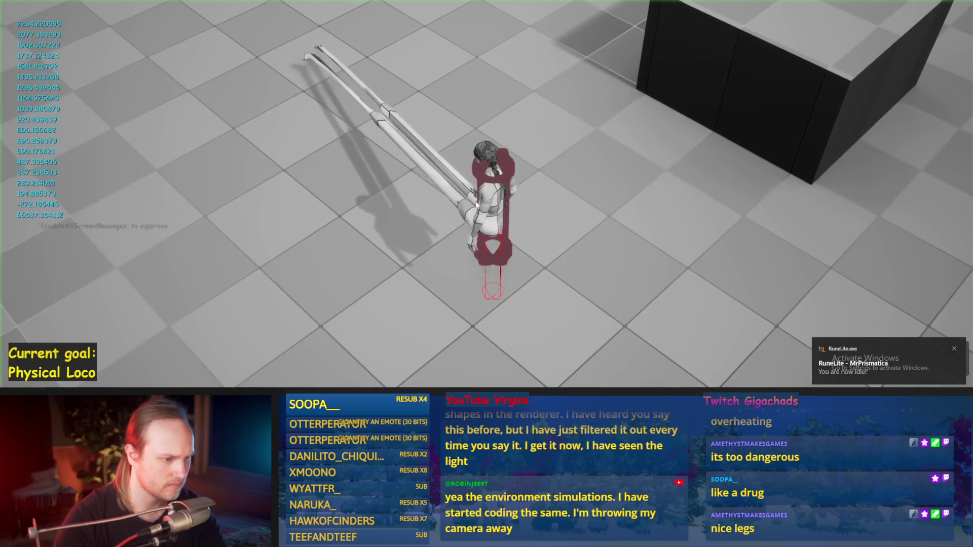
pyautogui.press('Escape')
# Step: Set the D Value gain back to 0 in the locomotion Blueprint
pyautogui.moveTo(365, 537)
pyautogui.click(411, 368)
pyautogui.click(559, 232)
pyautogui.write('000.0')
pyautogui.press('Return')
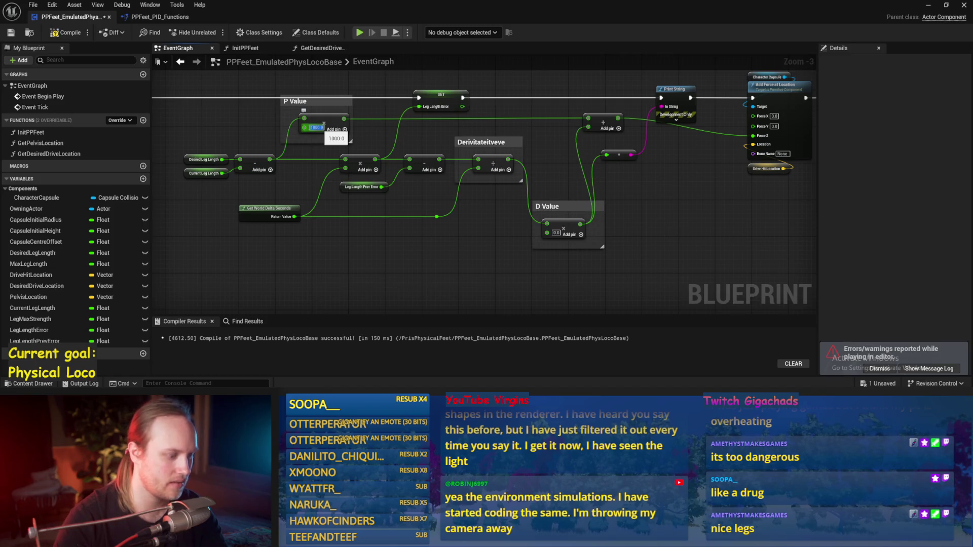
# Step: Set the P Value gain to 140 and play-test it twice
pyautogui.write('140')
pyautogui.press('Return')
pyautogui.click(929, 5)
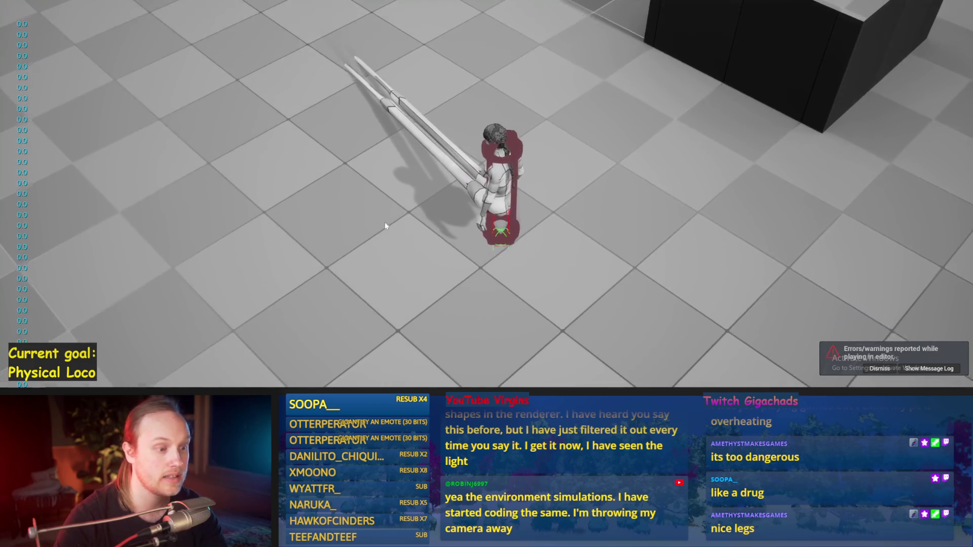
pyautogui.press('Escape')
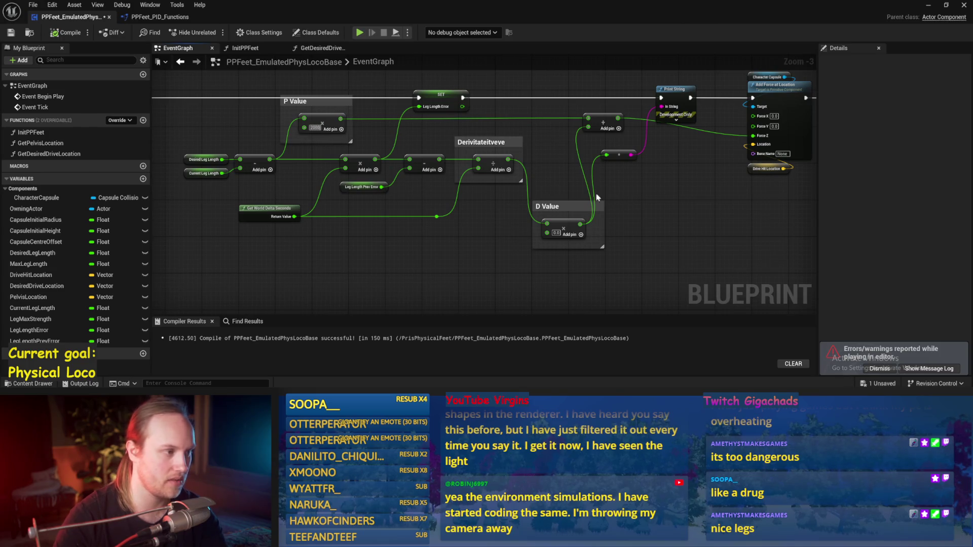
pyautogui.click(929, 5)
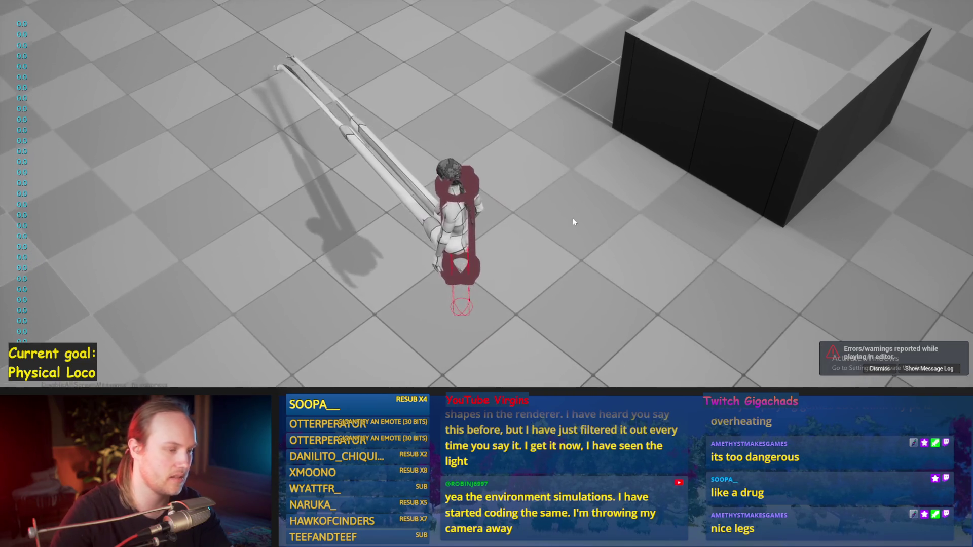
pyautogui.press('Escape')
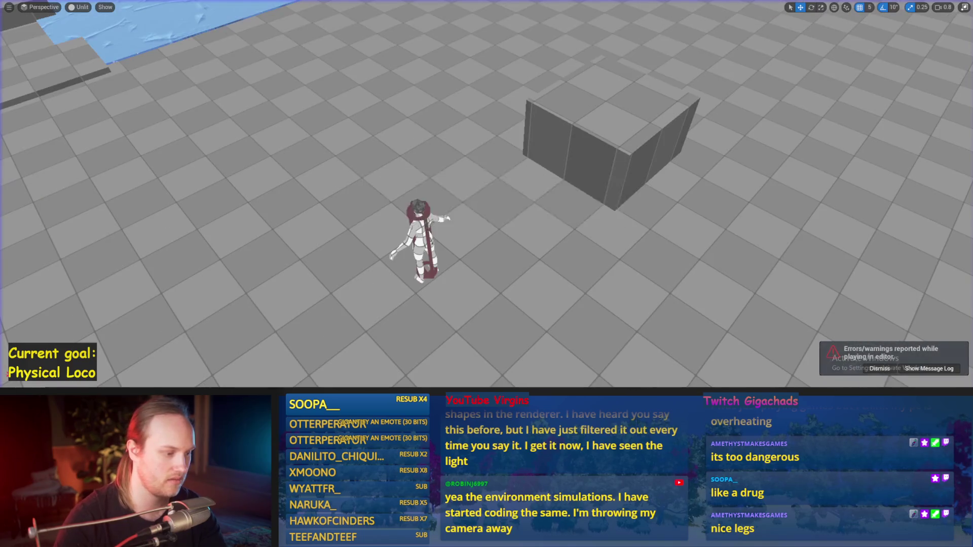
# Step: Change the P Value gain to 150
pyautogui.click(400, 381)
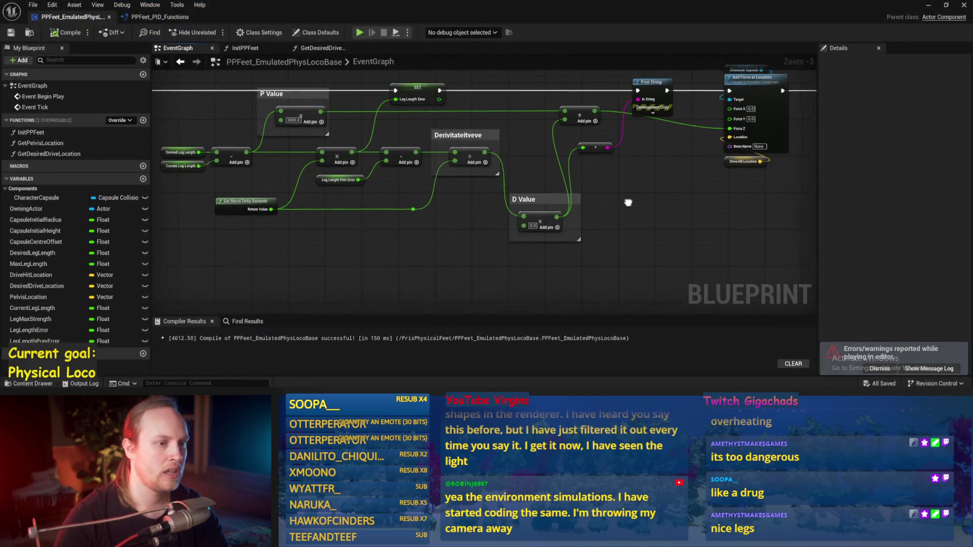
pyautogui.moveTo(557, 229); pyautogui.dragTo(529, 241)
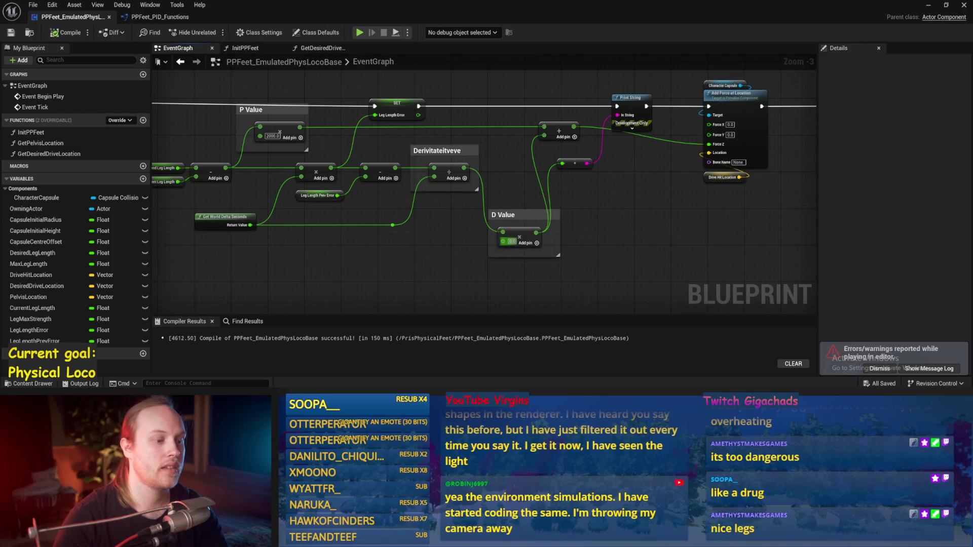
pyautogui.doubleClick(272, 136)
pyautogui.write('150')
pyautogui.press('Return')
pyautogui.click(946, 4)
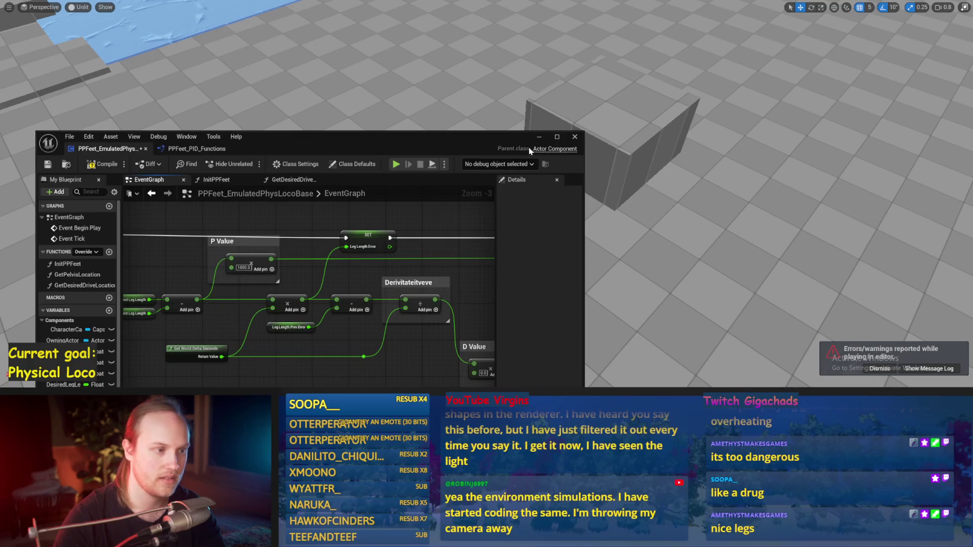
# Step: Dock the Blueprint editor on the right half, with the level viewport on the left
pyautogui.moveTo(506, 143); pyautogui.dragTo(740, 138)
pyautogui.press('F11')
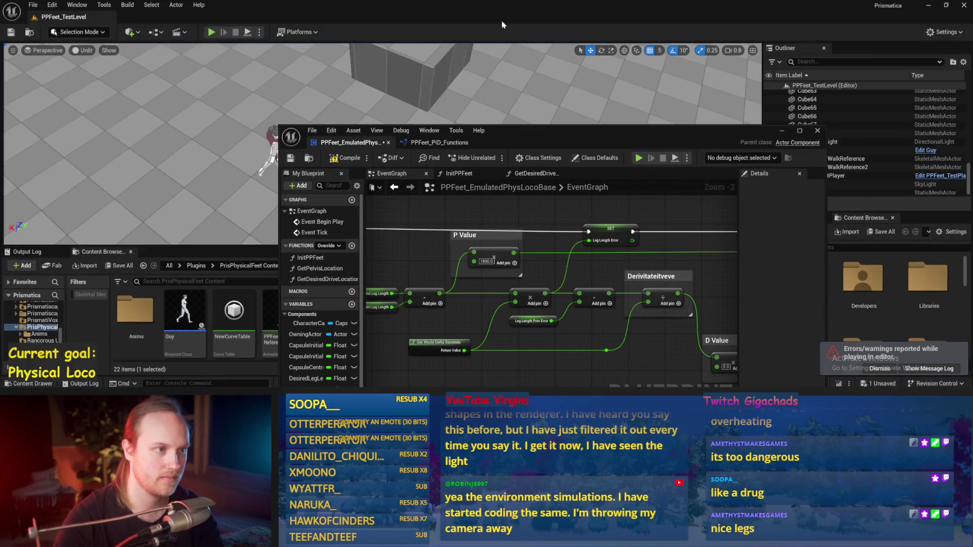
pyautogui.doubleClick(487, 9)
pyautogui.press('super+Right')
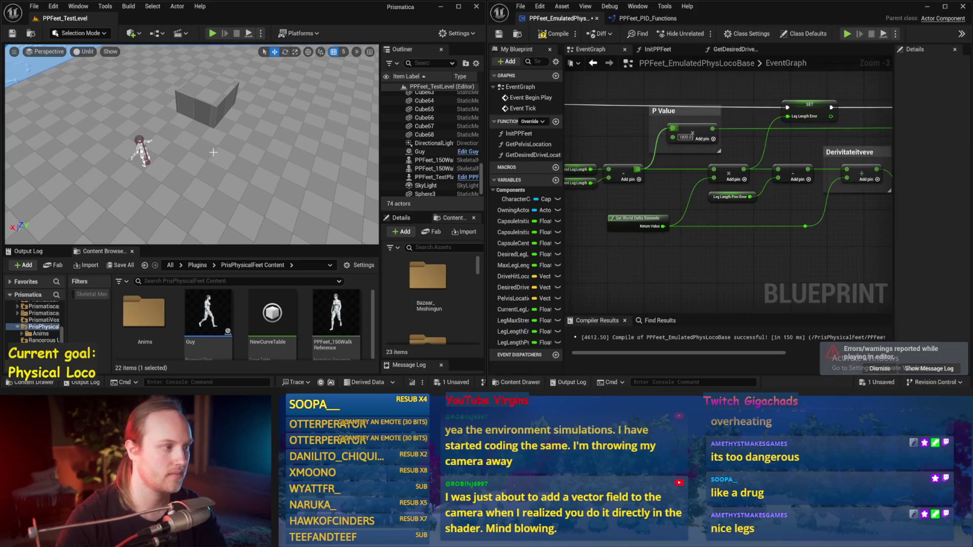
pyautogui.click(227, 151)
pyautogui.press('F11')
# Step: Simulate once, then set the D Value gain to 100 and simulate again
pyautogui.hotkey('alt', 's')
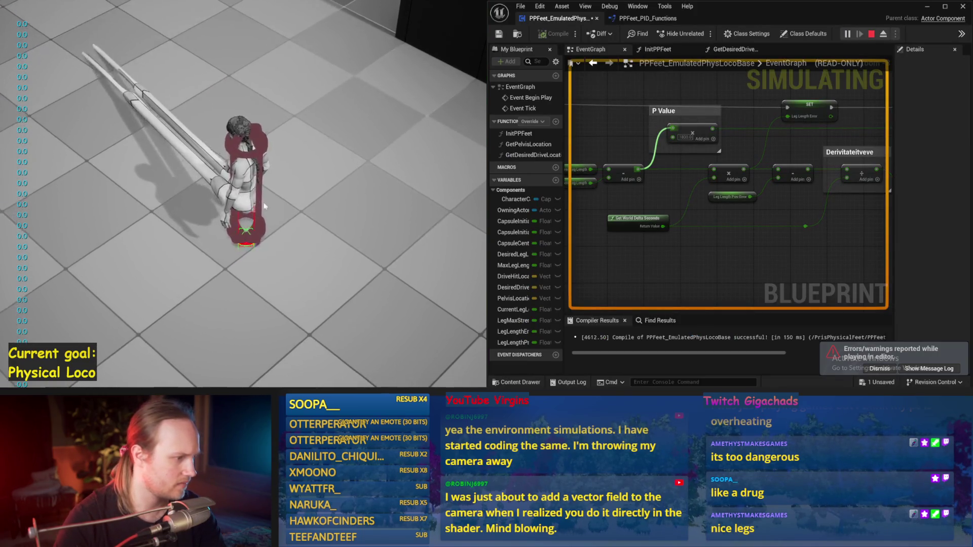
pyautogui.press('Escape')
pyautogui.hotkey('ctrl', 's')
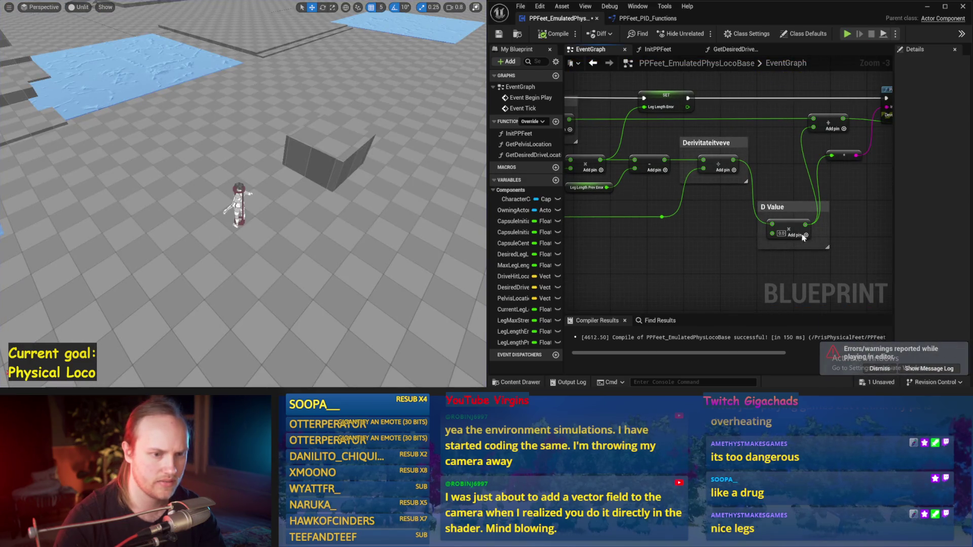
pyautogui.write('100')
pyautogui.press('Return')
pyautogui.hotkey('alt', 's')
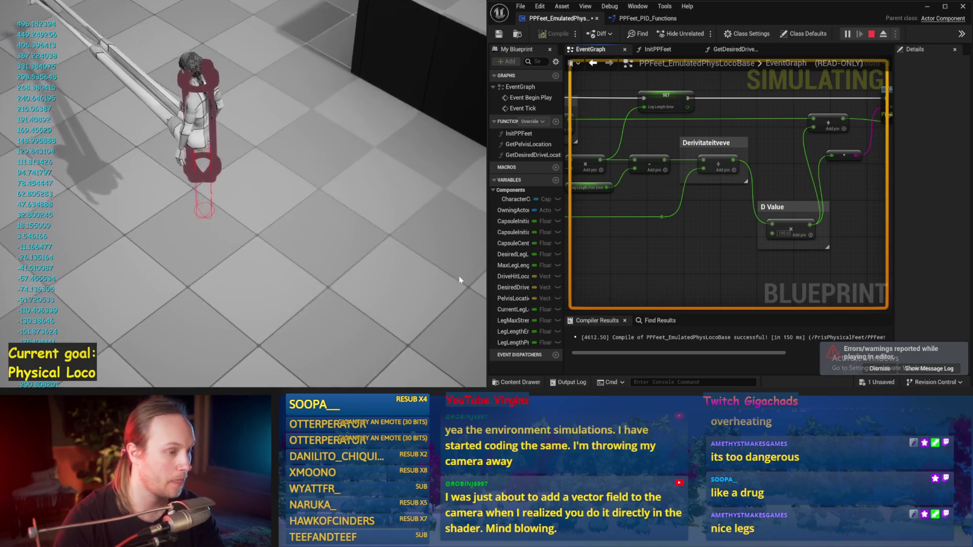
# Step: Raise the D Value gain to 1000 and simulate the result
pyautogui.press('Escape')
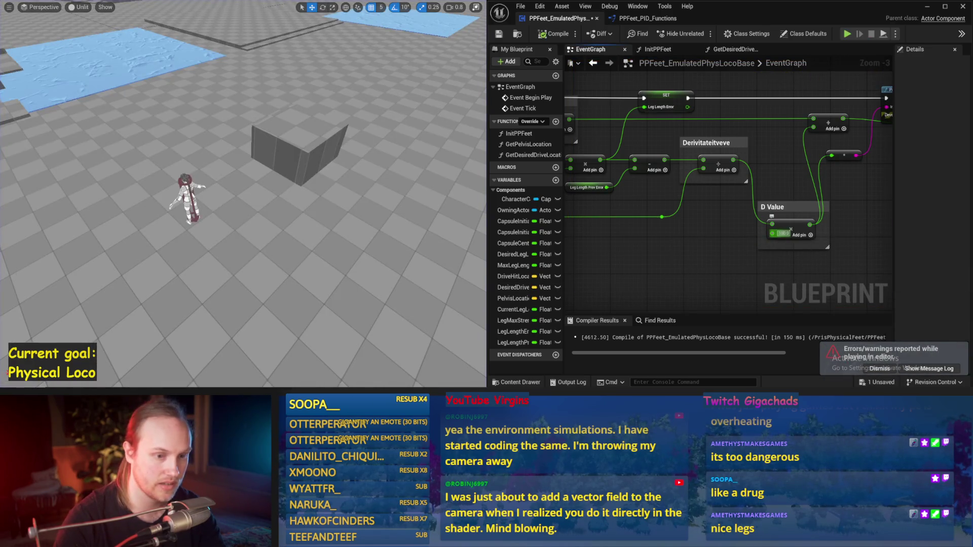
pyautogui.write('1000')
pyautogui.press('Return')
pyautogui.hotkey('alt', 's')
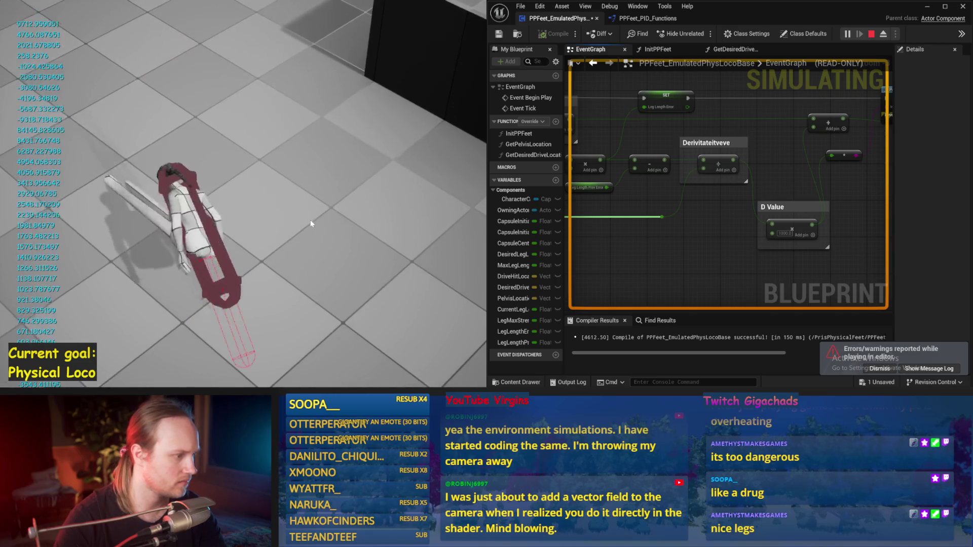
pyautogui.press('Escape')
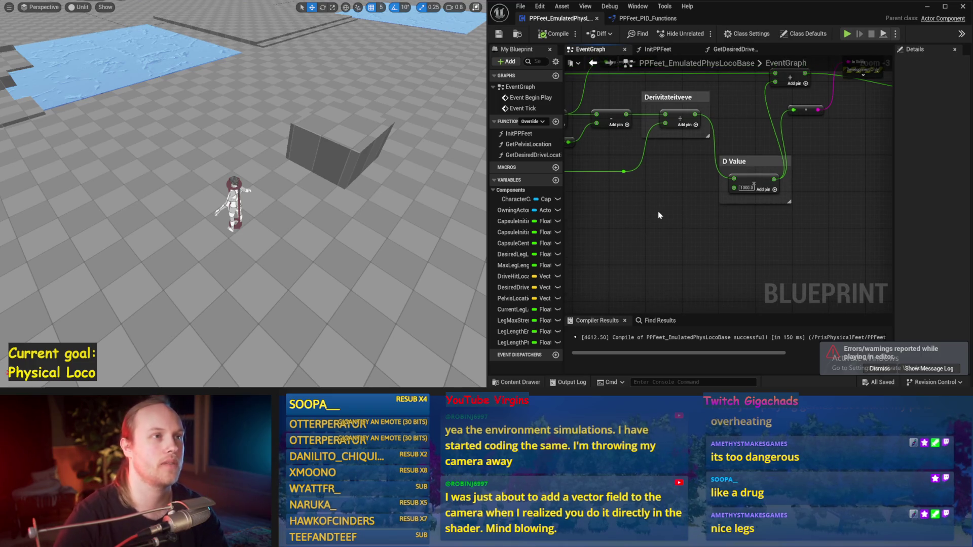
# Step: Compile the locomotion Blueprint, dismissing the warnings notification
pyautogui.click(573, 37)
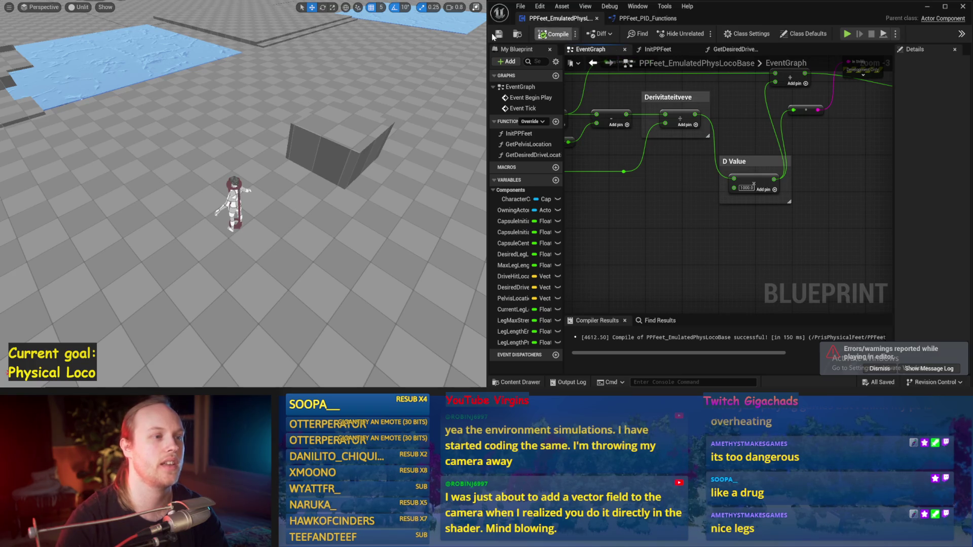
pyautogui.click(887, 367)
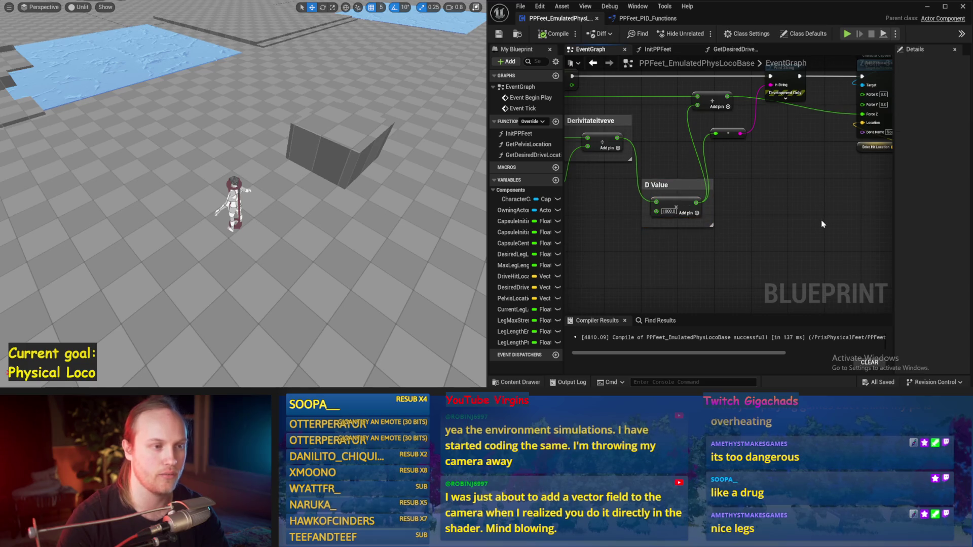
pyautogui.click(555, 34)
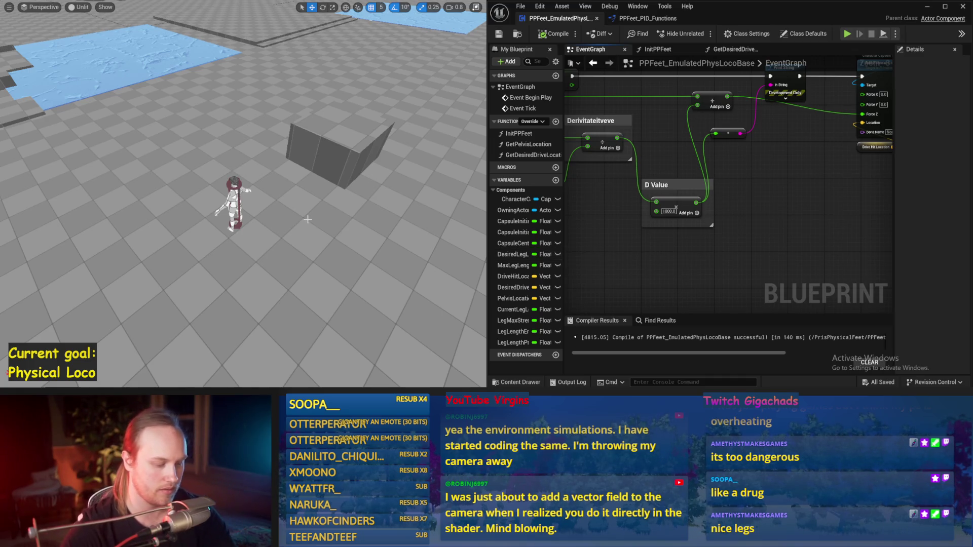
# Step: Set the multiplier's second value to 3000 and play-test the character
pyautogui.hotkey('alt', 'p')
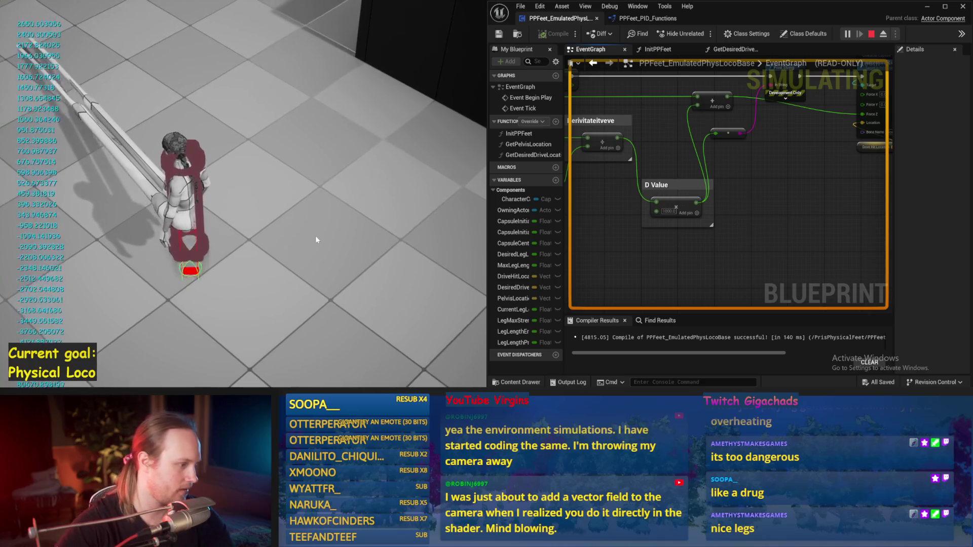
pyautogui.press('Escape')
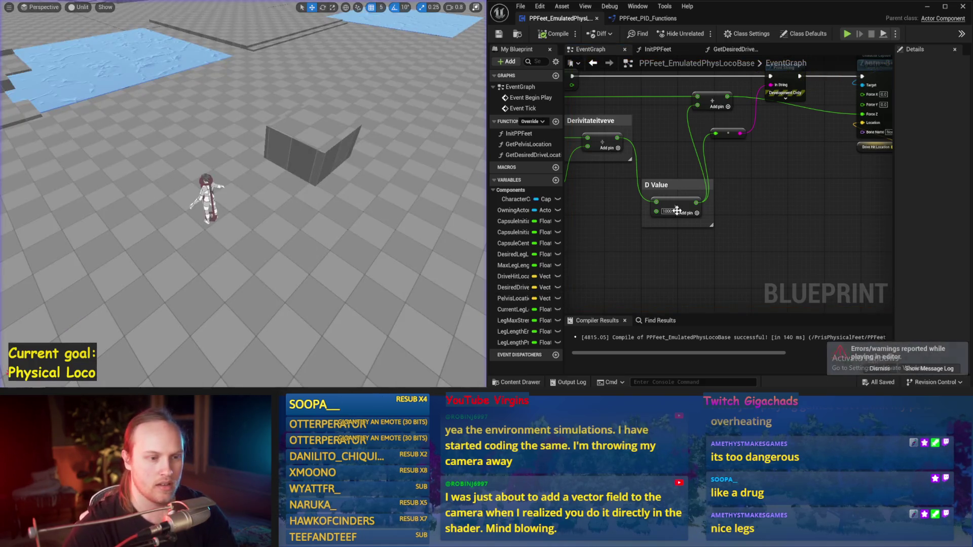
pyautogui.click(669, 211)
pyautogui.press('BackSpace')
pyautogui.write('3000')
pyautogui.press('Return')
pyautogui.hotkey('alt', 'p')
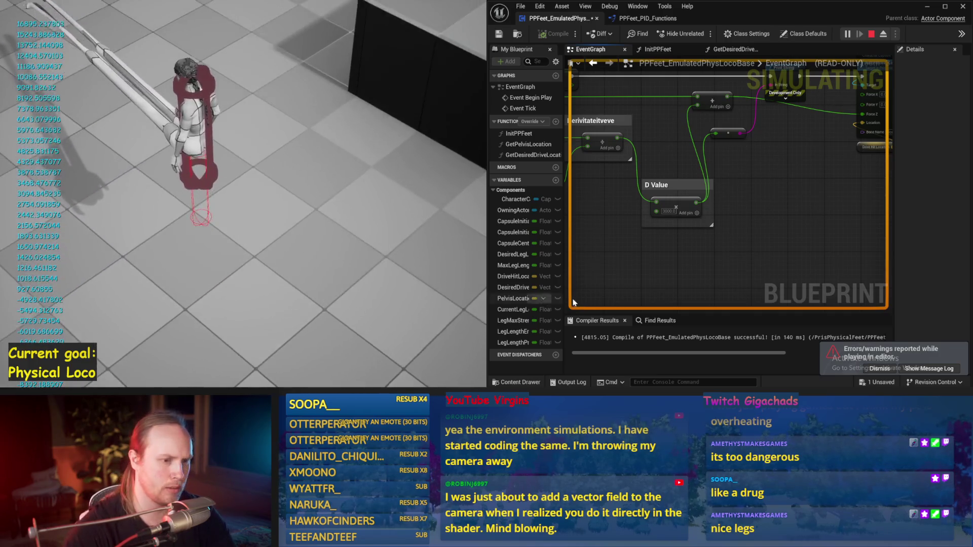
pyautogui.press('Escape')
# Step: Change the D Value to -1000 and play-test it
pyautogui.click(668, 211)
pyautogui.write('-1000')
pyautogui.press('Return')
pyautogui.hotkey('alt', 'p')
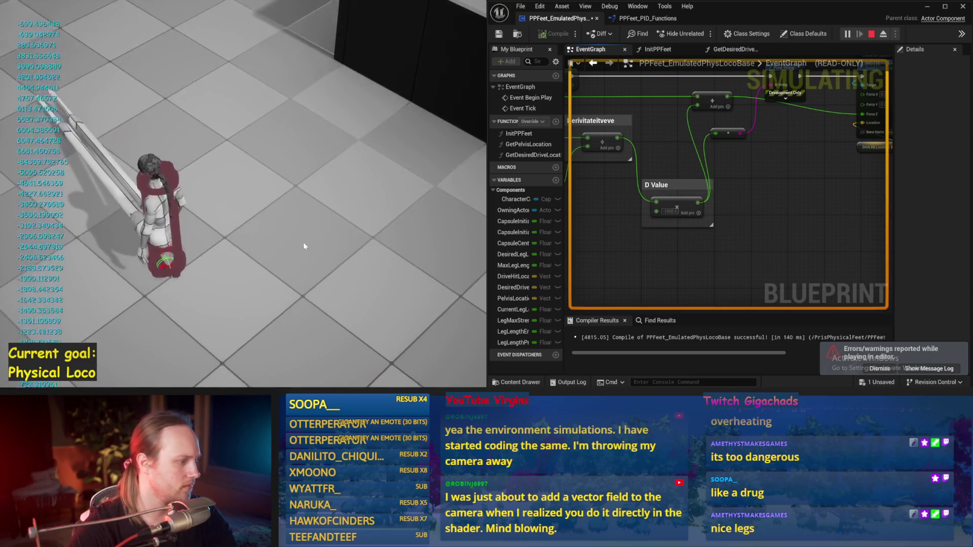
pyautogui.press('Escape')
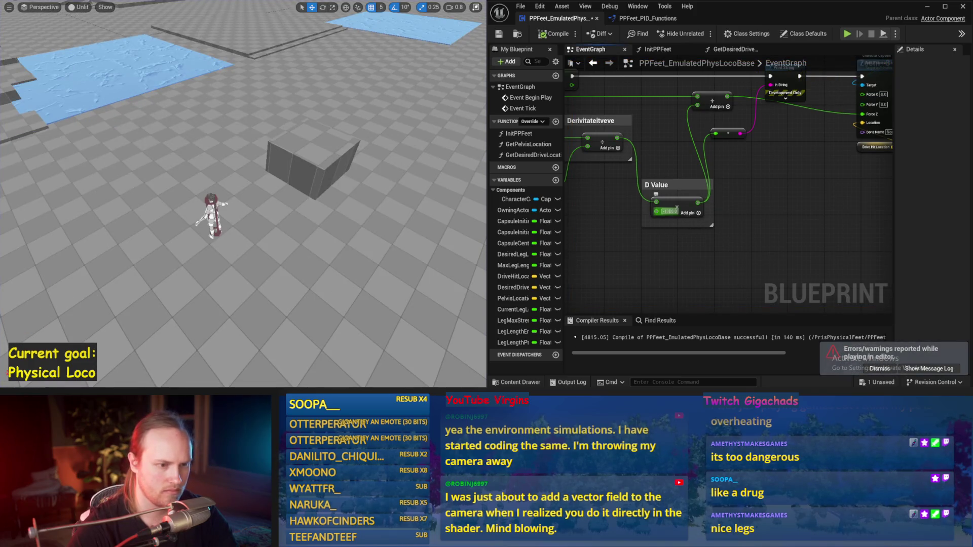
# Step: Change the D Value to -10000, compile, and play-test it
pyautogui.press('BackSpace')
pyautogui.write('-10000')
pyautogui.press('Return')
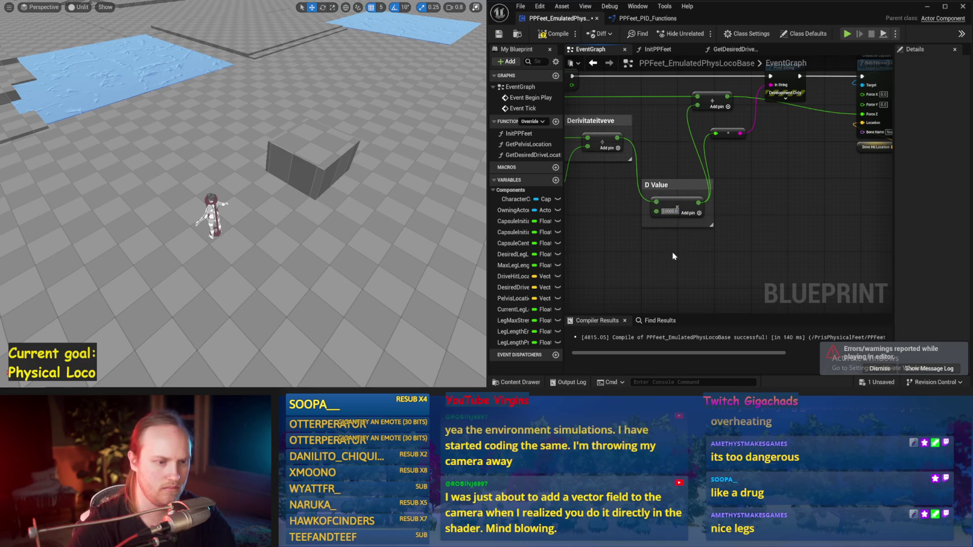
pyautogui.click(555, 33)
pyautogui.hotkey('alt', 'p')
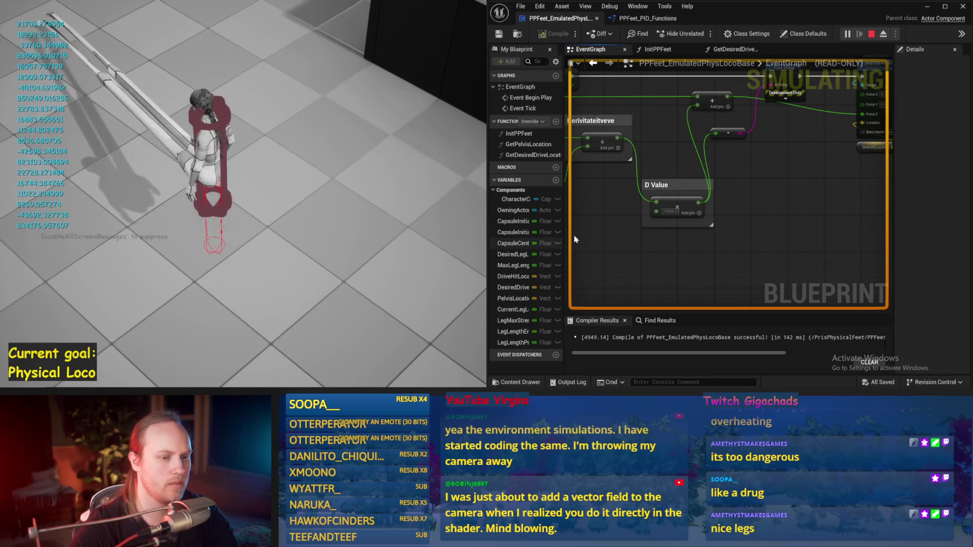
pyautogui.press('Escape')
# Step: Set the D Value to 6000, play-test it repeatedly, then compile and save the Blueprint
pyautogui.write('6000')
pyautogui.moveTo(405, 222); pyautogui.dragTo(387, 220)
pyautogui.hotkey('alt', 'p')
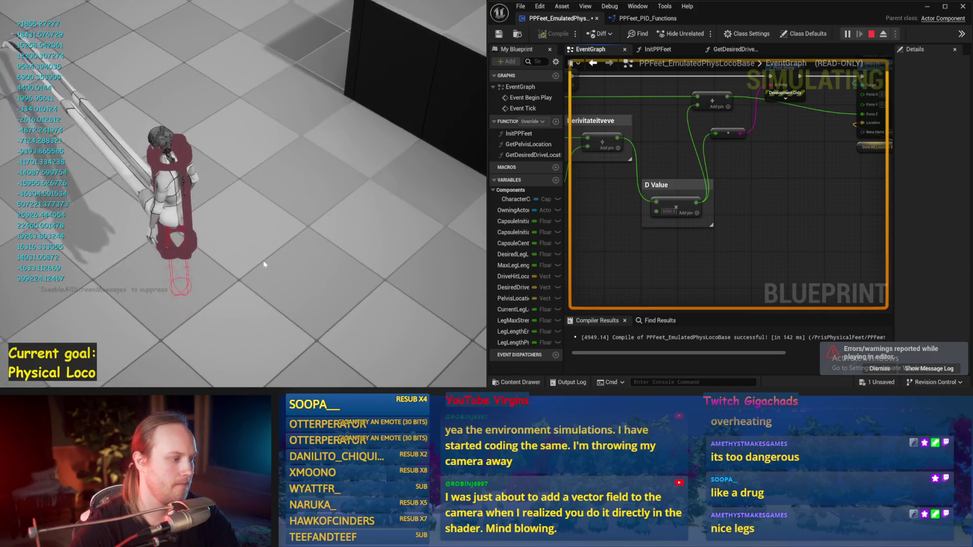
pyautogui.press('Escape')
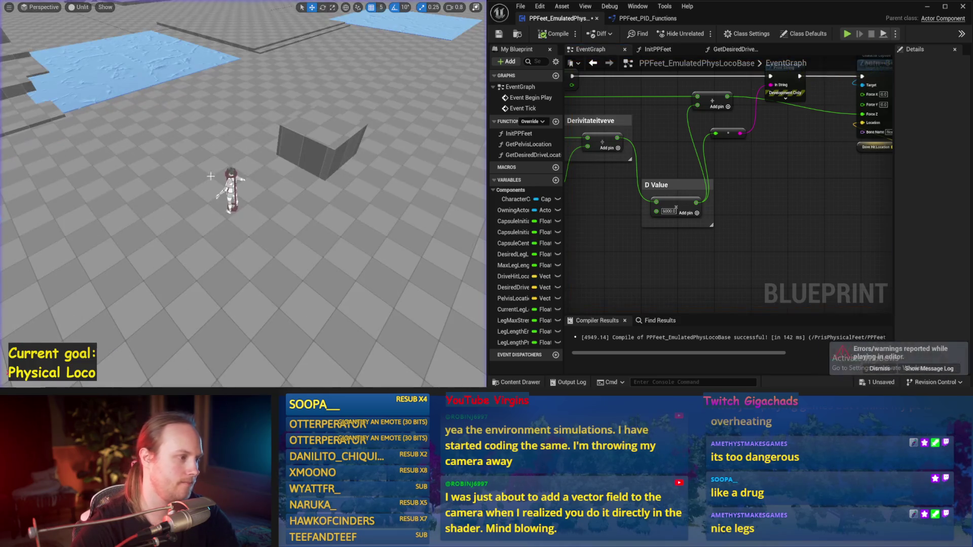
pyautogui.click(227, 180)
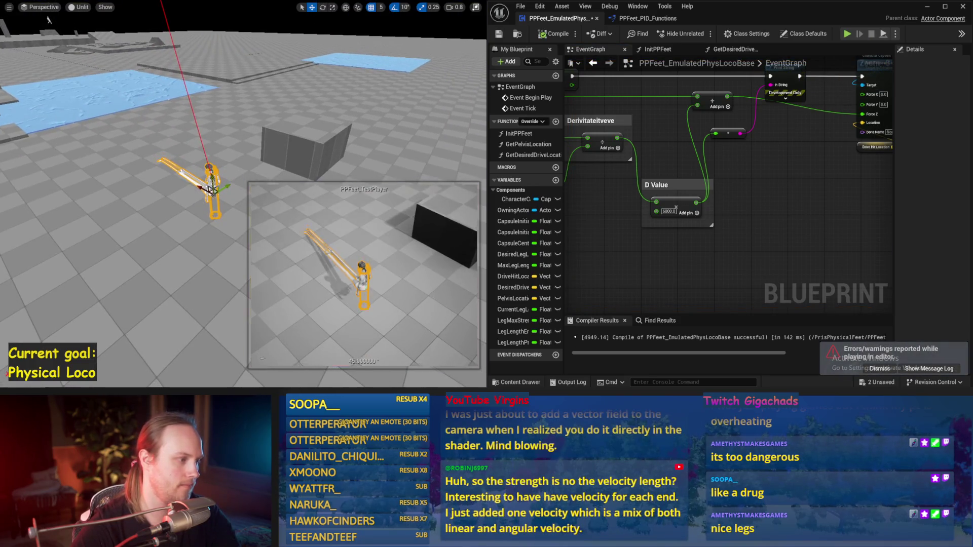
pyautogui.hotkey('alt', 'p')
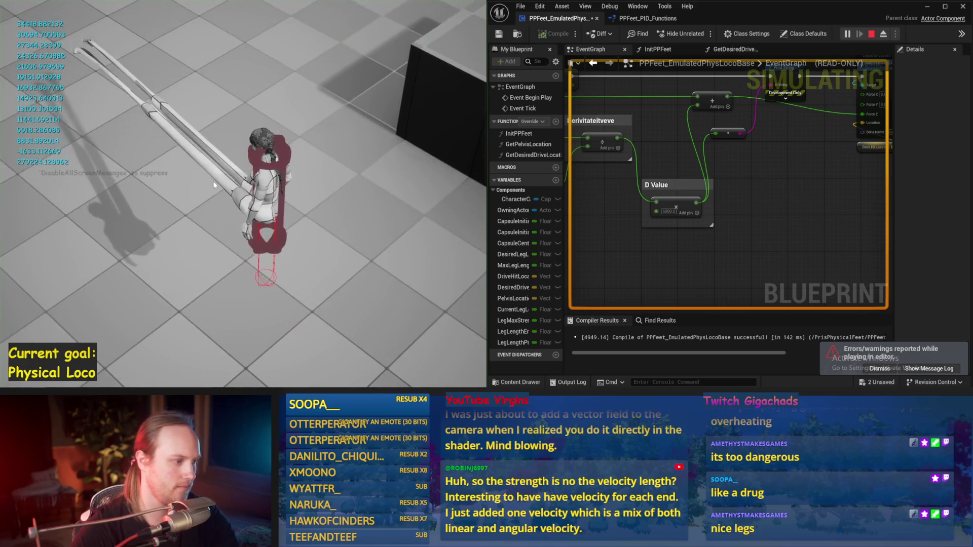
pyautogui.press('Escape')
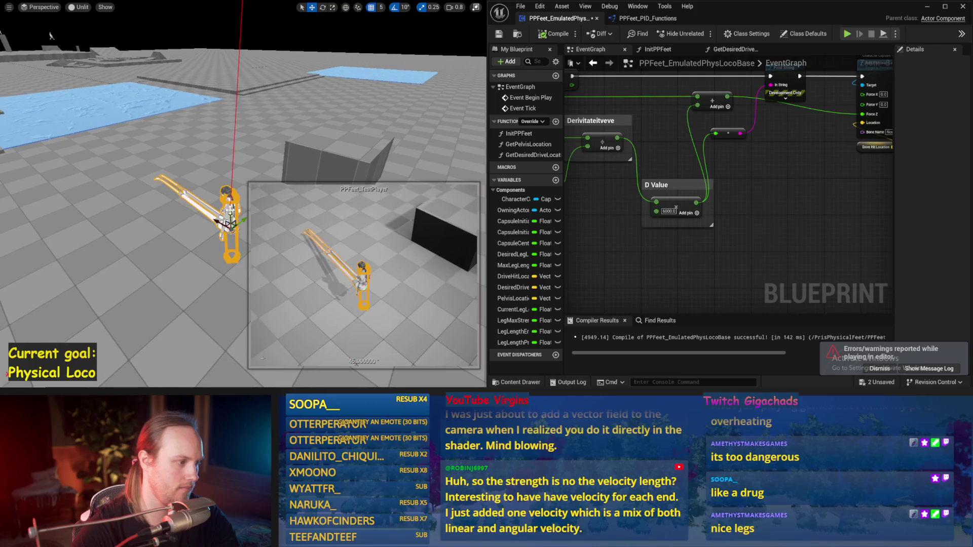
pyautogui.click(182, 225)
pyautogui.hotkey('alt', 'p')
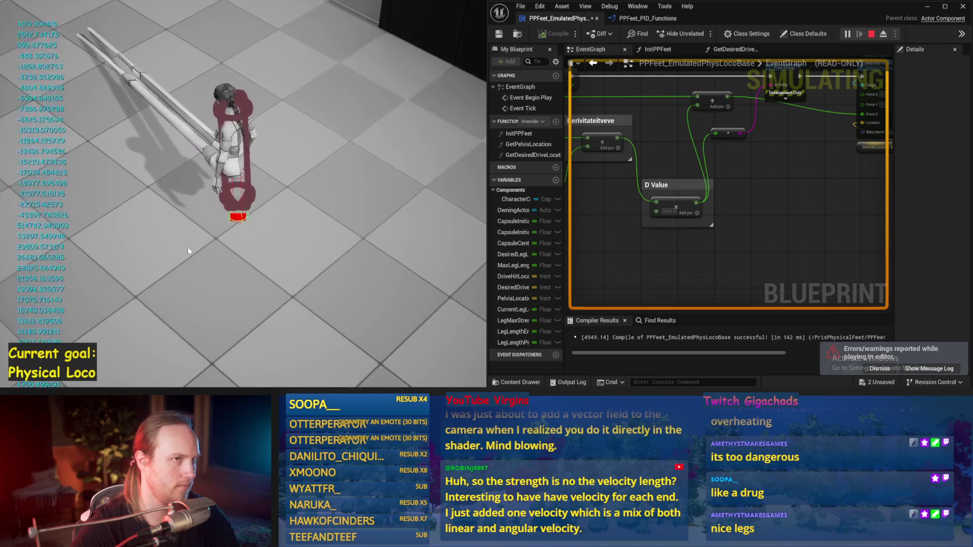
pyautogui.press('Escape')
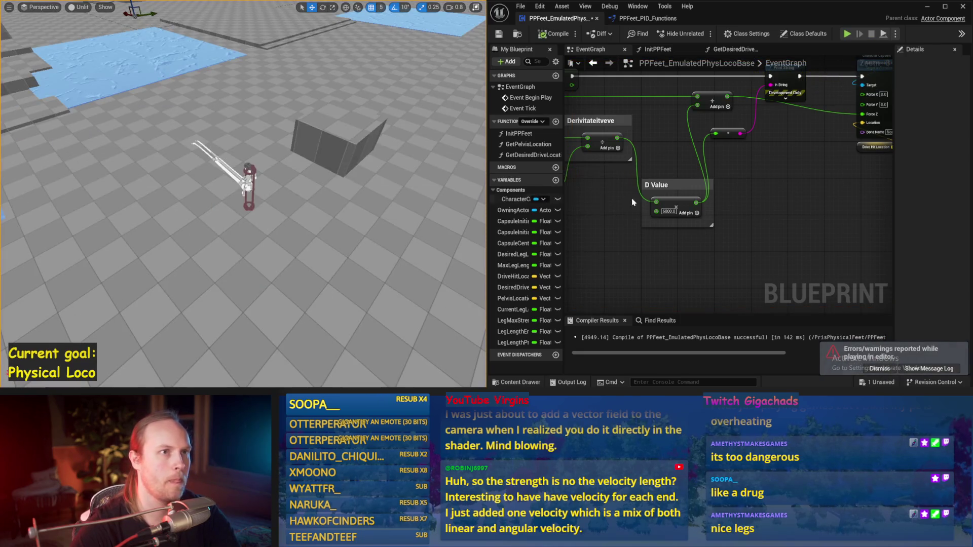
pyautogui.click(554, 34)
pyautogui.click(499, 34)
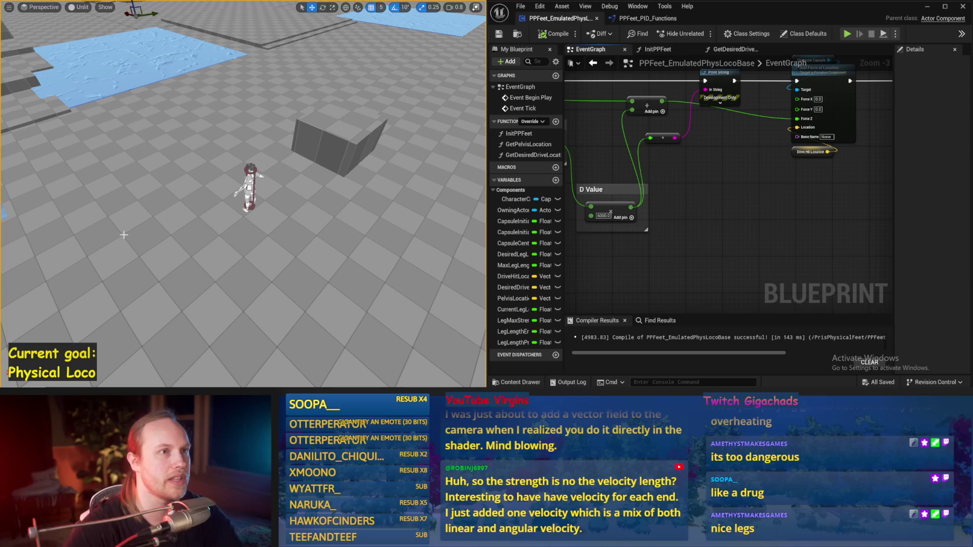
# Step: Start a Play-in-Editor test run of the character
pyautogui.hotkey('alt', 'p')
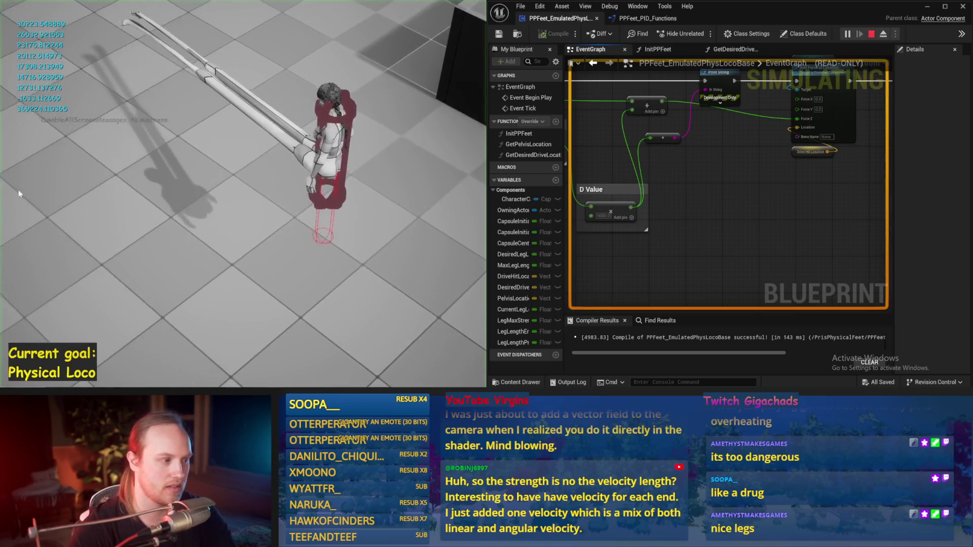
# Step: Stop the current run, play the character test once more, and end it
pyautogui.press('Escape')
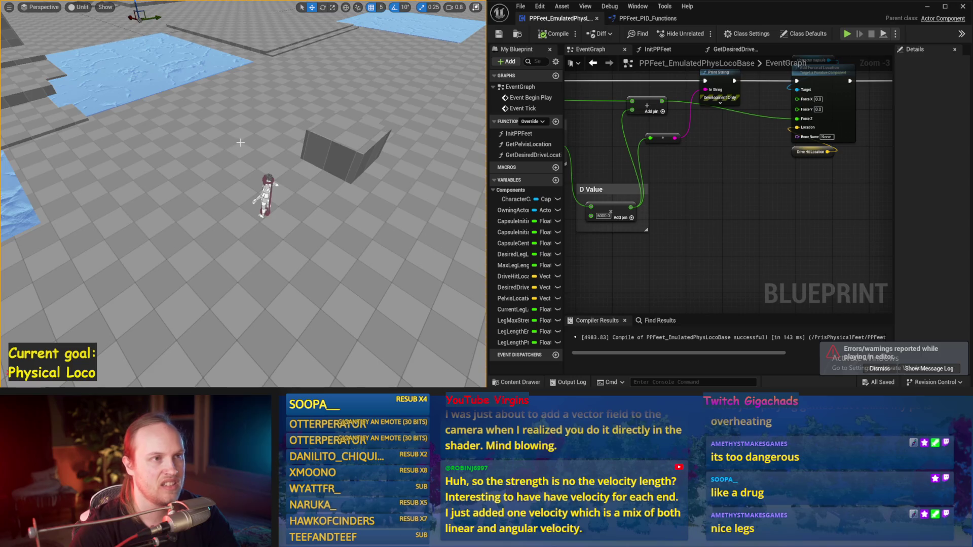
pyautogui.hotkey('alt', 'p')
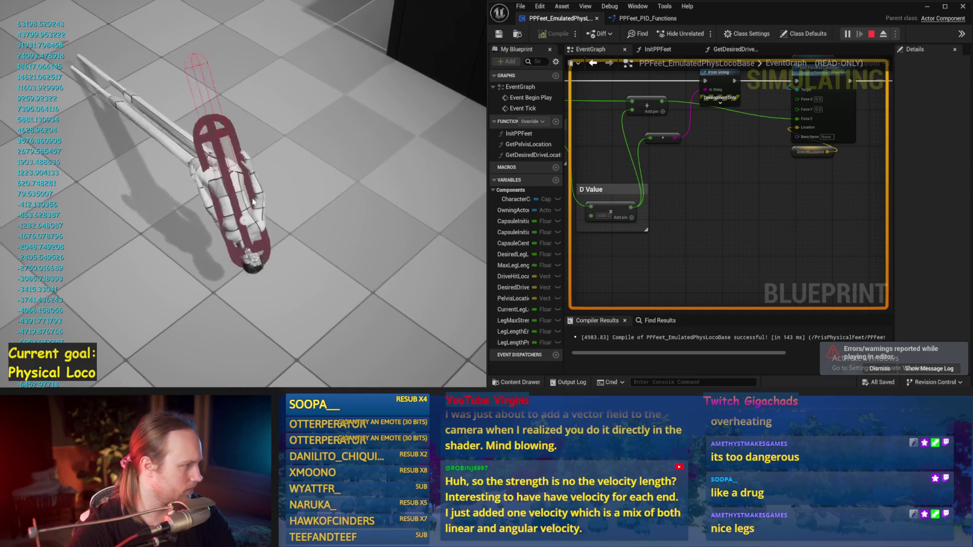
pyautogui.press('Escape')
# Step: Add a Print String node to the event graph
pyautogui.rightClick(635, 232)
pyautogui.write('pr')
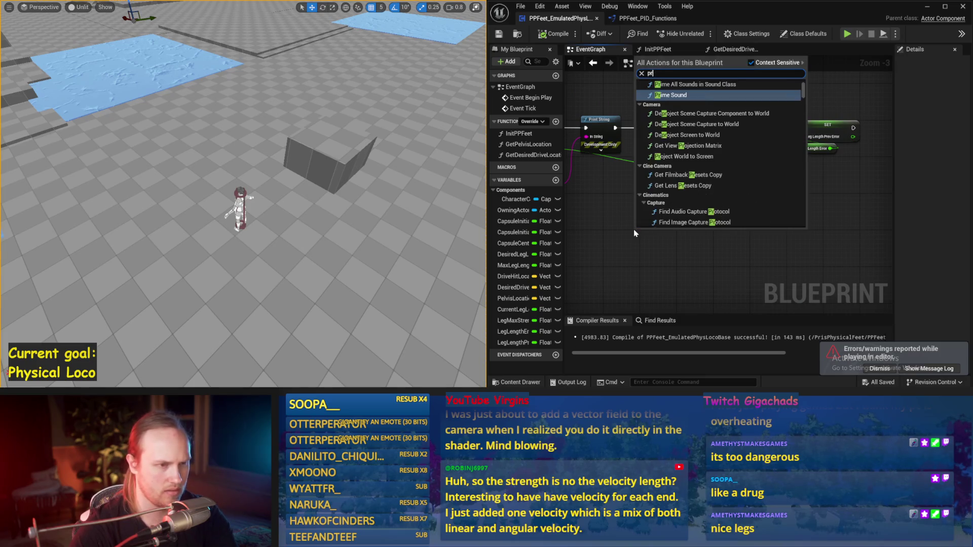
pyautogui.write('int')
pyautogui.press('Return')
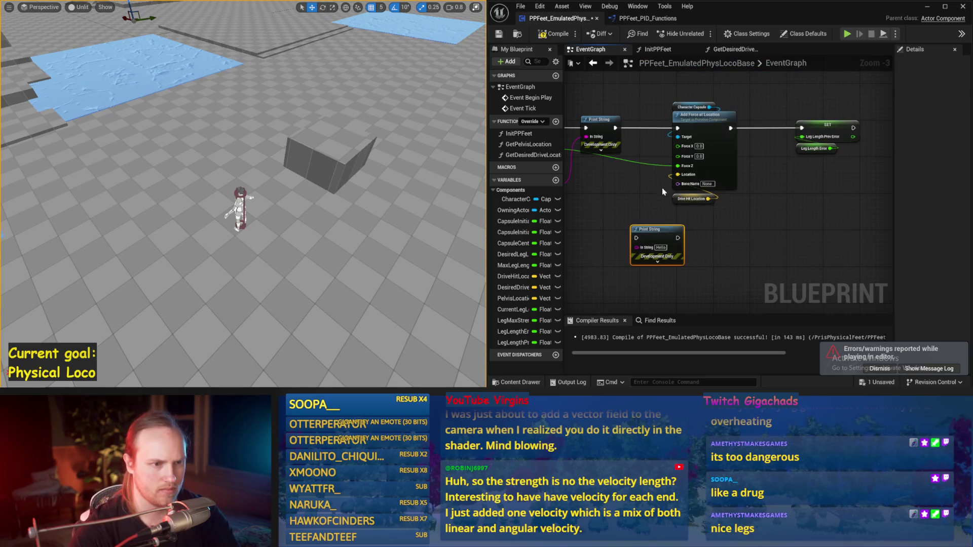
# Step: Compile the Blueprint, play-test the character, then stop and save
pyautogui.moveTo(631, 183)
pyautogui.mouseDown()
pyautogui.moveTo(682, 195)
pyautogui.moveTo(683, 213)
pyautogui.mouseUp()
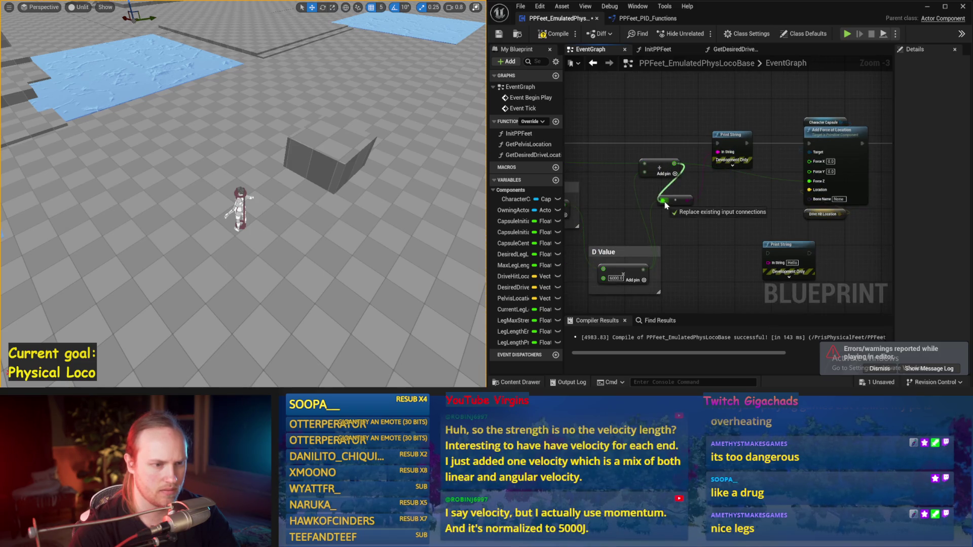
pyautogui.moveTo(681, 213); pyautogui.dragTo(533, 198)
pyautogui.click(541, 36)
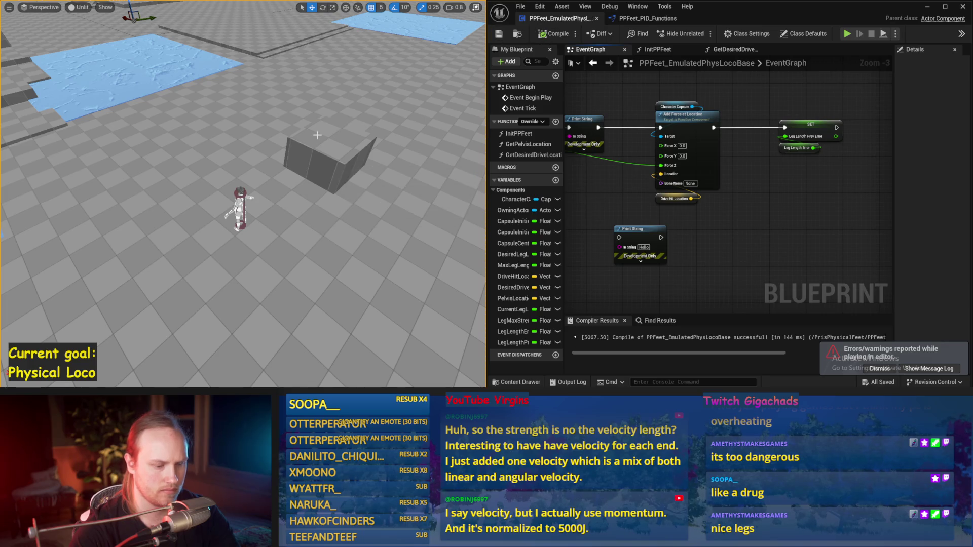
pyautogui.hotkey('alt', 'p')
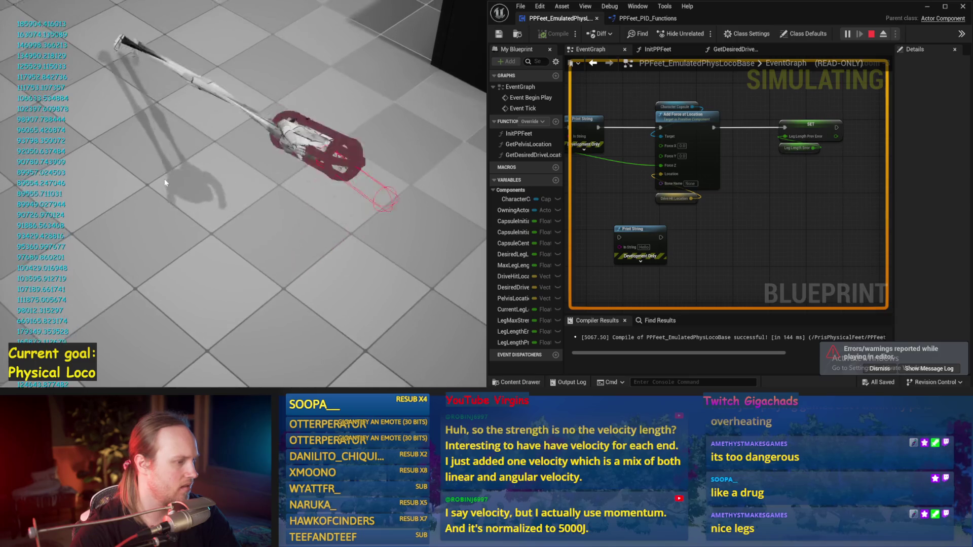
pyautogui.press('Escape')
pyautogui.hotkey('ctrl', 's')
pyautogui.moveTo(688, 244)
pyautogui.mouseDown()
pyautogui.moveTo(743, 182)
pyautogui.moveTo(775, 175)
pyautogui.mouseUp()
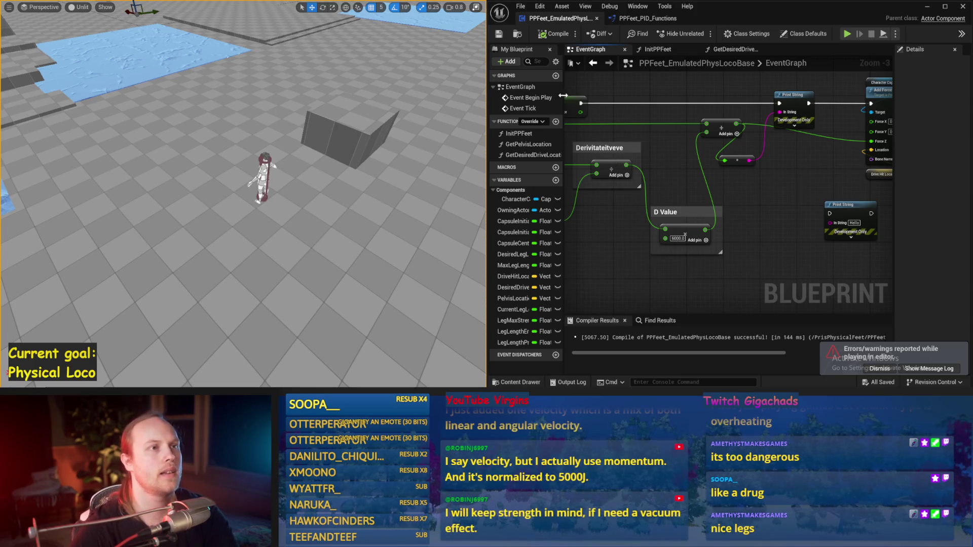
# Step: Review the leg-length SET, Print String, error and D Value nodes, then simulate
pyautogui.moveTo(645, 193)
pyautogui.mouseDown()
pyautogui.moveTo(699, 170)
pyautogui.moveTo(679, 163)
pyautogui.moveTo(704, 151)
pyautogui.mouseUp()
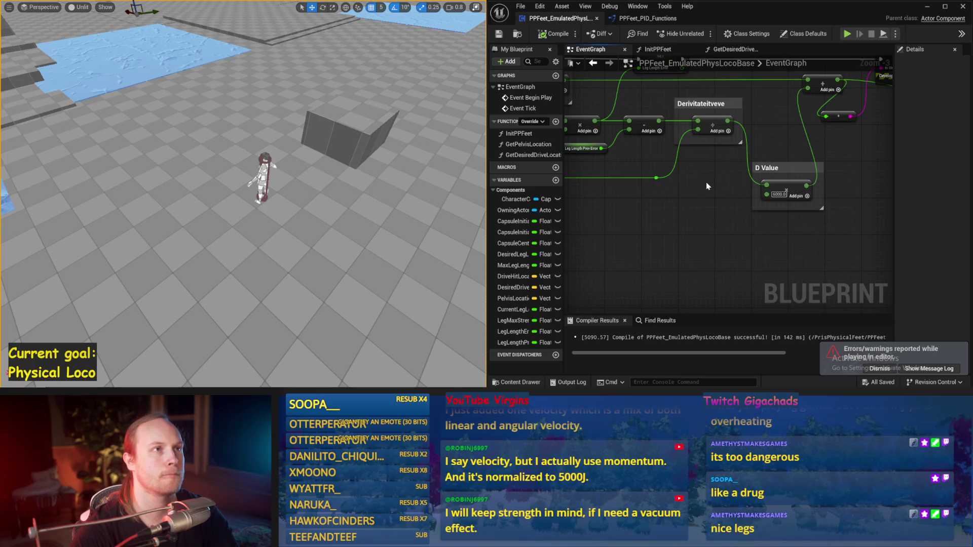
pyautogui.moveTo(711, 180); pyautogui.dragTo(659, 212)
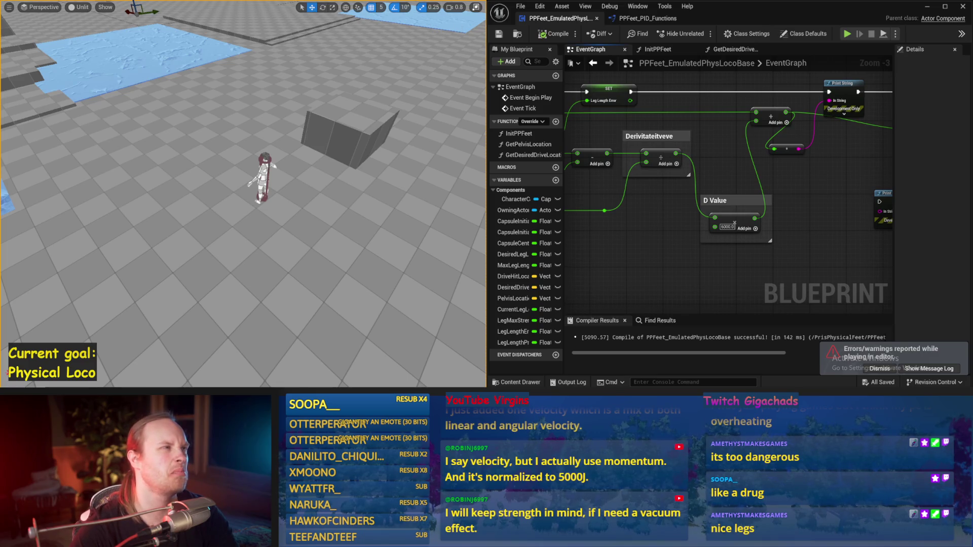
pyautogui.moveTo(636, 155); pyautogui.dragTo(617, 178)
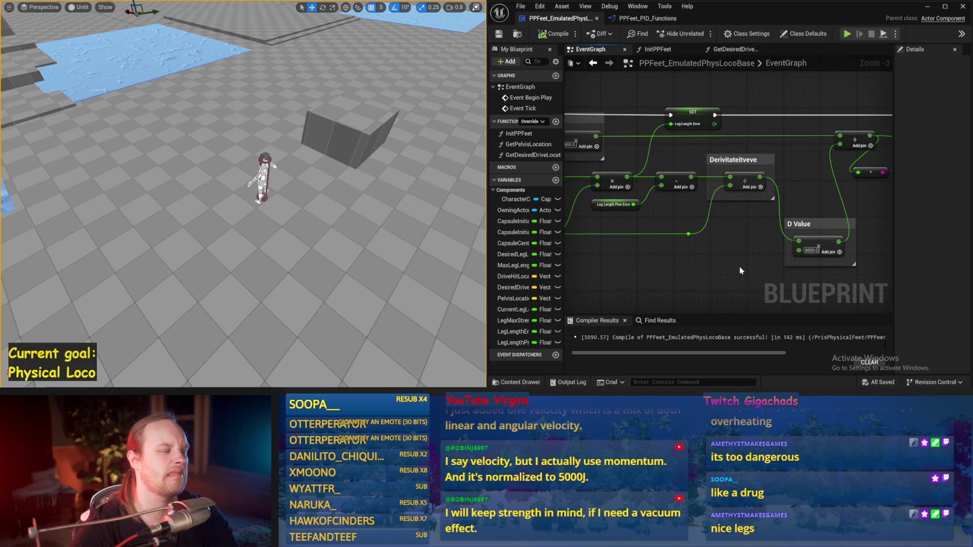
pyautogui.moveTo(642, 259); pyautogui.dragTo(740, 231)
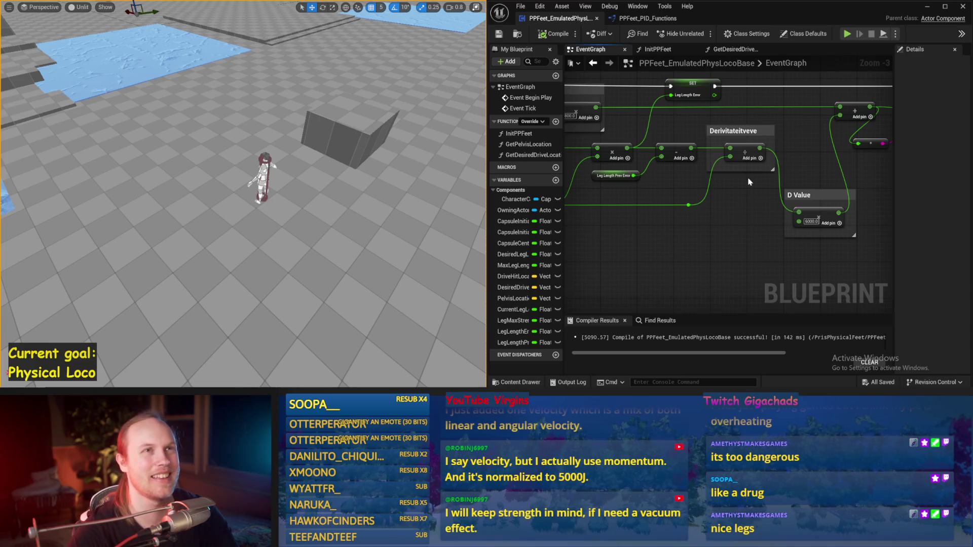
pyautogui.moveTo(719, 192); pyautogui.dragTo(609, 196)
pyautogui.click(728, 225)
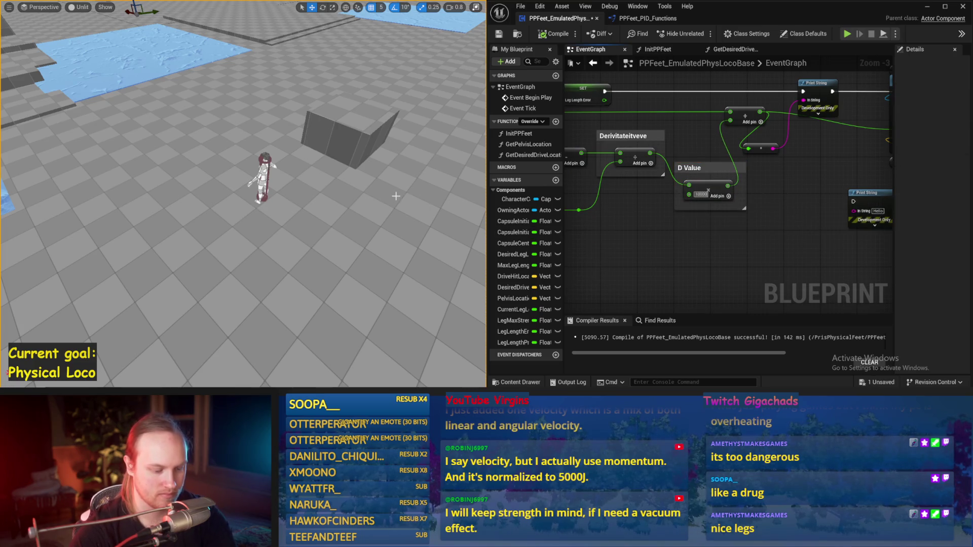
pyautogui.hotkey('alt', 's')
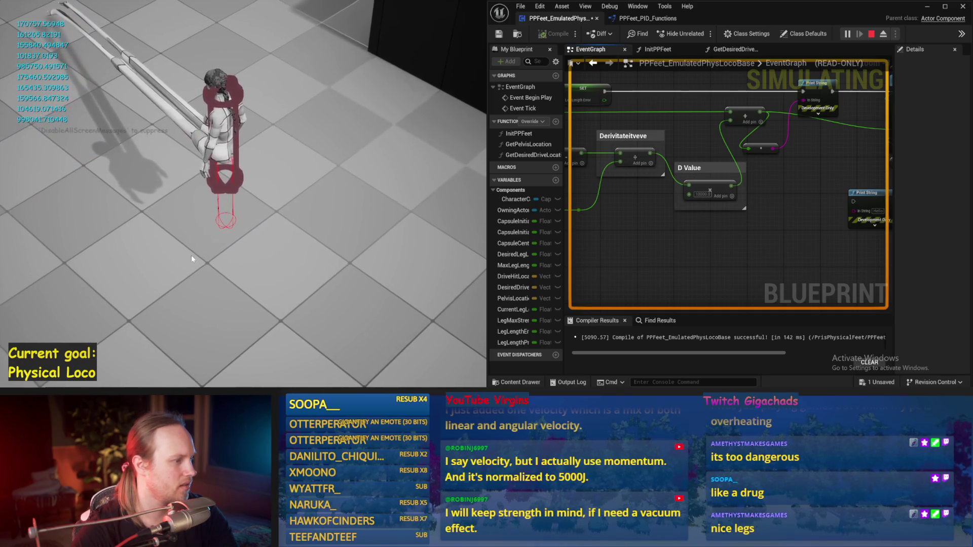
# Step: Play-test the character four times with new gain values, then save all changes
pyautogui.press('Escape')
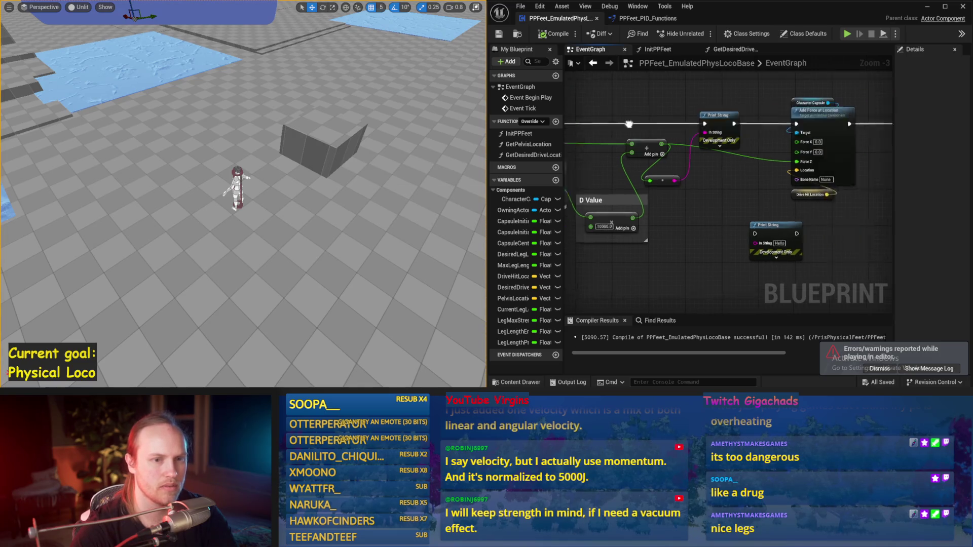
pyautogui.moveTo(634, 150); pyautogui.dragTo(667, 131)
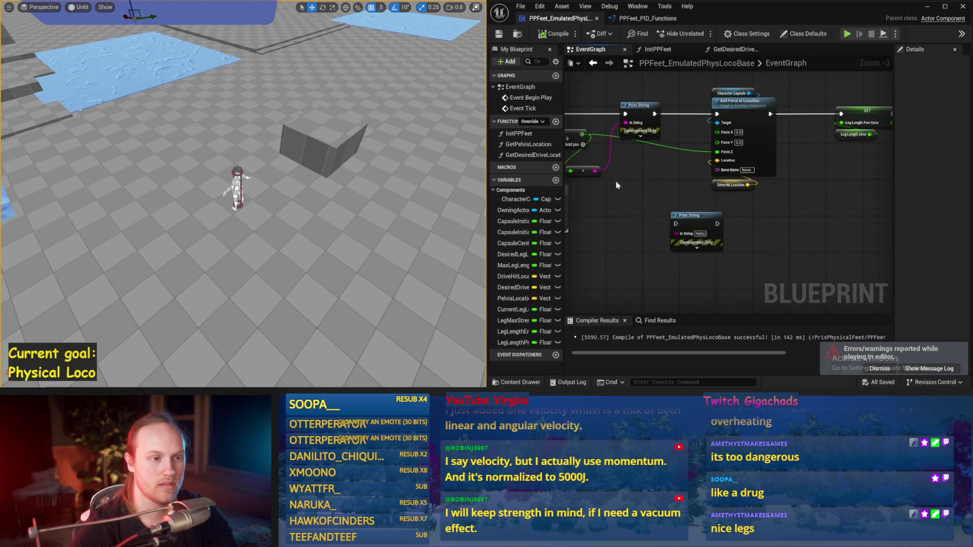
pyautogui.hotkey('alt', 'p')
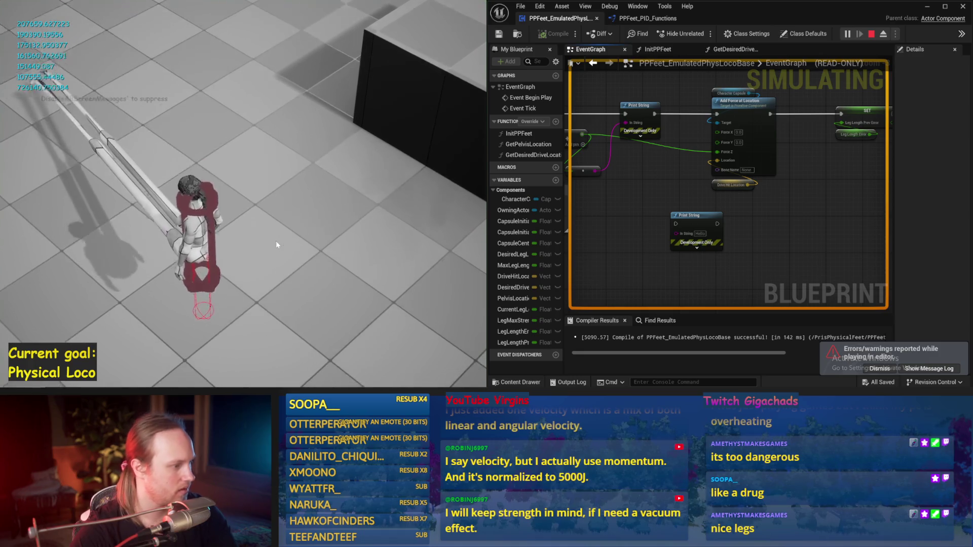
pyautogui.press('Escape')
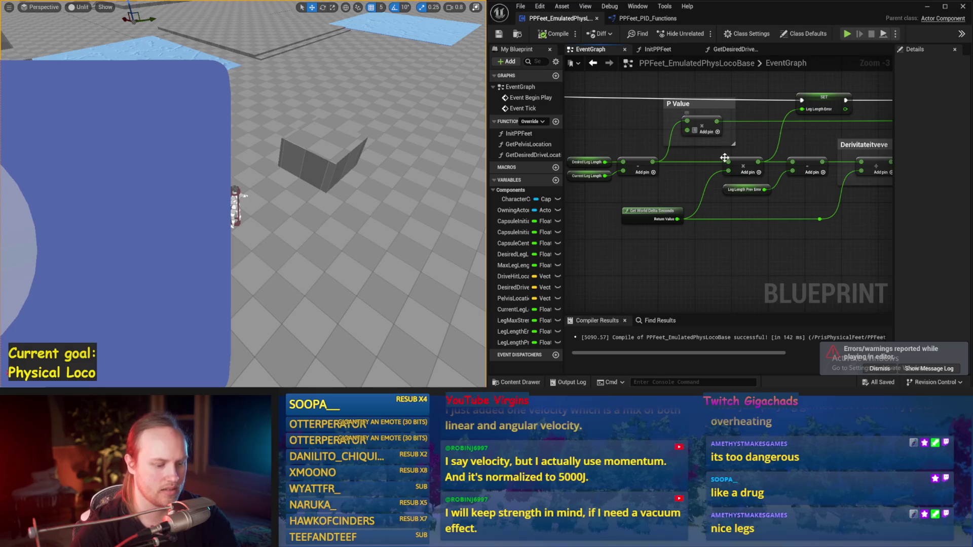
pyautogui.hotkey('alt', 'p')
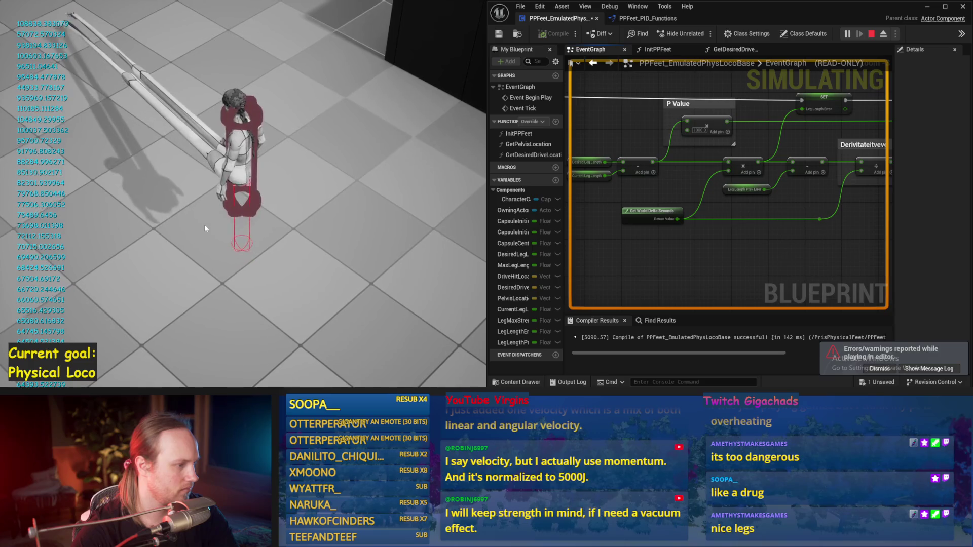
pyautogui.press('Escape')
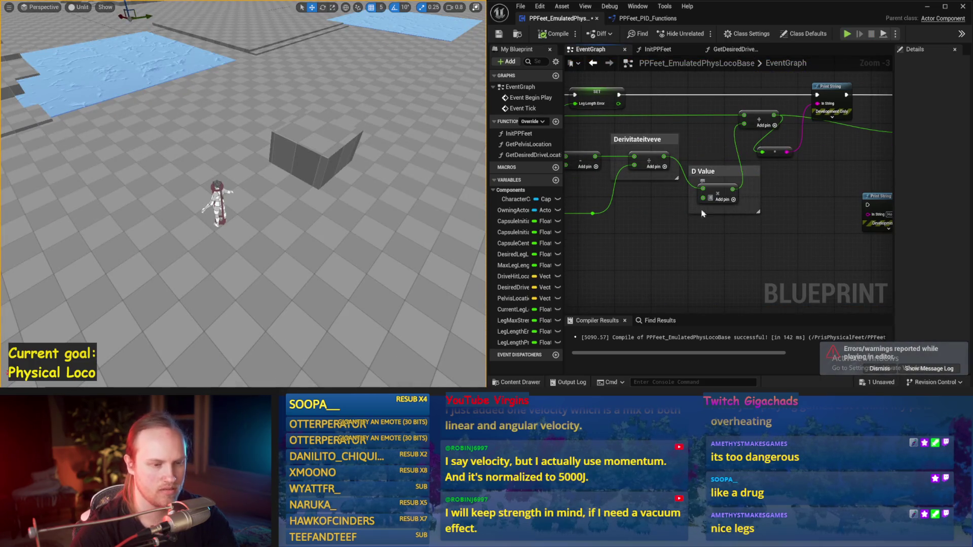
pyautogui.hotkey('alt', 'p')
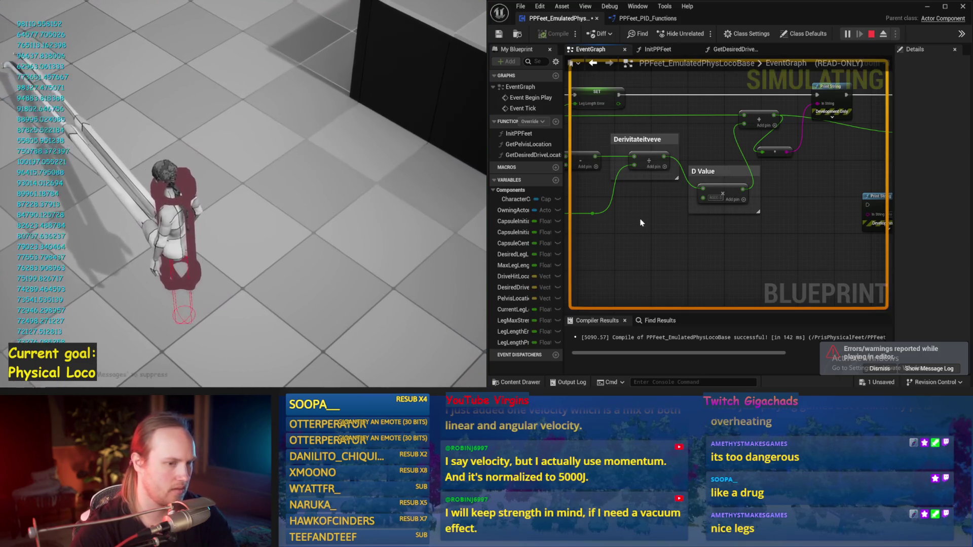
pyautogui.press('Escape')
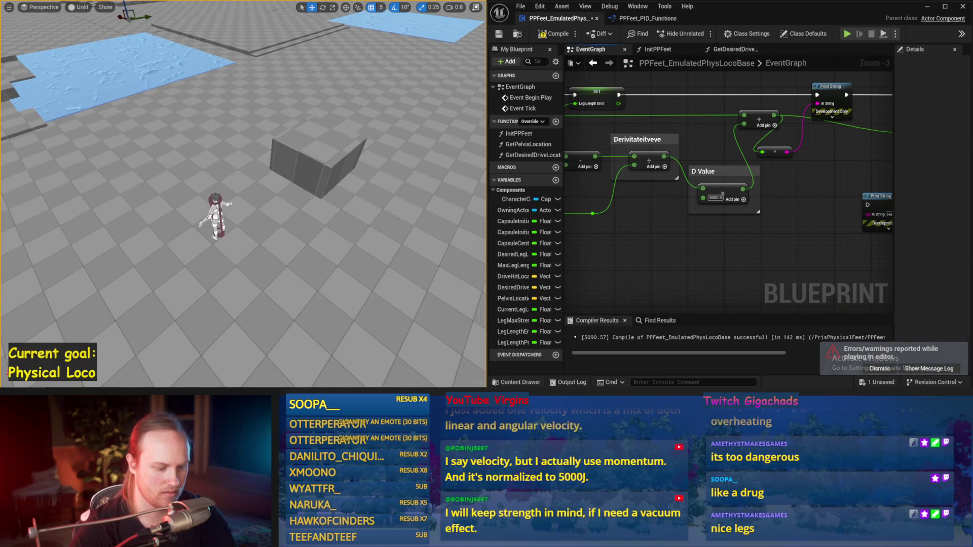
pyautogui.hotkey('alt', 'p')
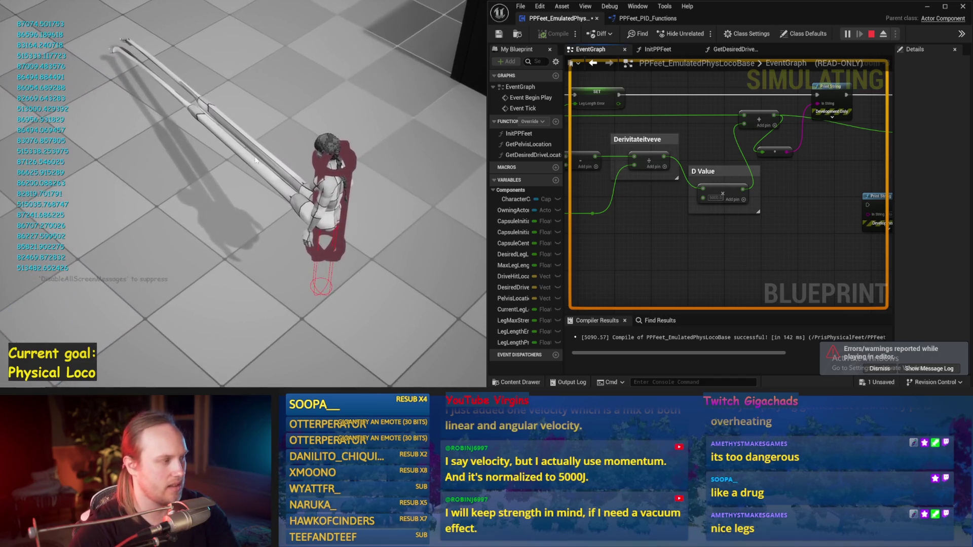
pyautogui.press('Escape')
pyautogui.hotkey('ctrl', 's')
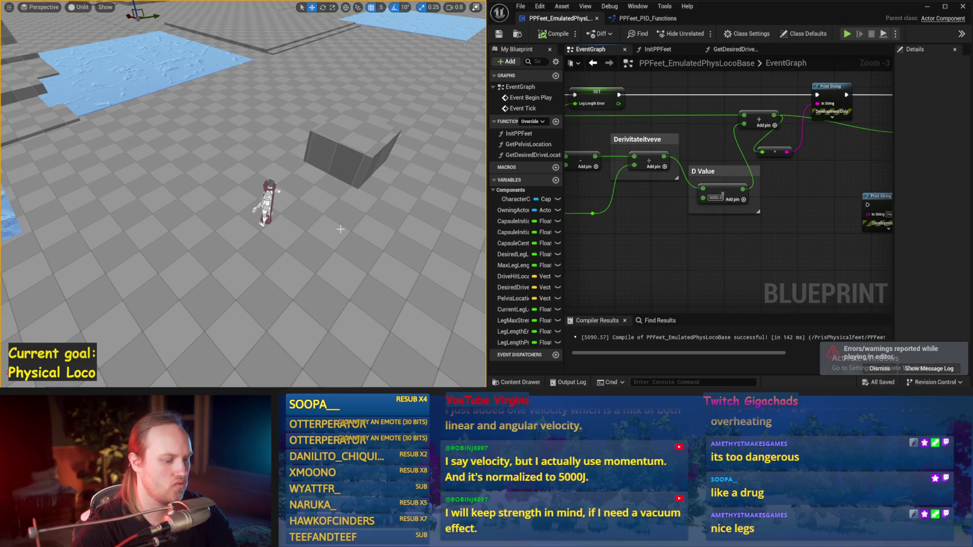
# Step: Expand the Break Hit Result node near the ground-trace nodes to inspect all its outputs
pyautogui.moveTo(770, 246); pyautogui.dragTo(861, 264)
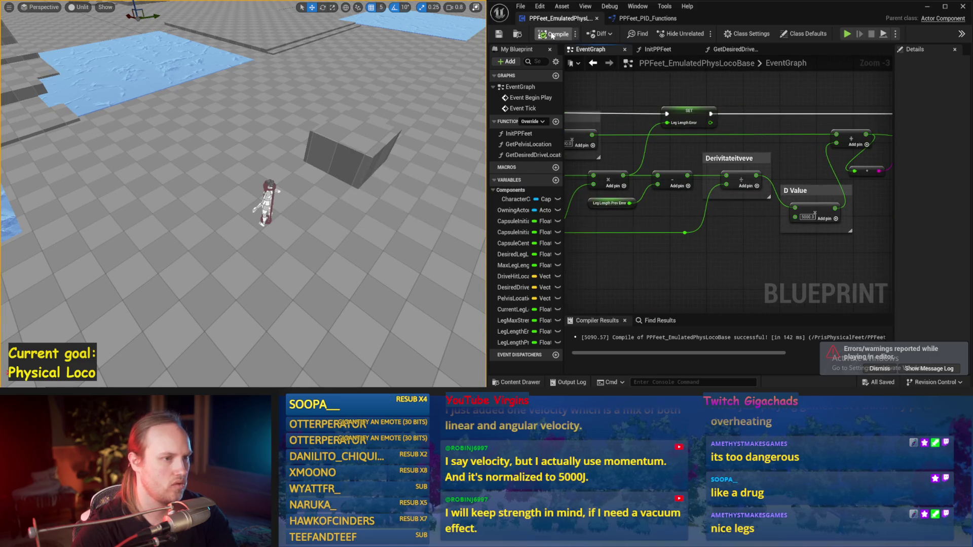
pyautogui.scroll(-1, 735, 203)
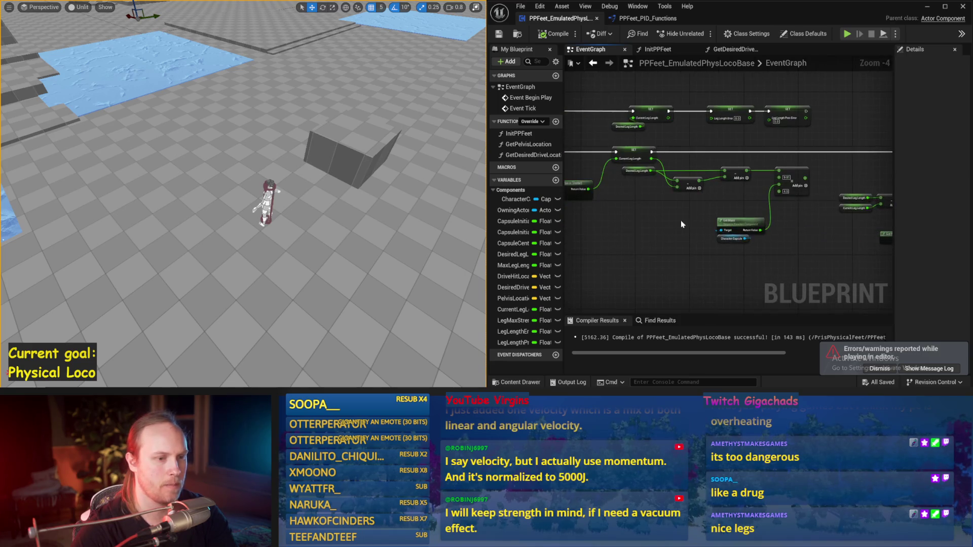
pyautogui.moveTo(710, 203); pyautogui.dragTo(811, 219)
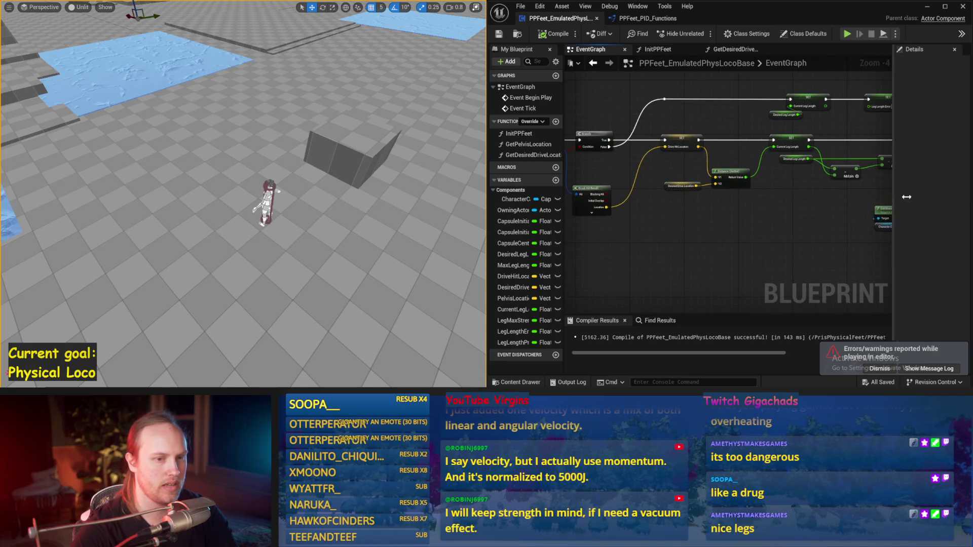
pyautogui.moveTo(897, 196); pyautogui.dragTo(968, 198)
pyautogui.moveTo(710, 213); pyautogui.dragTo(764, 221)
pyautogui.scroll(1, 763, 221)
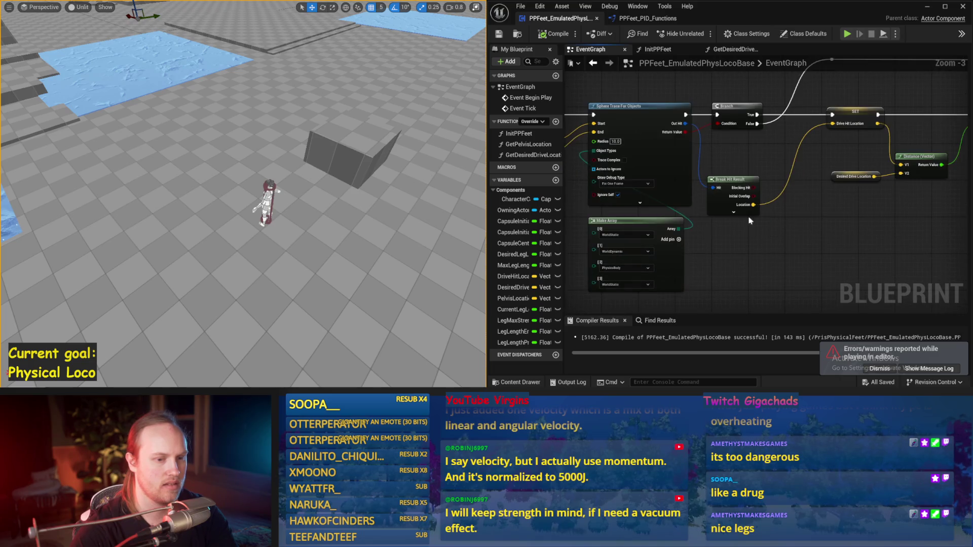
pyautogui.click(734, 212)
pyautogui.moveTo(843, 239); pyautogui.dragTo(819, 177)
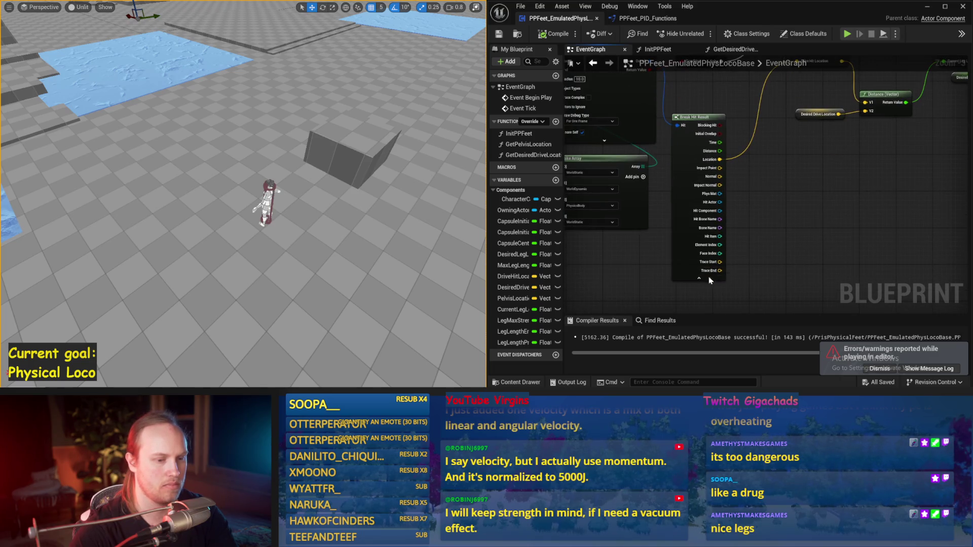
pyautogui.click(706, 275)
pyautogui.moveTo(801, 210); pyautogui.dragTo(662, 195)
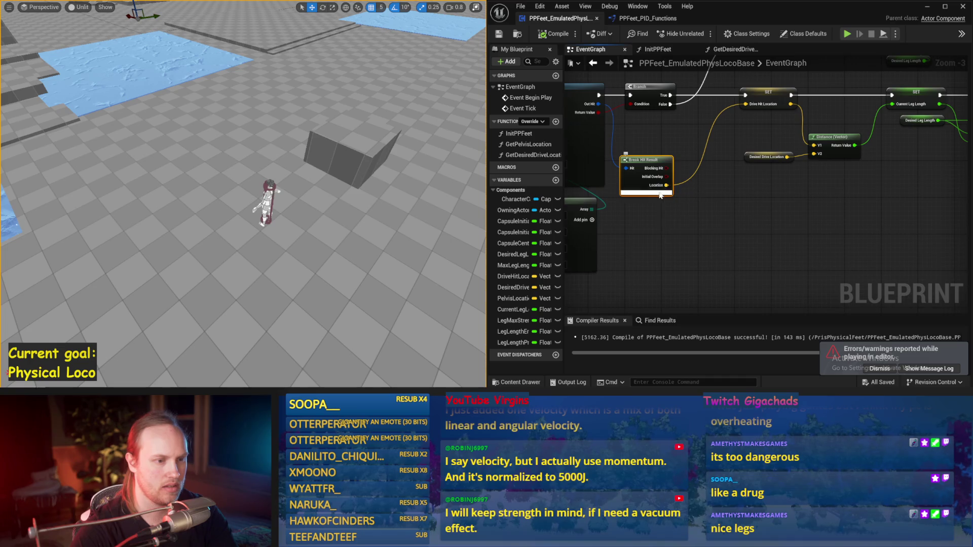
pyautogui.click(660, 193)
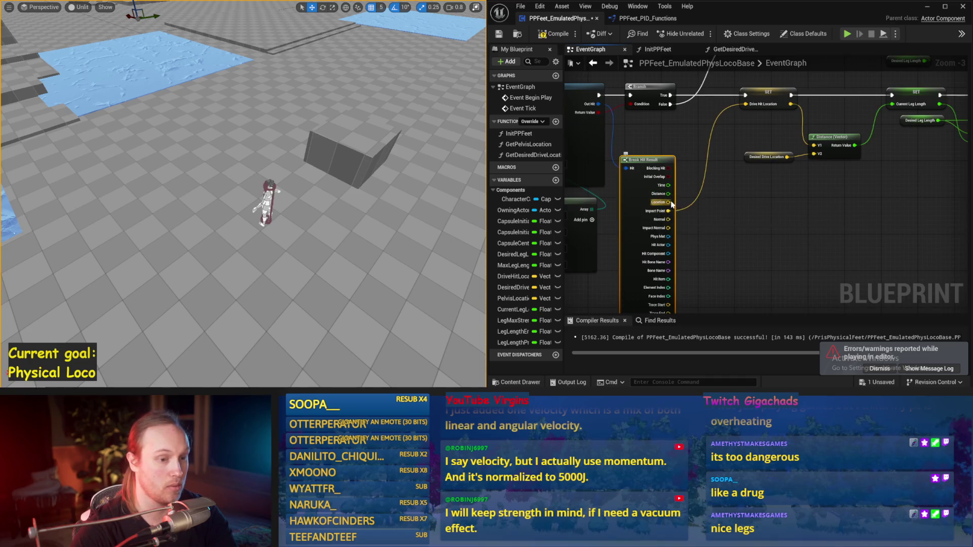
pyautogui.moveTo(672, 204); pyautogui.dragTo(636, 213)
pyautogui.moveTo(679, 239); pyautogui.dragTo(653, 239)
pyautogui.moveTo(720, 243); pyautogui.dragTo(678, 258)
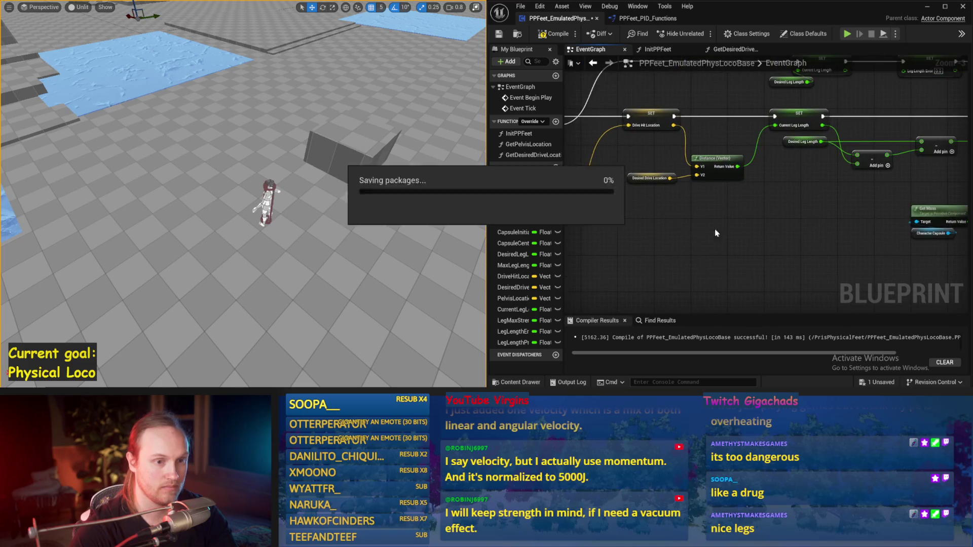
# Step: Compile the Blueprint and start a Play In Editor test
pyautogui.click(499, 36)
pyautogui.moveTo(826, 199); pyautogui.dragTo(744, 211)
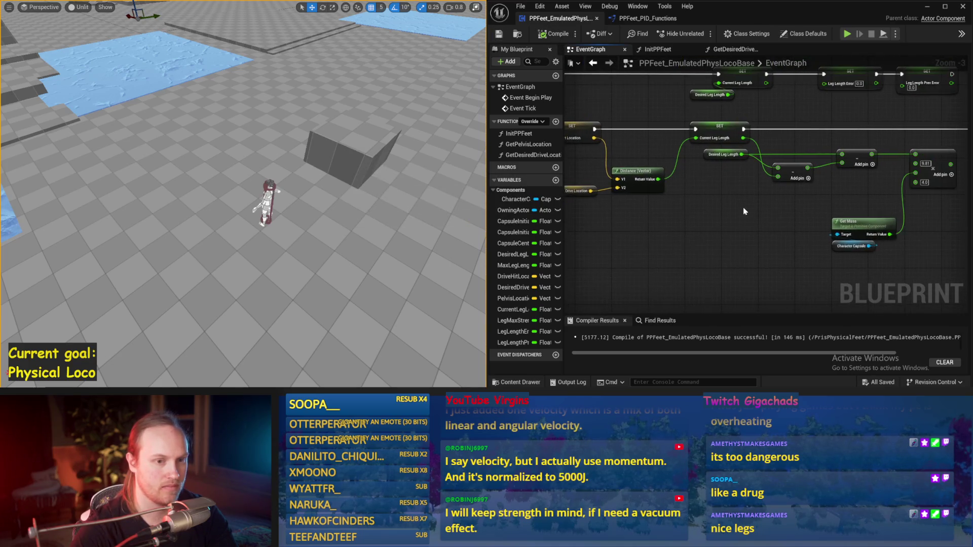
pyautogui.moveTo(581, 205); pyautogui.dragTo(669, 205)
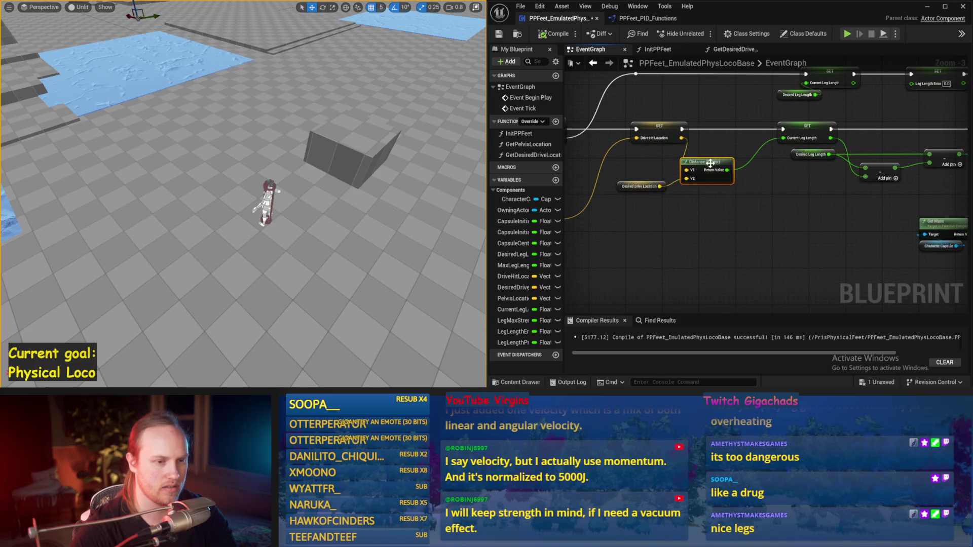
pyautogui.hotkey('alt', 'p')
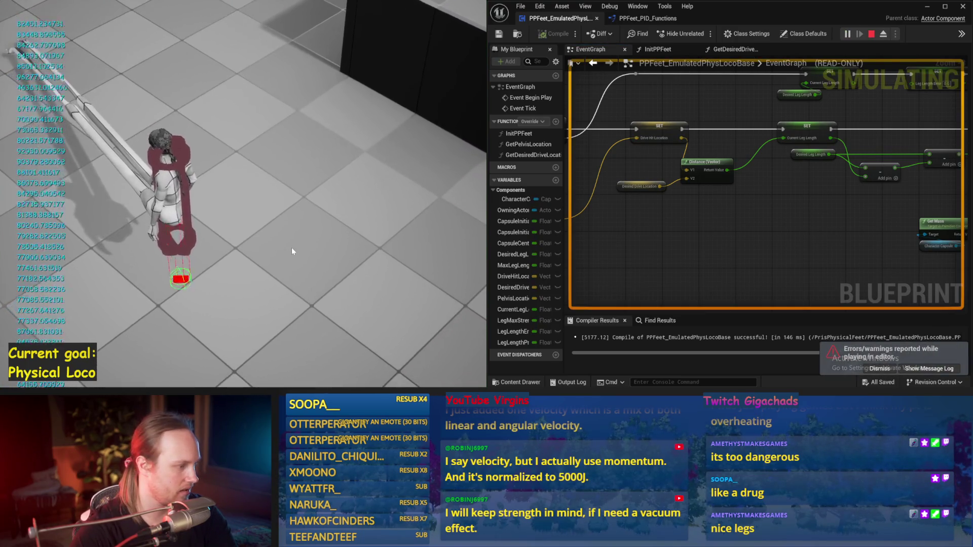
# Step: Restart the Play-in-Editor test of the level, then stop it
pyautogui.press('Escape')
pyautogui.hotkey('alt', 'p')
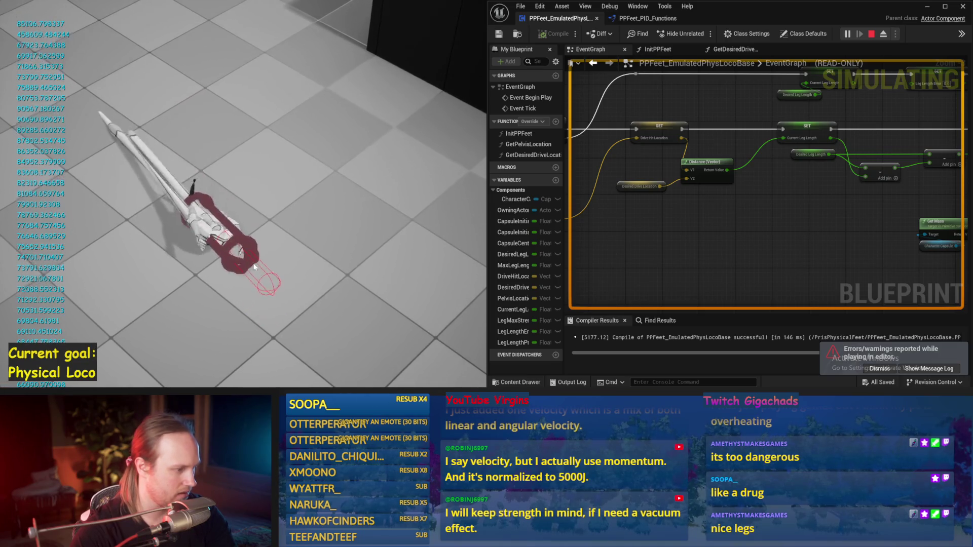
pyautogui.press('Escape')
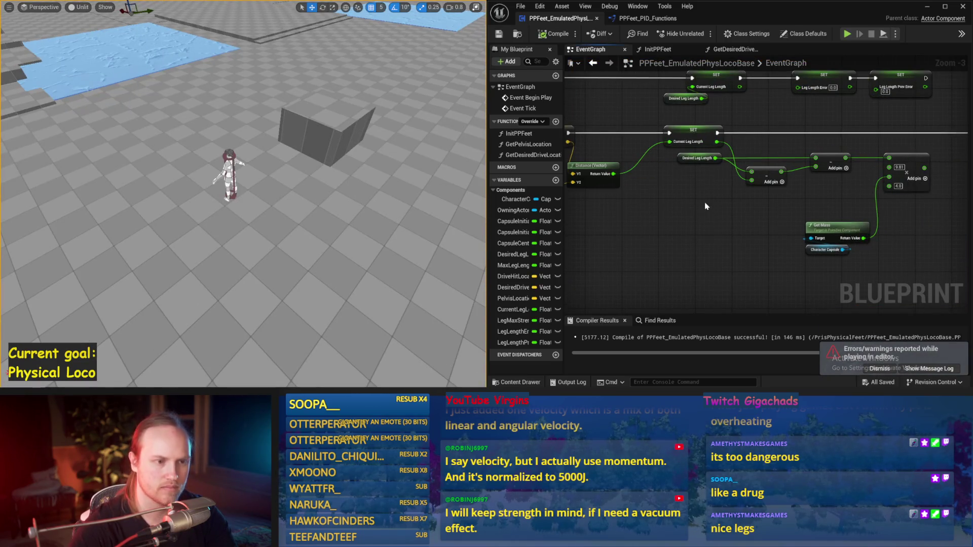
# Step: Look over the leg-length calculation, sphere trace and pelvis inputs, then run and stop a short simulation
pyautogui.moveTo(862, 203); pyautogui.dragTo(746, 200)
pyautogui.moveTo(793, 255); pyautogui.dragTo(882, 223)
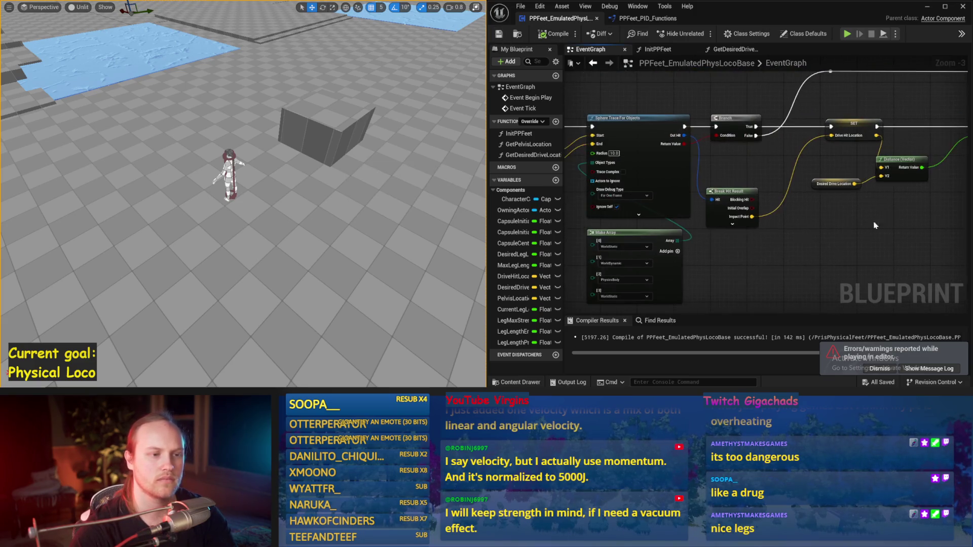
pyautogui.moveTo(708, 235); pyautogui.dragTo(816, 221)
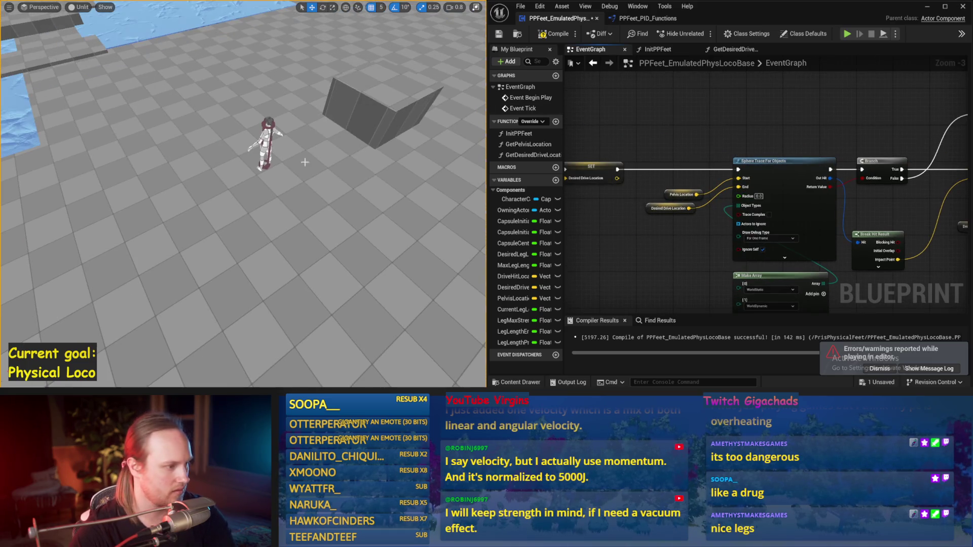
pyautogui.hotkey('alt', 's')
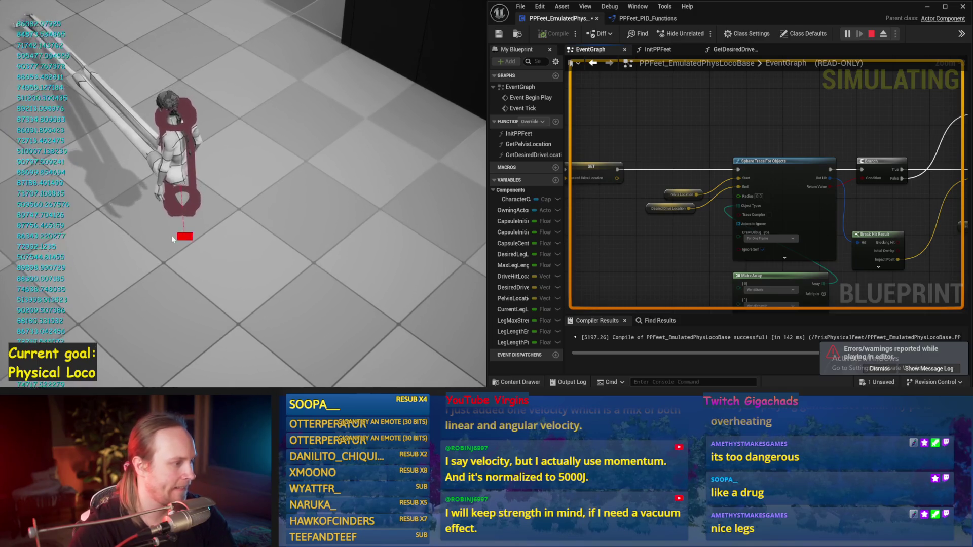
pyautogui.moveTo(698, 255); pyautogui.dragTo(634, 213)
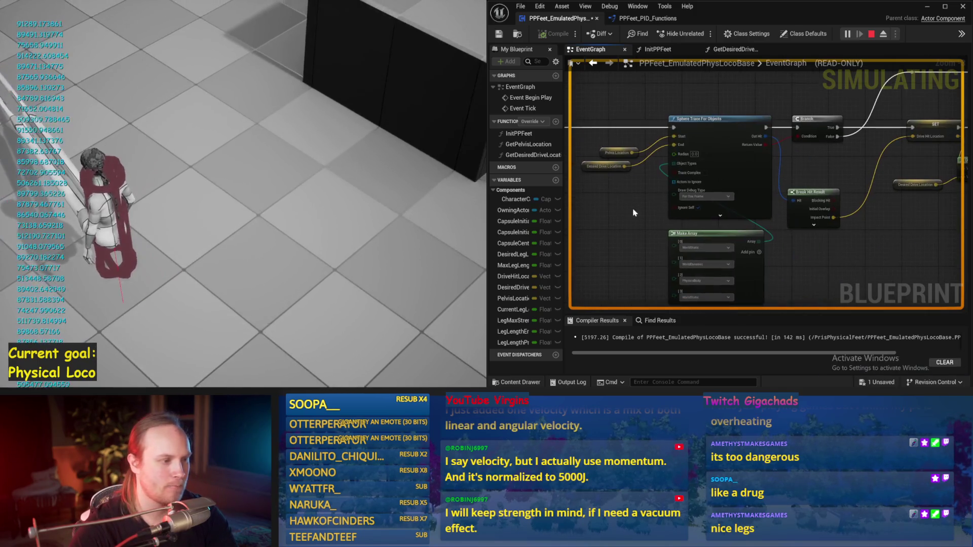
pyautogui.press('Escape')
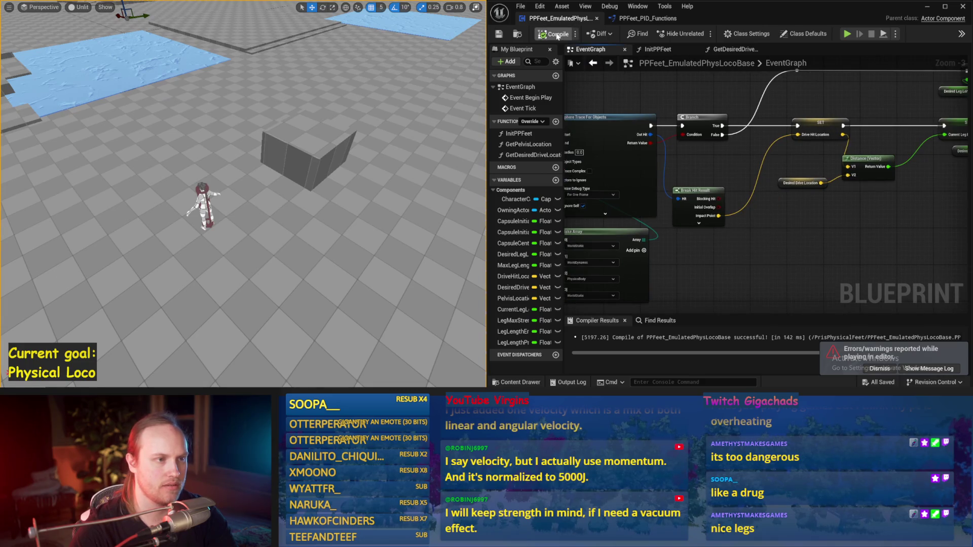
# Step: Check the Drive Hit Location, Get Mass, leg-length math and SET nodes, then simulate again and stop
pyautogui.moveTo(764, 217); pyautogui.dragTo(688, 210)
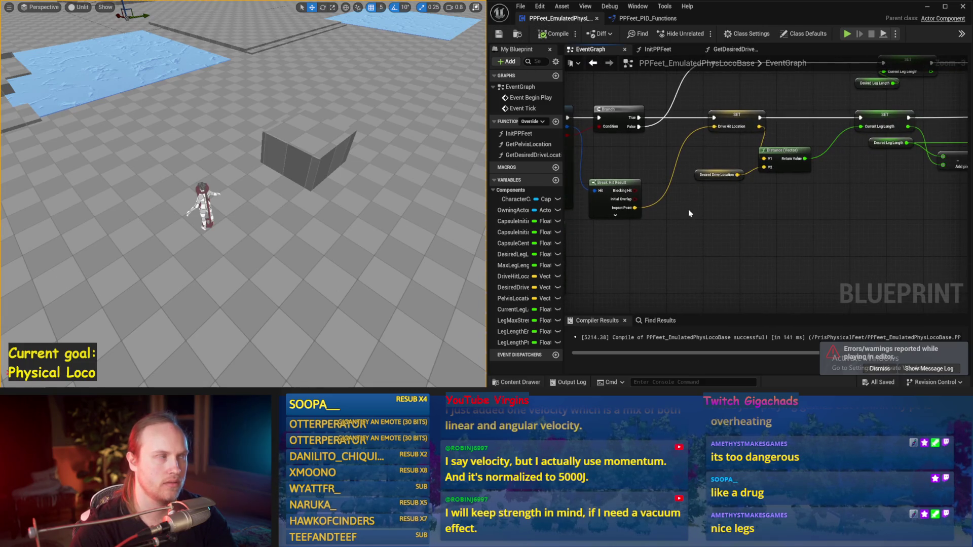
pyautogui.moveTo(827, 243); pyautogui.dragTo(707, 229)
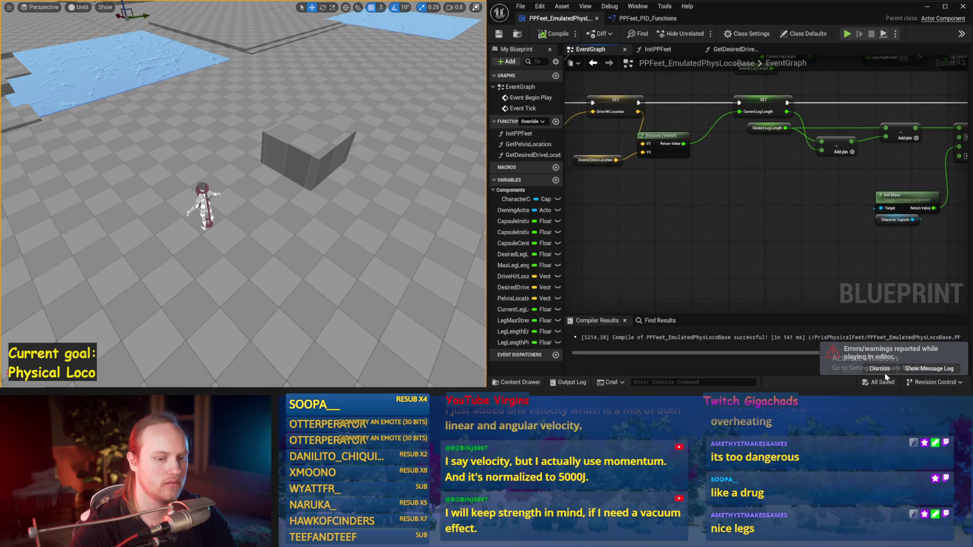
pyautogui.moveTo(760, 199); pyautogui.dragTo(668, 186)
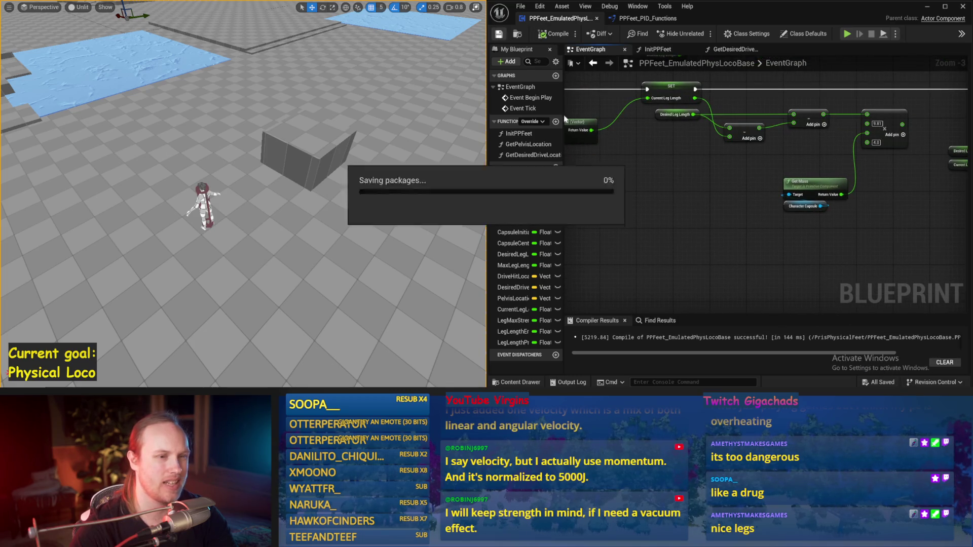
pyautogui.moveTo(742, 259)
pyautogui.mouseDown()
pyautogui.moveTo(775, 267)
pyautogui.moveTo(734, 278)
pyautogui.moveTo(808, 254)
pyautogui.moveTo(817, 236)
pyautogui.mouseUp()
pyautogui.moveTo(784, 147); pyautogui.dragTo(781, 216)
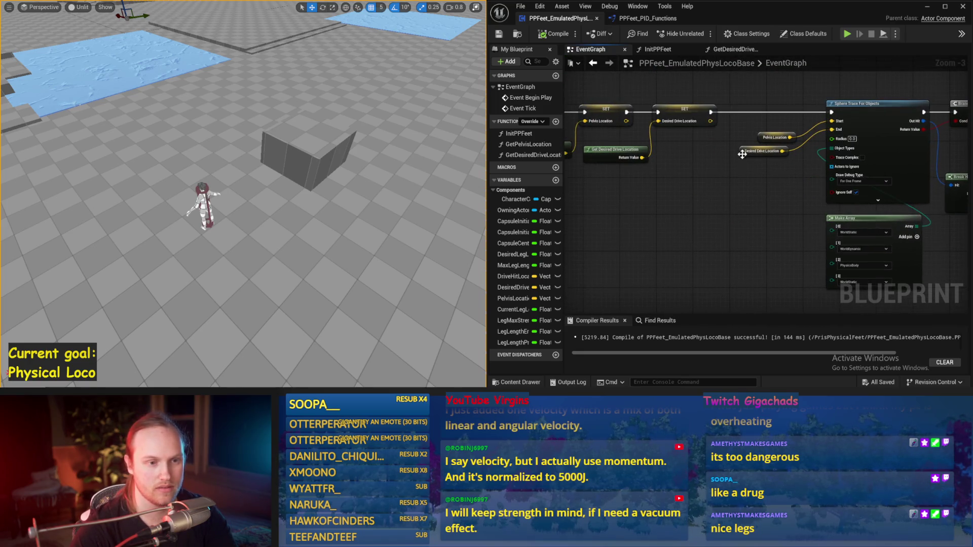
pyautogui.moveTo(755, 156)
pyautogui.mouseDown()
pyautogui.moveTo(749, 190)
pyautogui.moveTo(732, 190)
pyautogui.mouseUp()
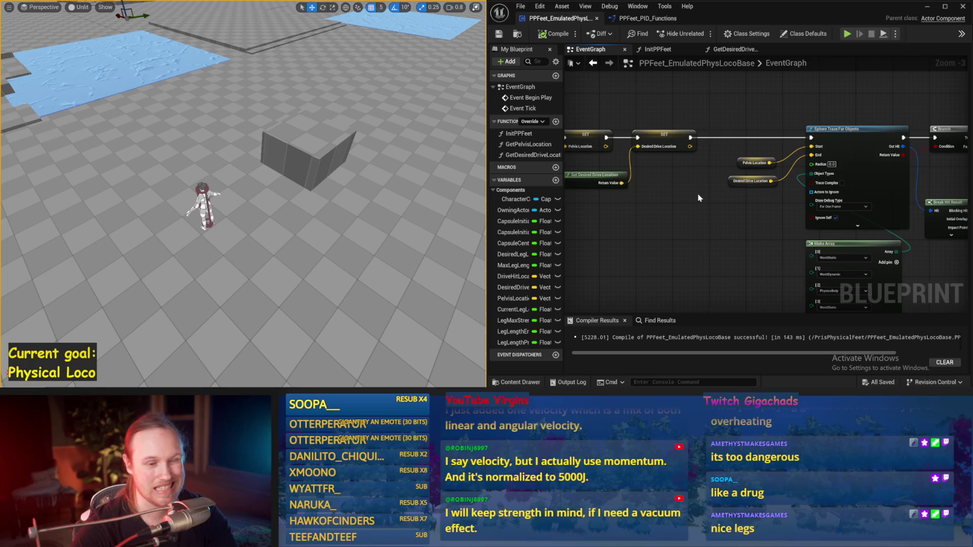
pyautogui.moveTo(913, 253)
pyautogui.mouseDown()
pyautogui.moveTo(814, 271)
pyautogui.moveTo(893, 221)
pyautogui.mouseUp()
pyautogui.moveTo(621, 197)
pyautogui.mouseDown()
pyautogui.moveTo(776, 204)
pyautogui.moveTo(499, 195)
pyautogui.mouseUp()
pyautogui.moveTo(230, 242); pyautogui.dragTo(208, 202)
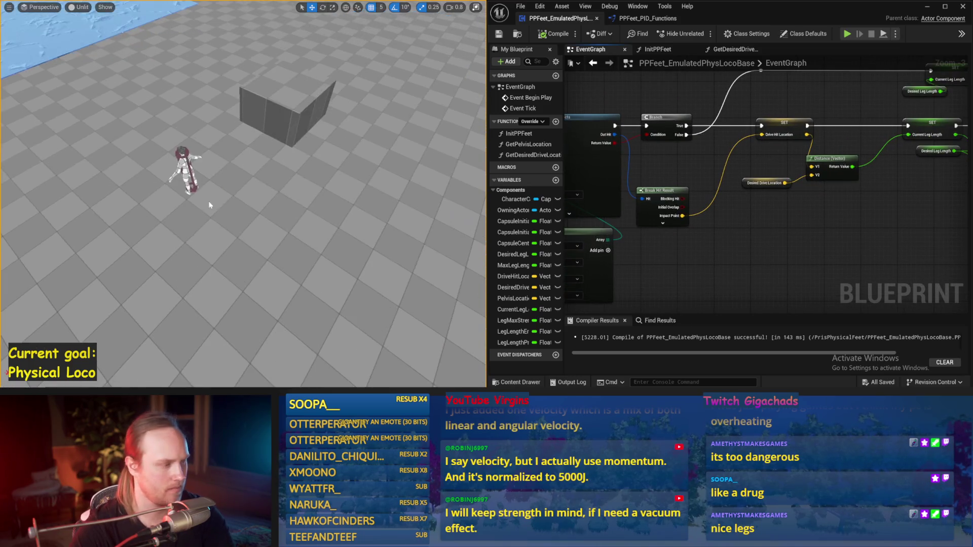
pyautogui.hotkey('alt', 's')
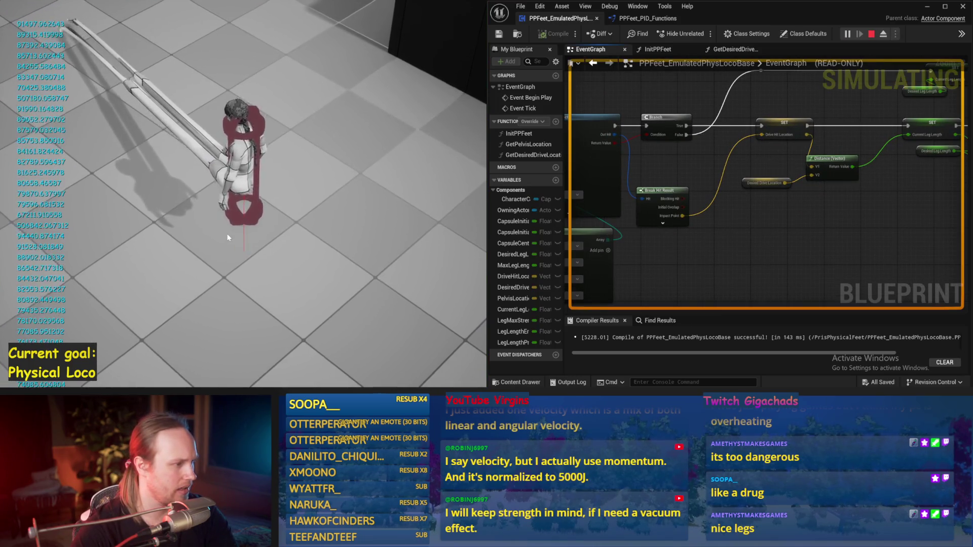
pyautogui.press('Escape')
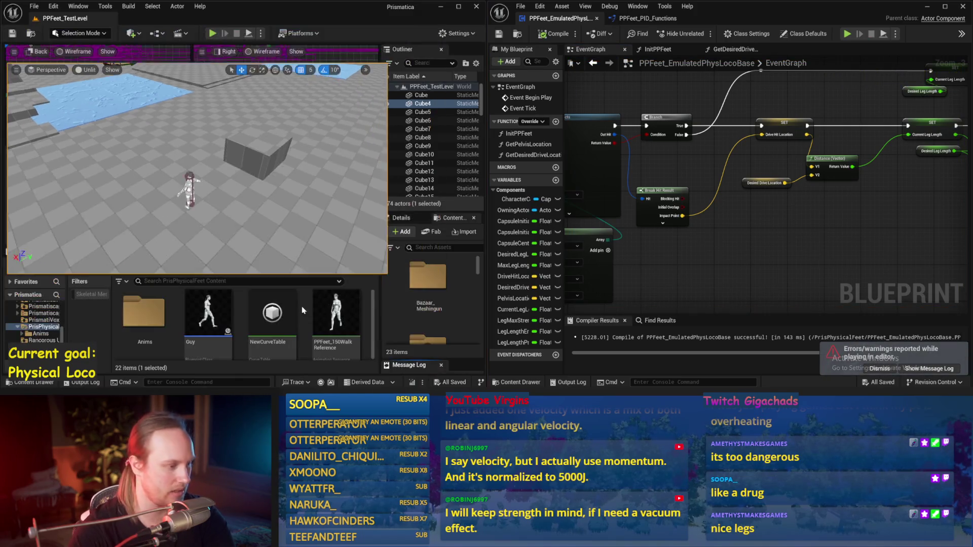
# Step: Open the PPFeet_TestCharacter blueprint from the PrisPhysicalFeet Content folder
pyautogui.doubleClick(143, 312)
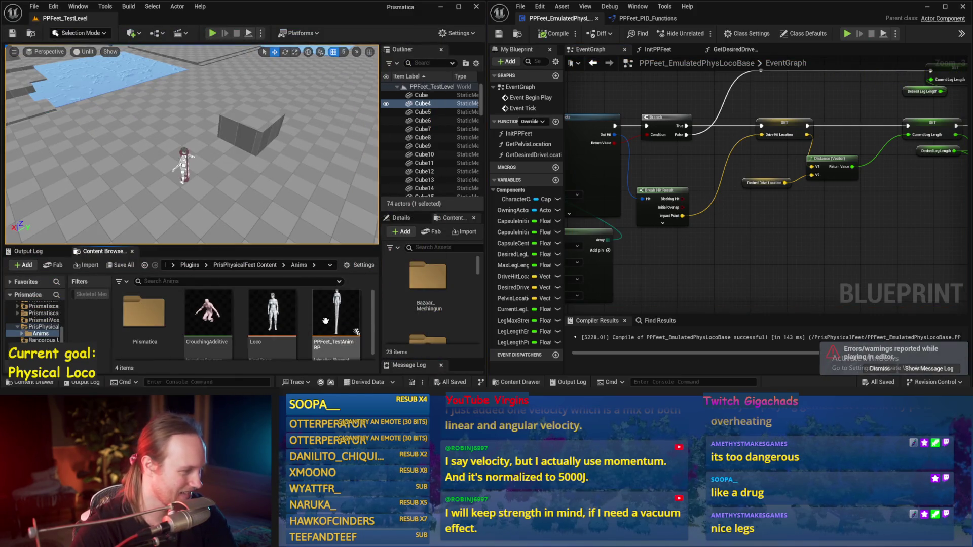
pyautogui.hotkey('alt', 'Left')
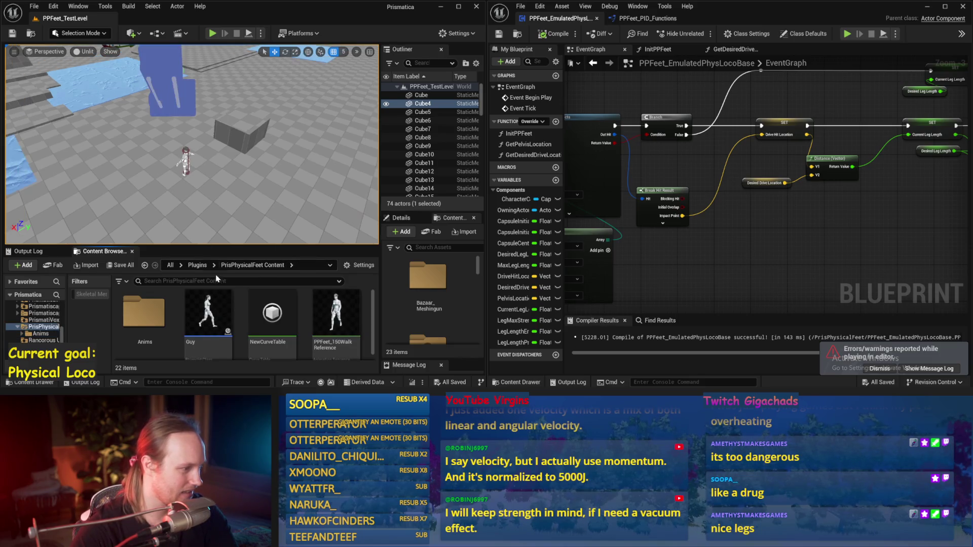
pyautogui.scroll(-3, 218, 314)
pyautogui.scroll(-3, 267, 346)
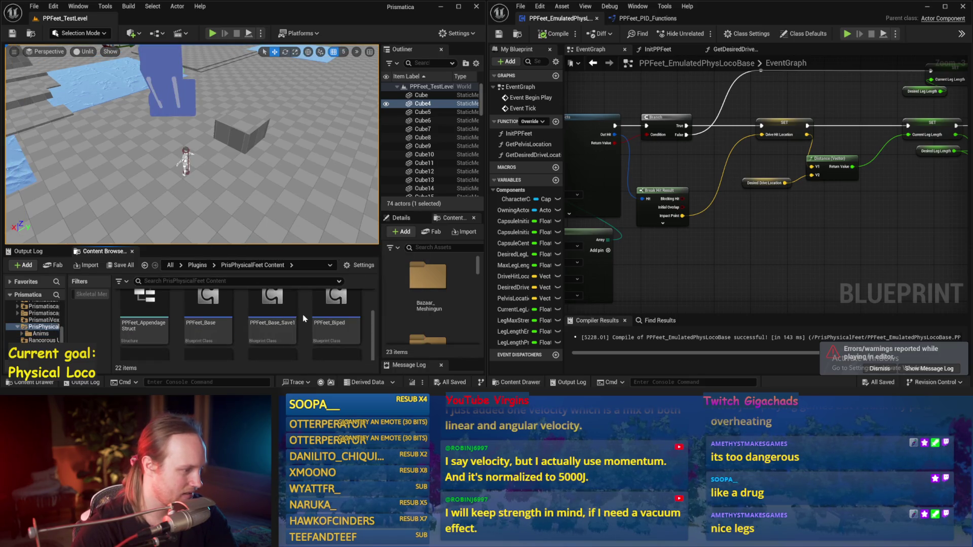
pyautogui.scroll(-2, 293, 338)
pyautogui.doubleClick(143, 314)
# Step: Set the SkeletalMesh component's Animation Mode to Use Animation Asset
pyautogui.click(532, 96)
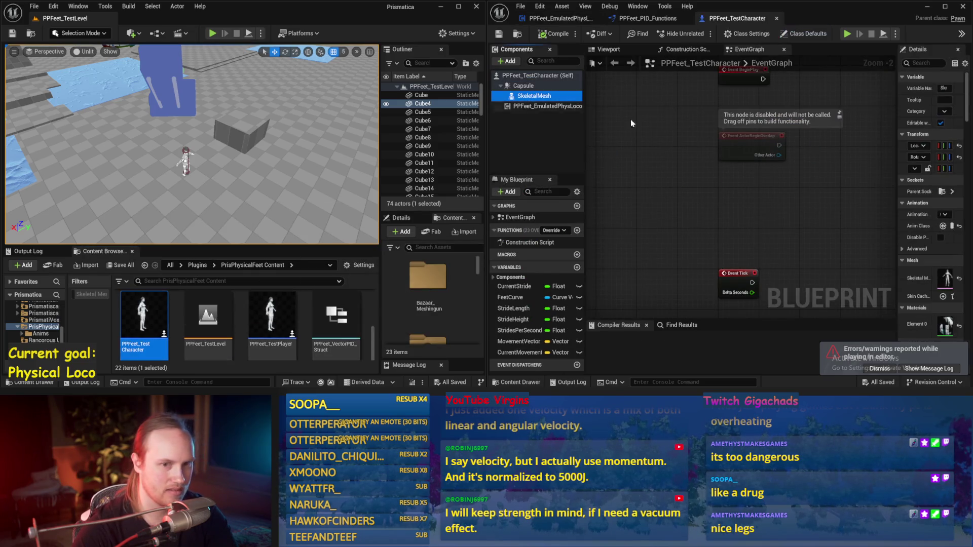
pyautogui.moveTo(897, 143); pyautogui.dragTo(664, 149)
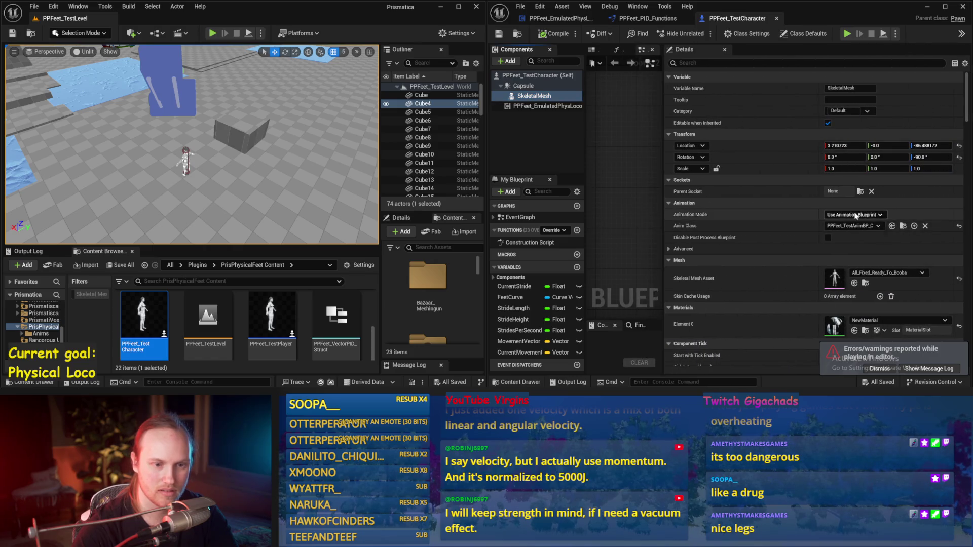
pyautogui.click(848, 231)
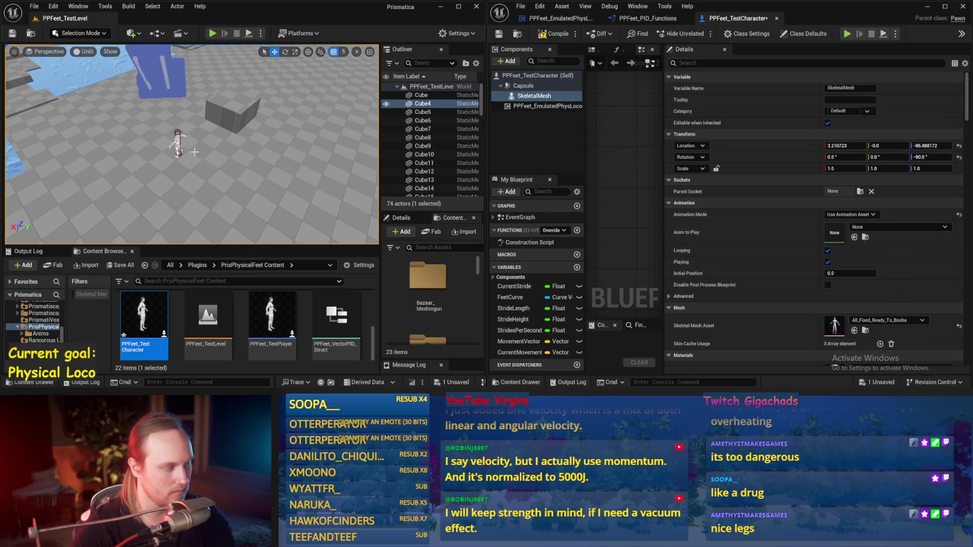
# Step: Playtest the character in a full-window game view, then stop
pyautogui.hotkey('alt', 'p')
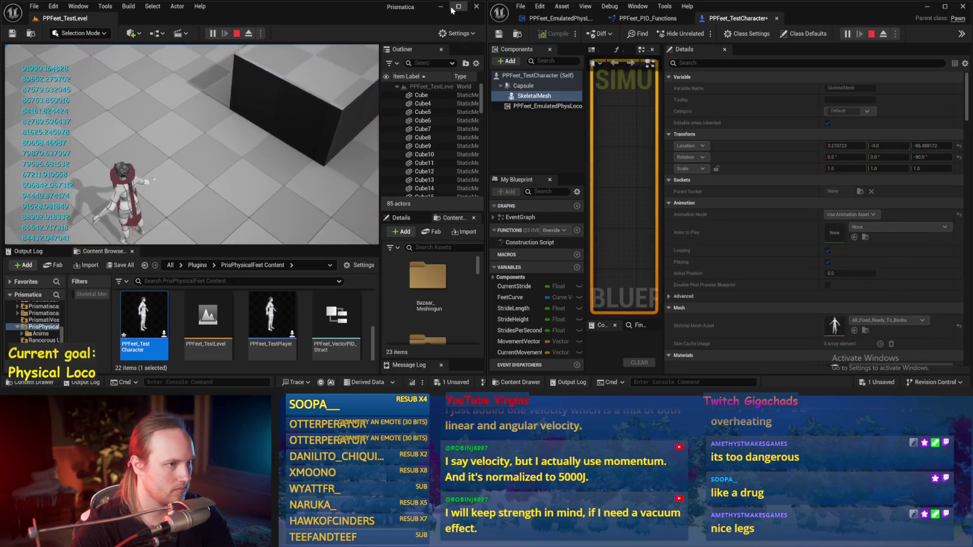
pyautogui.press('F11')
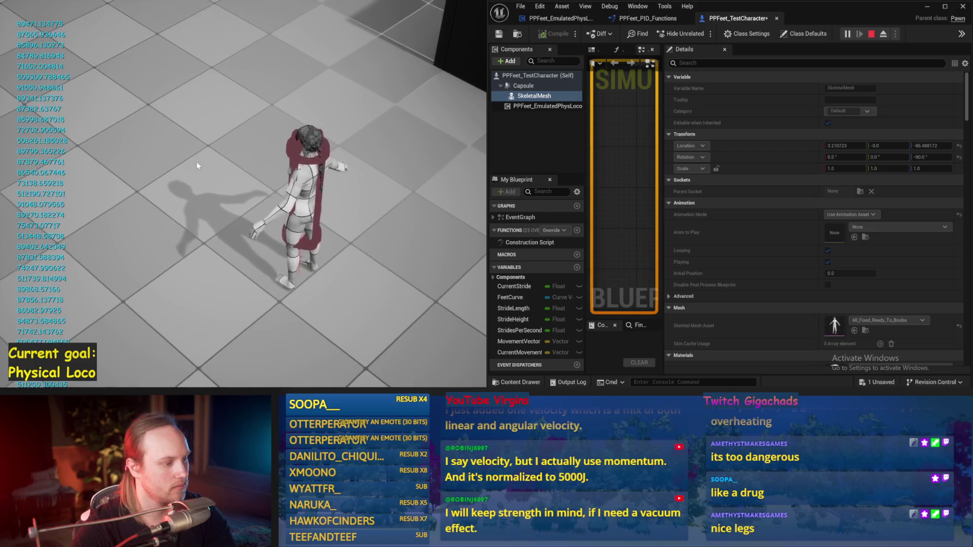
pyautogui.press('Escape')
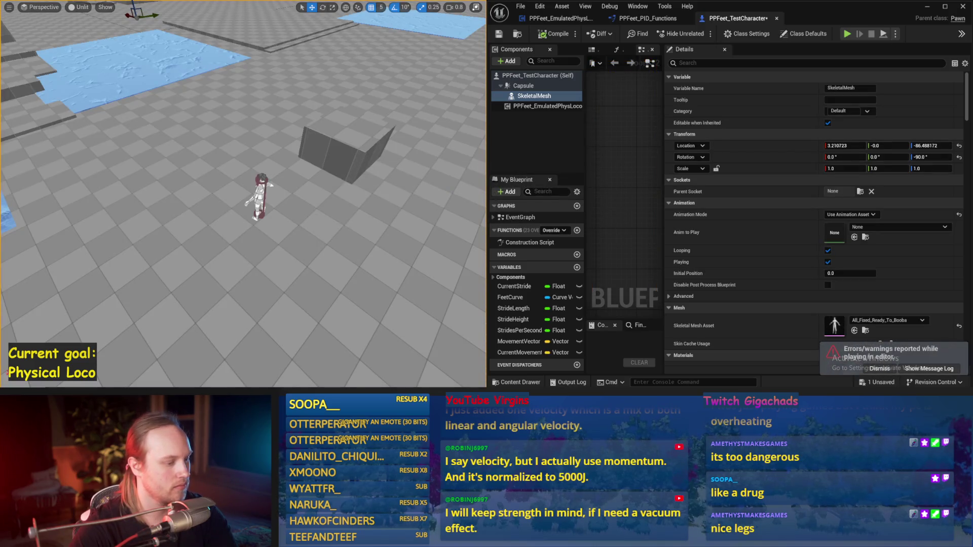
# Step: Compile the PPFeet_EmulatedPhysLocoBase blueprint and dismiss the errors notification
pyautogui.click(590, 20)
pyautogui.click(538, 35)
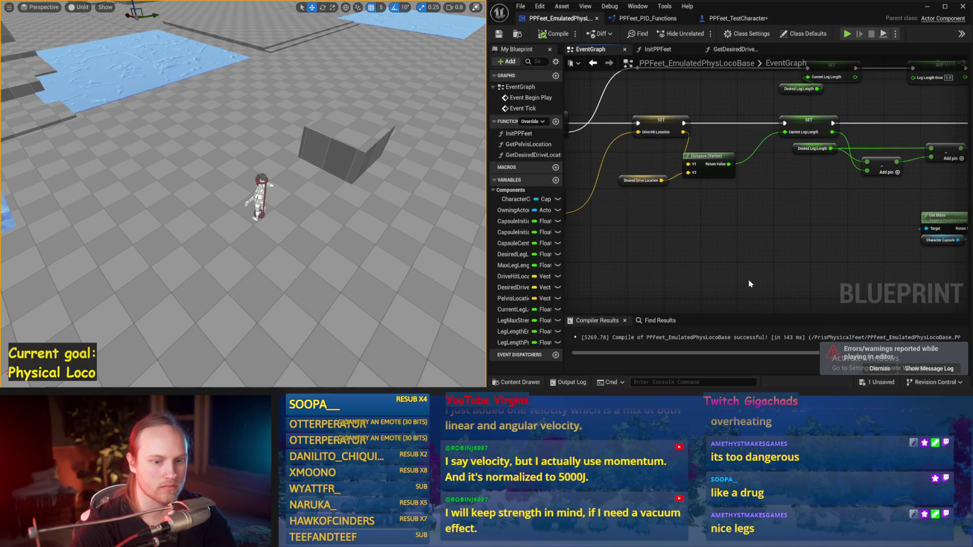
pyautogui.click(872, 369)
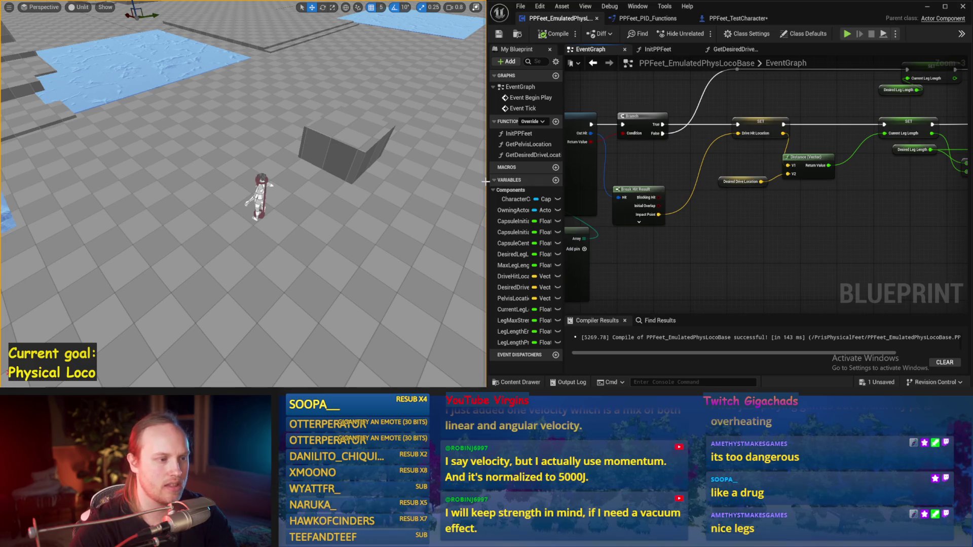
# Step: Review the leg-length PID chain, zooming in on the P Value multiply nodes
pyautogui.moveTo(487, 181); pyautogui.dragTo(335, 181)
pyautogui.scroll(-1, 669, 242)
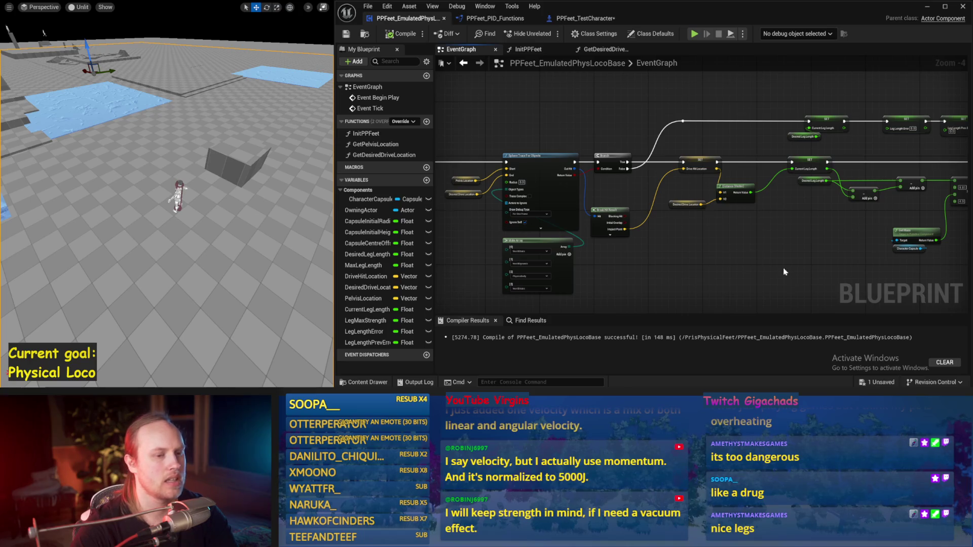
pyautogui.moveTo(783, 272); pyautogui.dragTo(687, 263)
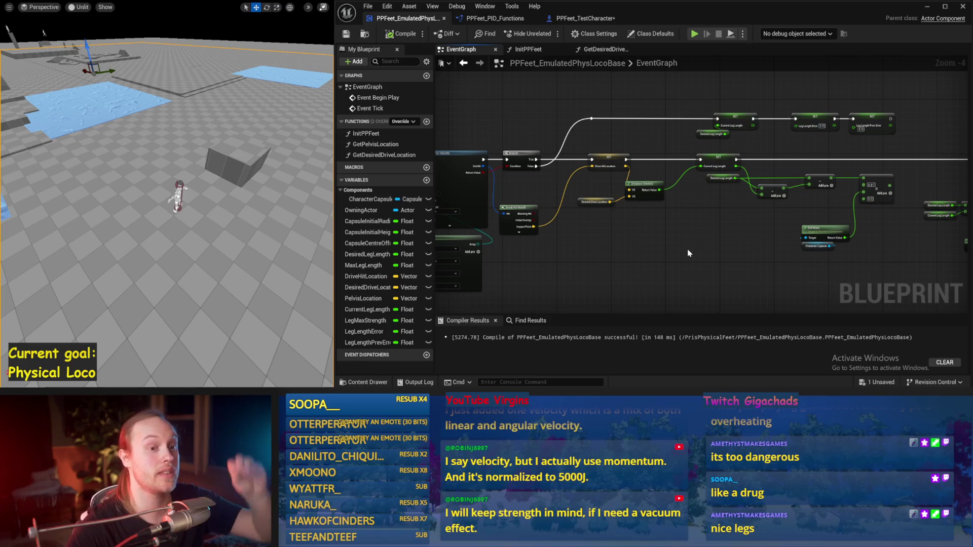
pyautogui.moveTo(686, 244); pyautogui.dragTo(582, 234)
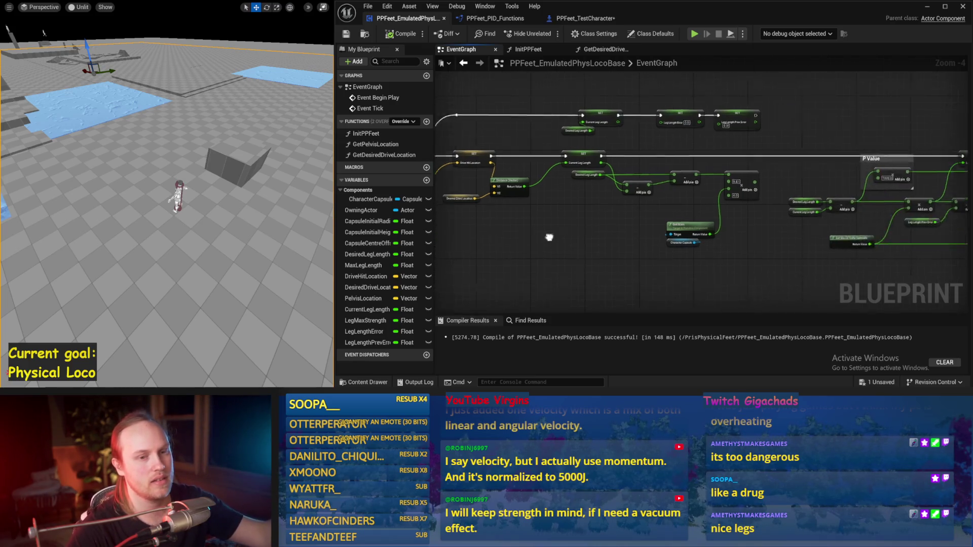
pyautogui.scroll(1, 583, 235)
pyautogui.moveTo(615, 122); pyautogui.dragTo(565, 122)
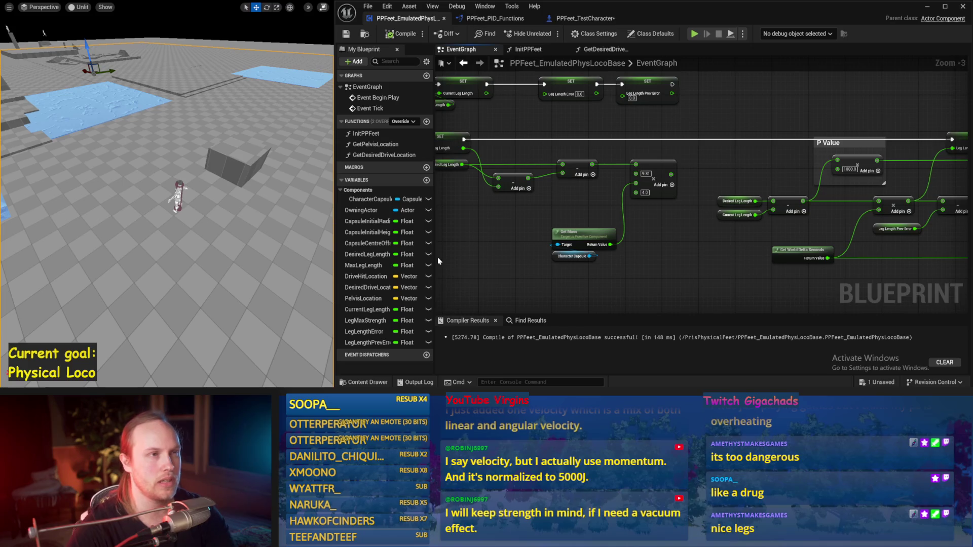
pyautogui.scroll(-1, 486, 240)
pyautogui.moveTo(487, 241); pyautogui.dragTo(509, 285)
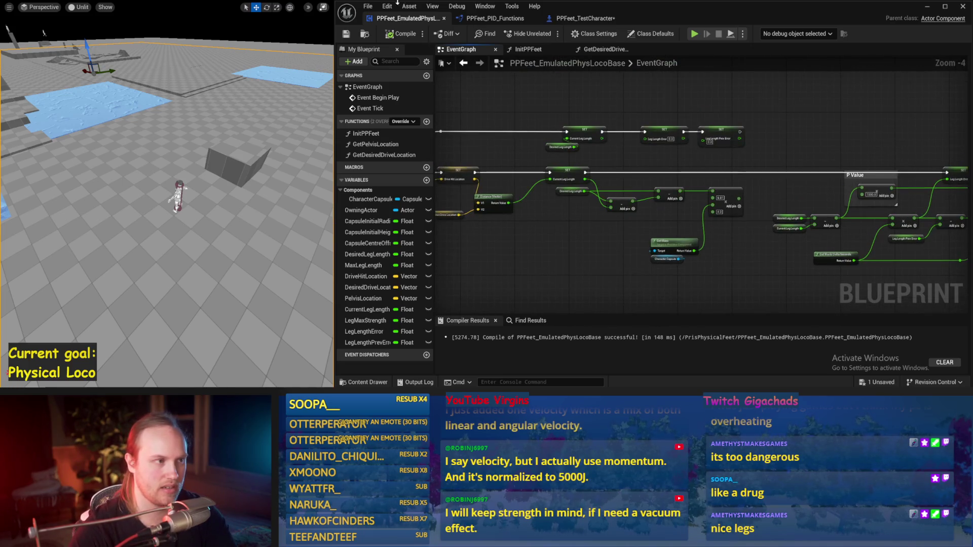
# Step: Playtest the character once more, then select the Desired Drive Location getter
pyautogui.hotkey('alt', 'p')
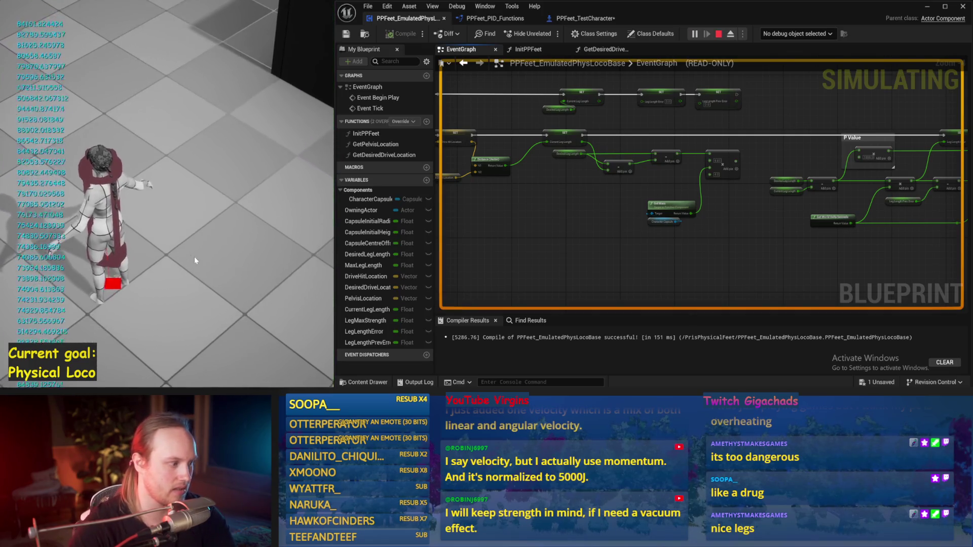
pyautogui.press('Escape')
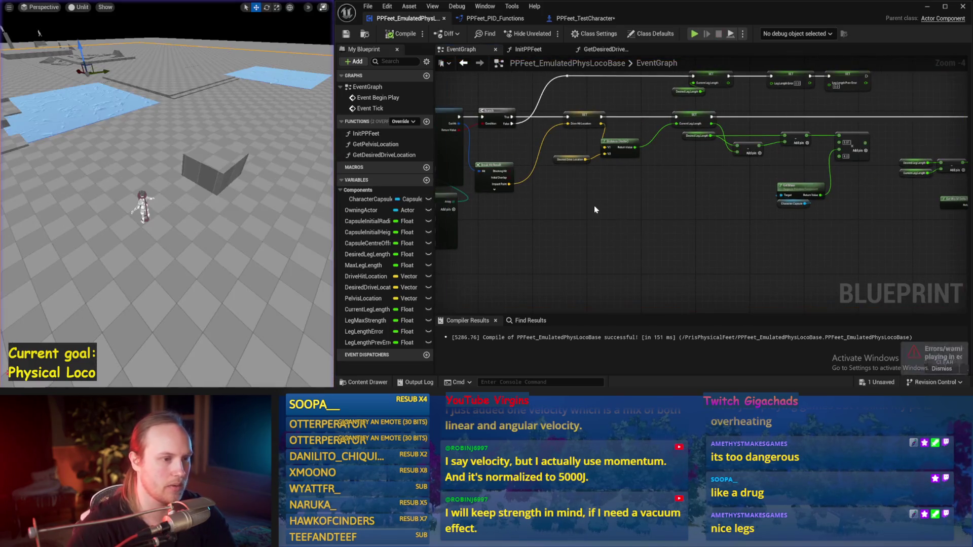
pyautogui.scroll(2, 896, 224)
pyautogui.click(654, 155)
pyautogui.scroll(1, 669, 227)
# Step: Open the GetDesiredDriveLocation function and bring its math nodes into view
pyautogui.doubleClick(559, 191)
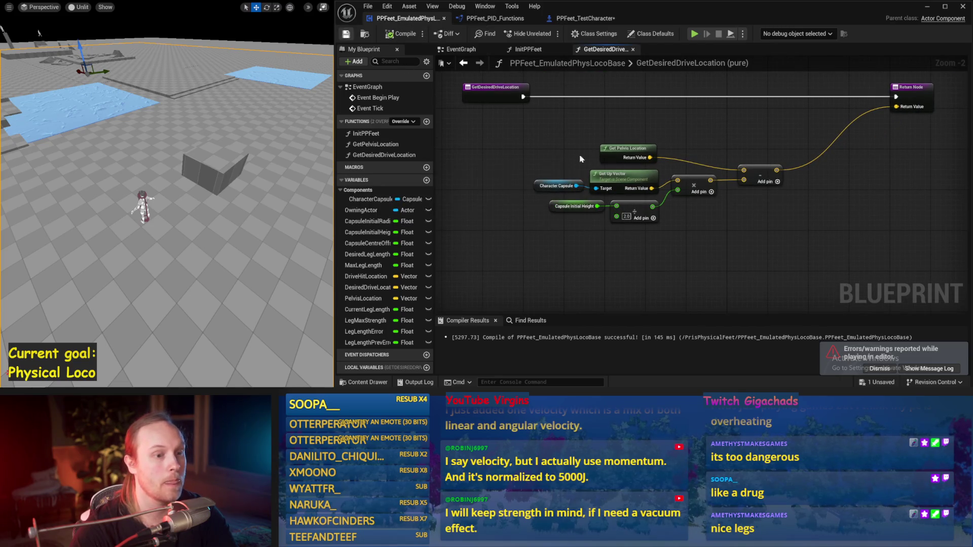
pyautogui.doubleClick(384, 154)
pyautogui.click(507, 238)
pyautogui.moveTo(507, 188); pyautogui.dragTo(516, 150)
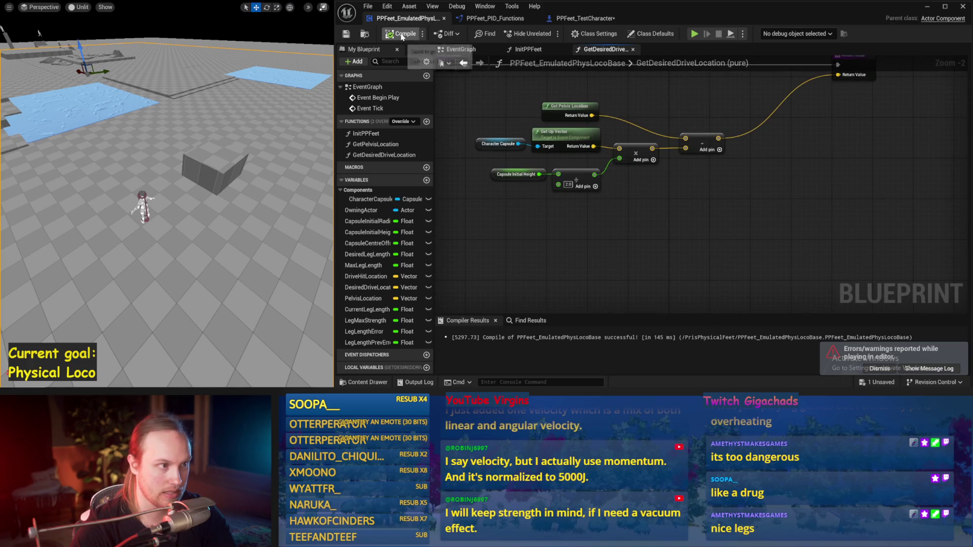
pyautogui.moveTo(710, 206)
pyautogui.mouseDown()
pyautogui.moveTo(732, 218)
pyautogui.moveTo(707, 212)
pyautogui.mouseUp()
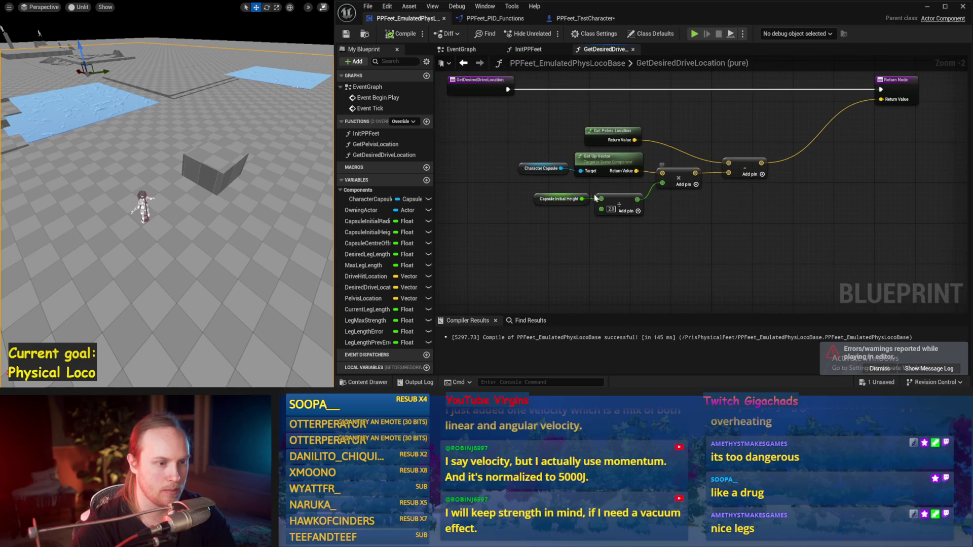
# Step: Add a third double-precision float input to the multiply node and save
pyautogui.click(696, 184)
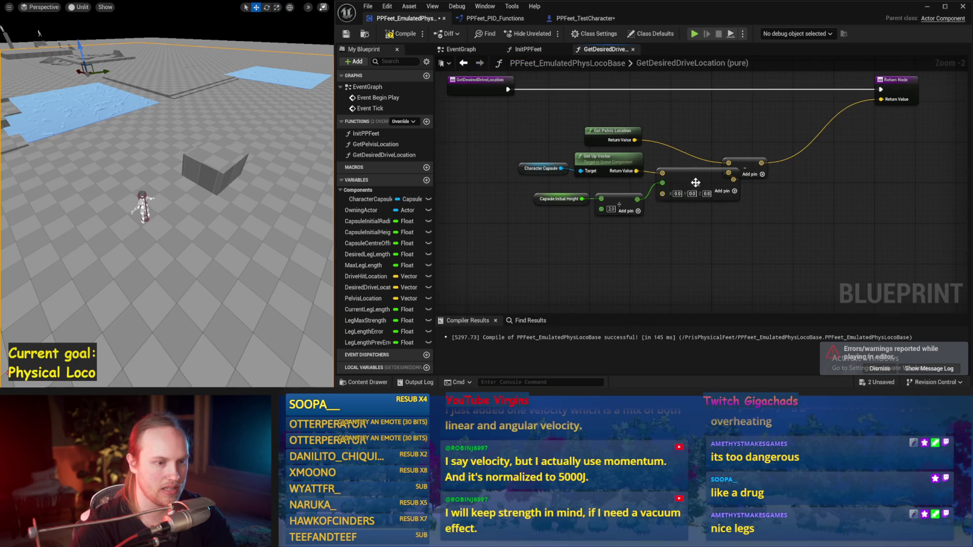
pyautogui.rightClick(666, 196)
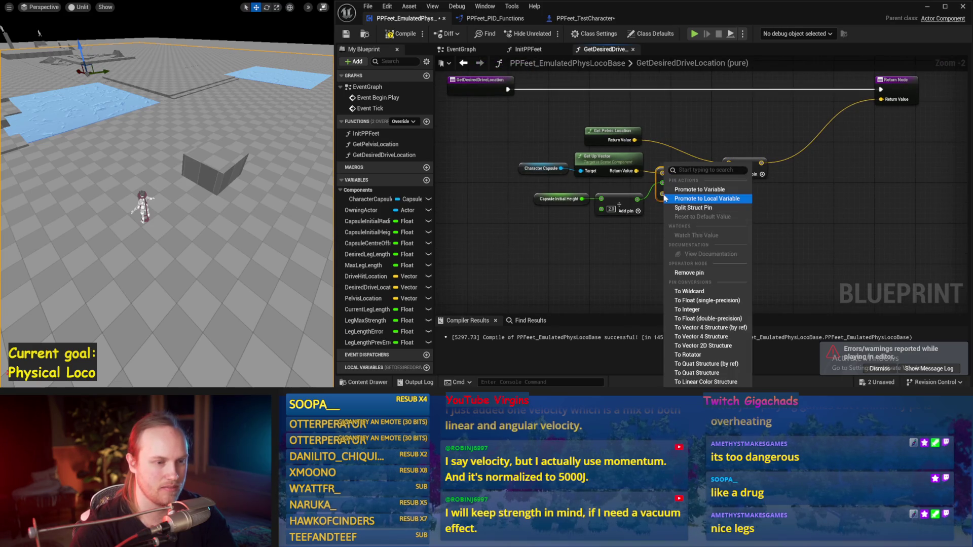
pyautogui.click(707, 318)
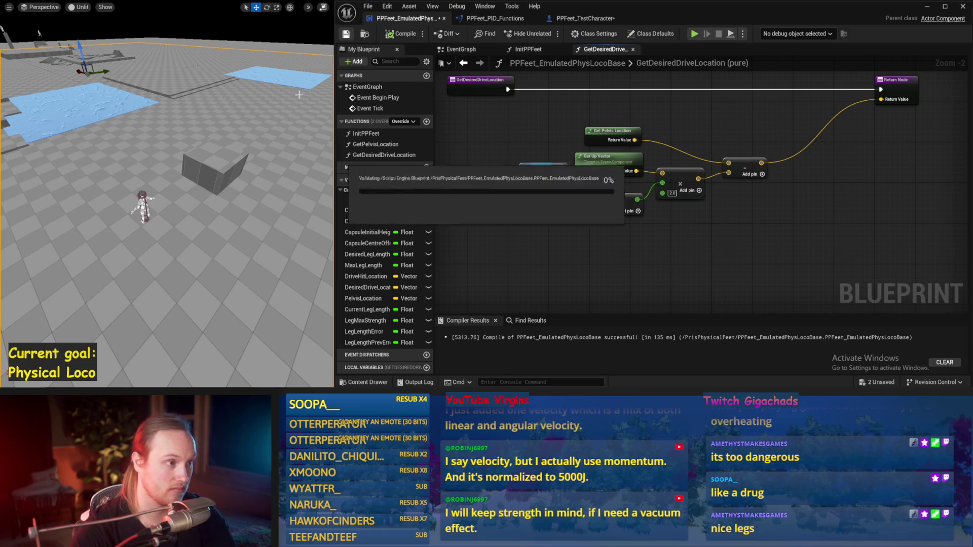
pyautogui.hotkey('ctrl', 's')
# Step: Run a quick simulation to test the change, then return to the EventGraph
pyautogui.hotkey('alt', 's')
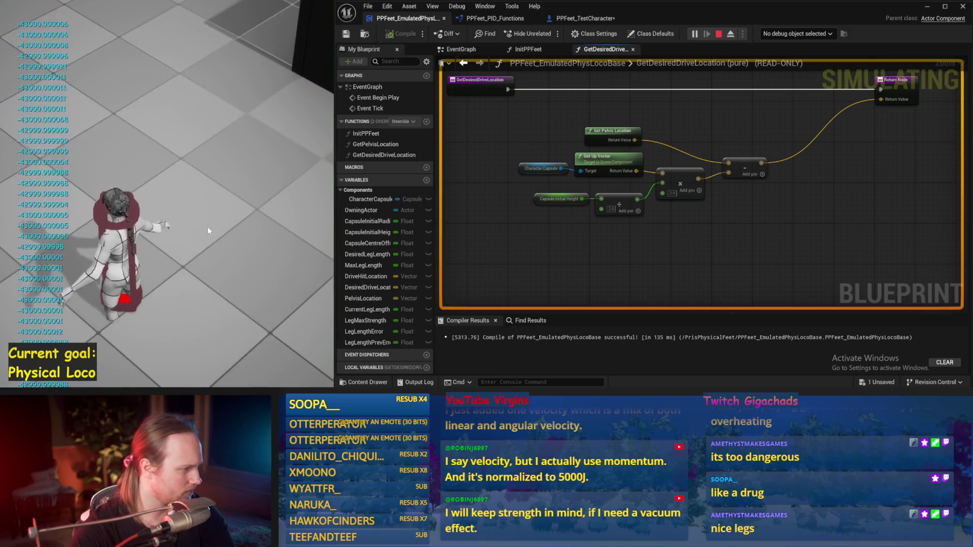
pyautogui.press('Escape')
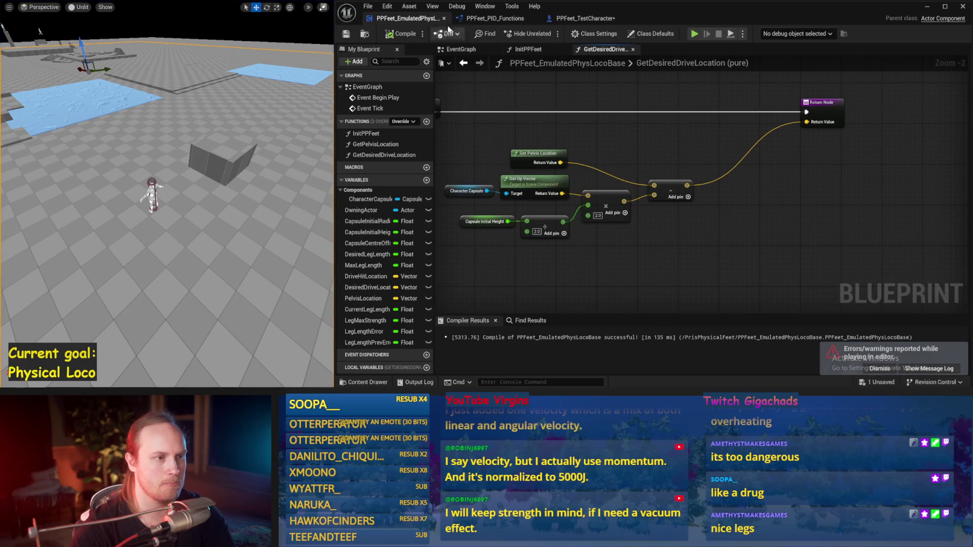
pyautogui.click(459, 49)
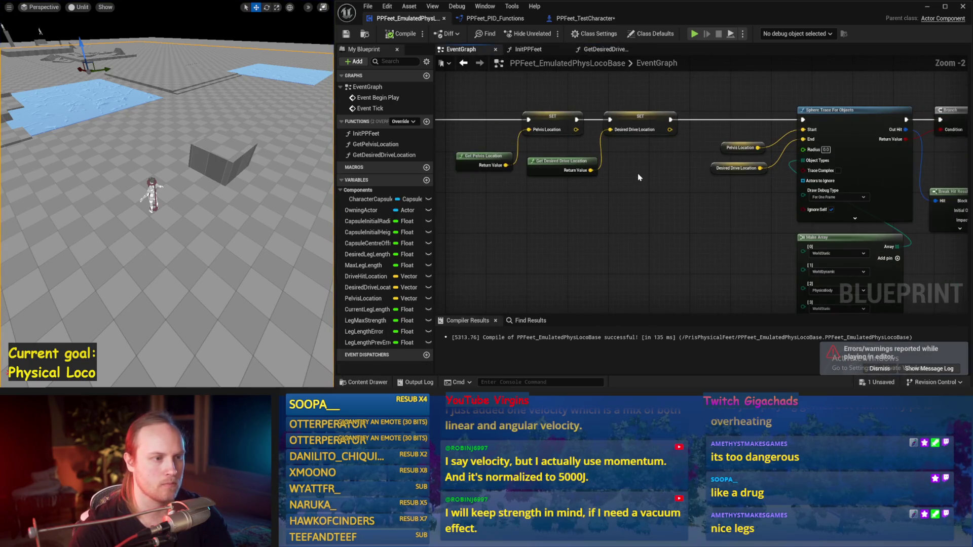
# Step: Move the Desired Drive Location node lower in the EventGraph
pyautogui.moveTo(638, 177); pyautogui.dragTo(724, 236)
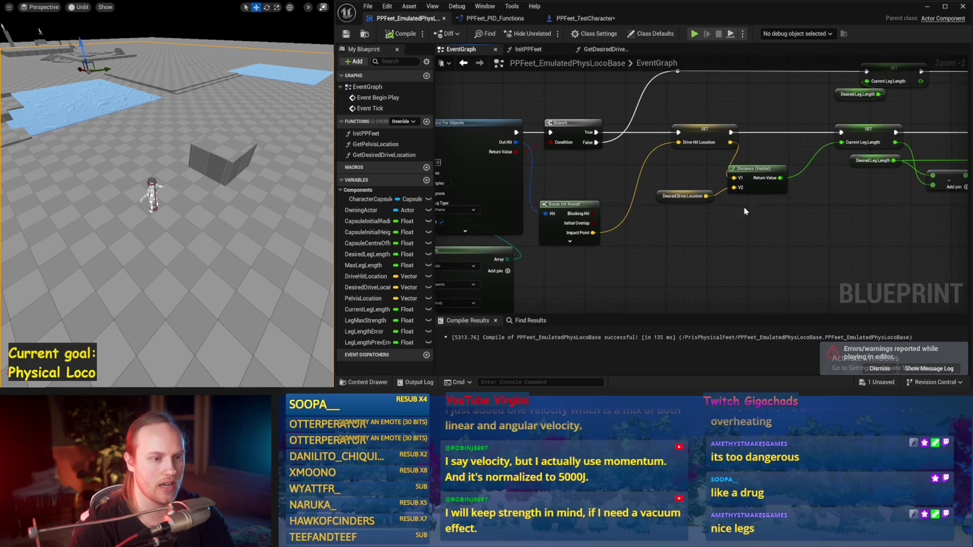
pyautogui.click(692, 222)
pyautogui.moveTo(689, 183)
pyautogui.mouseDown()
pyautogui.moveTo(640, 175)
pyautogui.moveTo(699, 197)
pyautogui.moveTo(897, 201)
pyautogui.mouseUp()
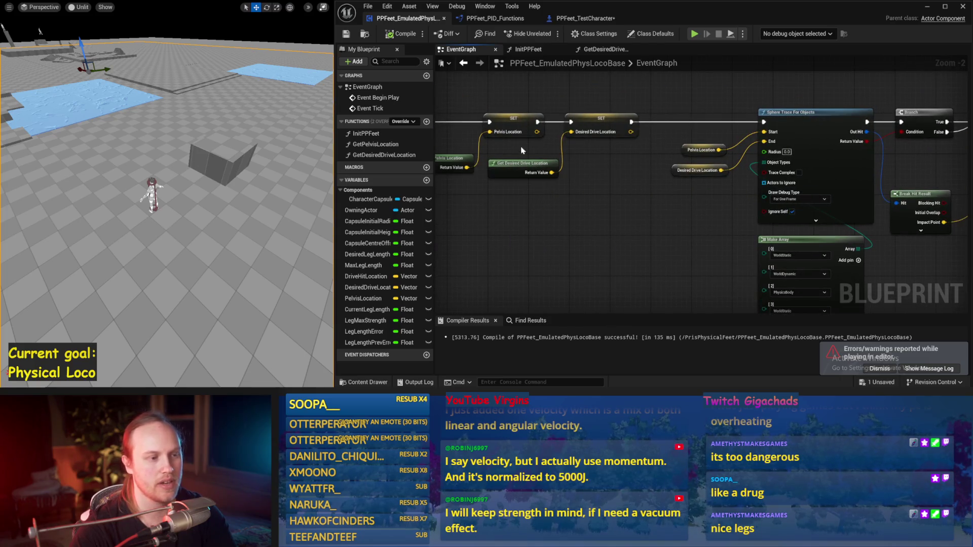
pyautogui.doubleClick(529, 163)
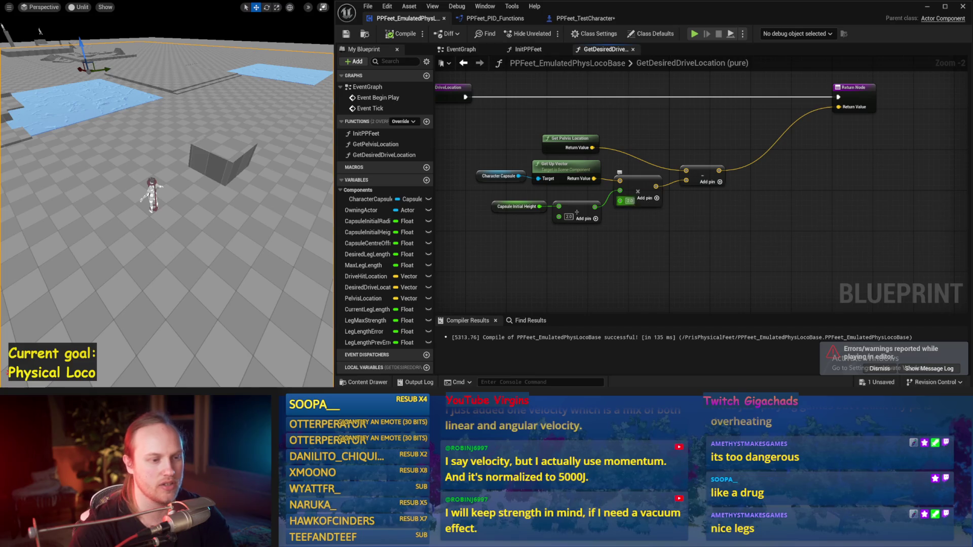
pyautogui.click(461, 49)
pyautogui.moveTo(713, 199); pyautogui.dragTo(577, 204)
pyautogui.click(576, 205)
pyautogui.moveTo(641, 151); pyautogui.dragTo(758, 126)
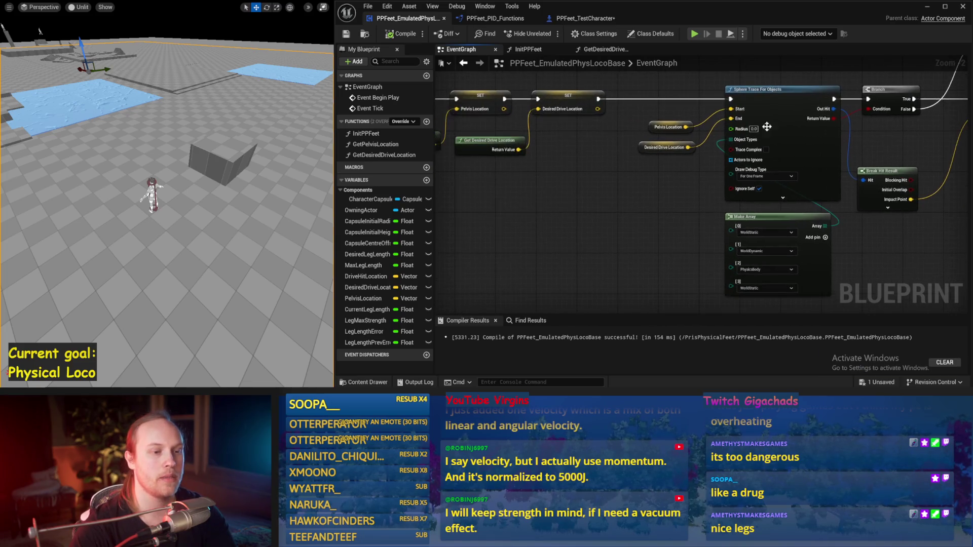
pyautogui.moveTo(701, 158); pyautogui.dragTo(802, 156)
pyautogui.moveTo(743, 140); pyautogui.dragTo(737, 166)
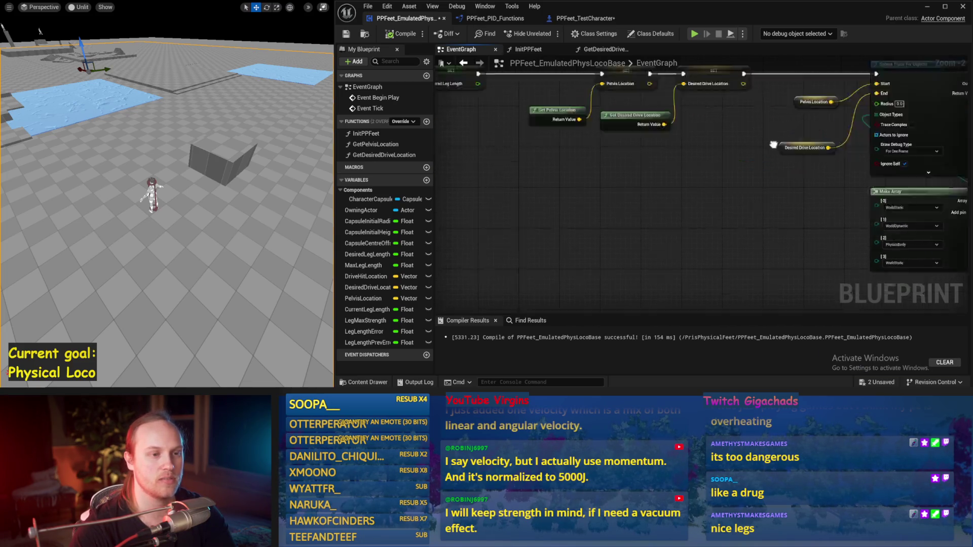
pyautogui.moveTo(753, 128); pyautogui.dragTo(718, 194)
# Step: Shift the two getter and two SET nodes left beside the Sphere Trace, then save
pyautogui.moveTo(568, 208); pyautogui.dragTo(640, 192)
pyautogui.moveTo(563, 168); pyautogui.dragTo(614, 150)
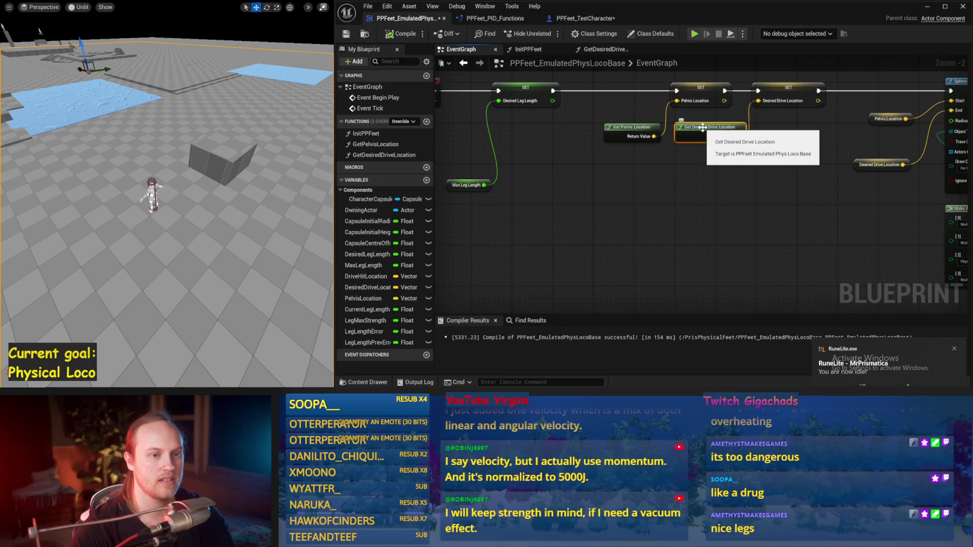
pyautogui.moveTo(703, 127); pyautogui.dragTo(670, 177)
pyautogui.moveTo(754, 96); pyautogui.dragTo(599, 217)
pyautogui.moveTo(607, 177); pyautogui.dragTo(525, 178)
pyautogui.moveTo(624, 214); pyautogui.dragTo(600, 148)
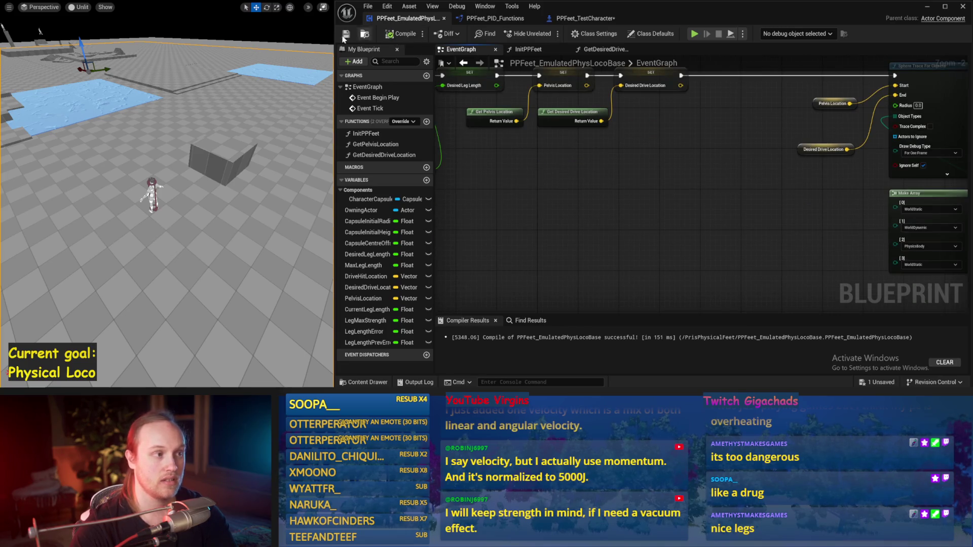
pyautogui.moveTo(703, 154); pyautogui.dragTo(284, 172)
pyautogui.moveTo(889, 256); pyautogui.dragTo(843, 253)
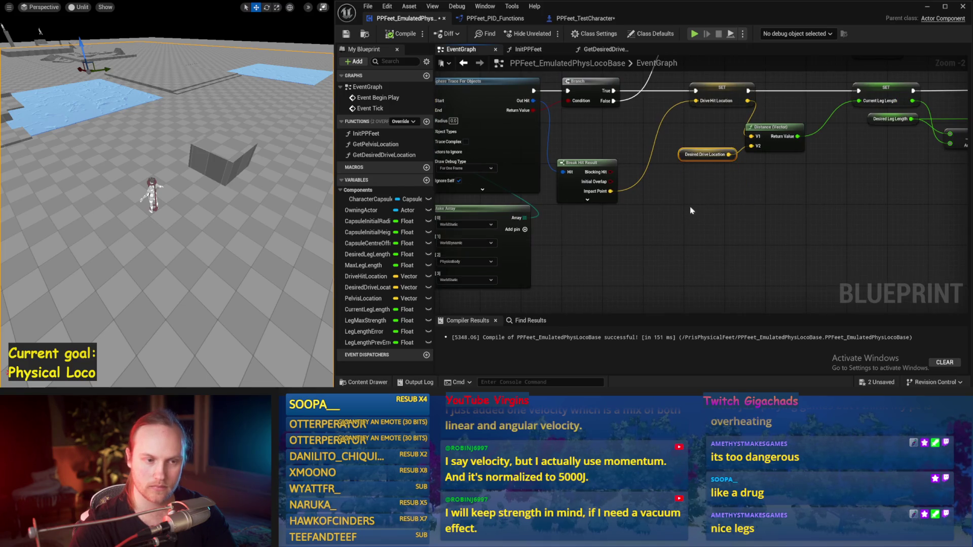
pyautogui.moveTo(690, 205); pyautogui.dragTo(856, 112)
pyautogui.hotkey('ctrl', 's')
# Step: Add a CharacterCapsule getter with Get Up Vector feeding a multiply node
pyautogui.moveTo(498, 127); pyautogui.dragTo(641, 222)
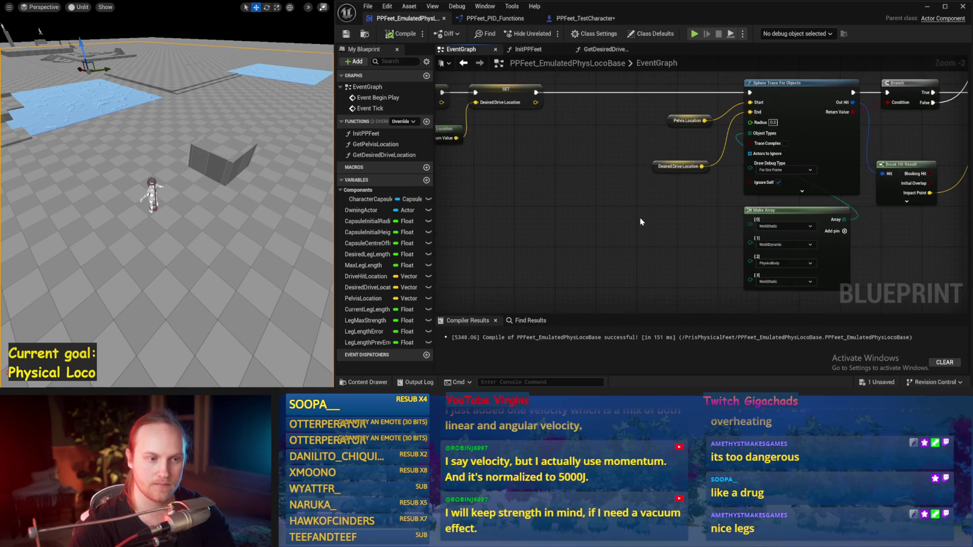
pyautogui.moveTo(644, 174); pyautogui.dragTo(664, 204)
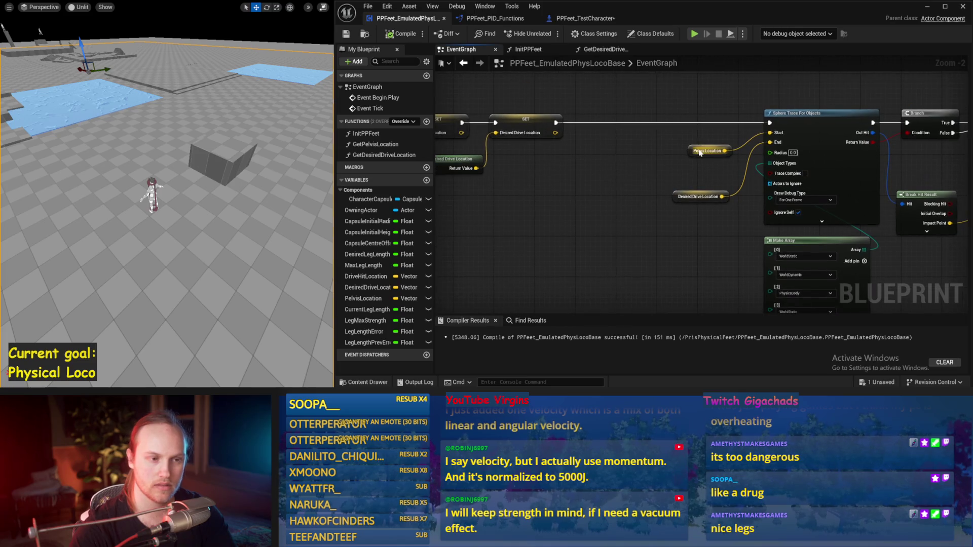
pyautogui.moveTo(611, 167); pyautogui.dragTo(685, 184)
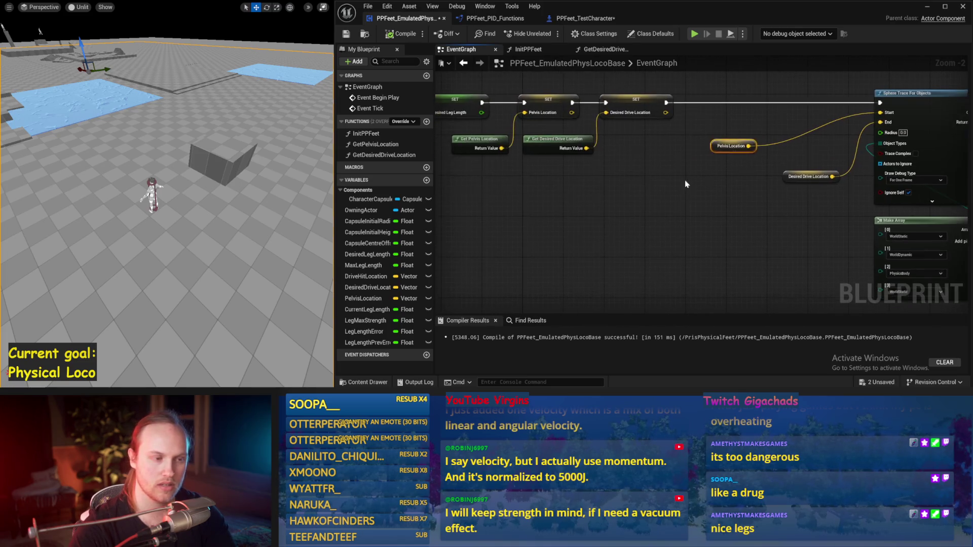
pyautogui.rightClick(627, 203)
pyautogui.click(360, 202)
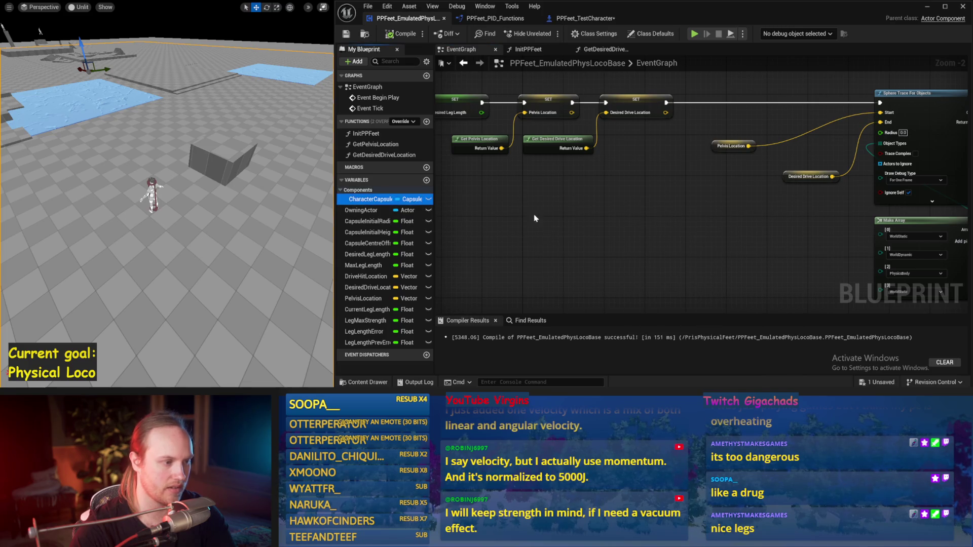
pyautogui.moveTo(363, 201)
pyautogui.mouseDown()
pyautogui.moveTo(659, 205)
pyautogui.moveTo(643, 202)
pyautogui.mouseUp()
pyautogui.click(575, 203)
pyautogui.write('get up vector')
pyautogui.press('Return')
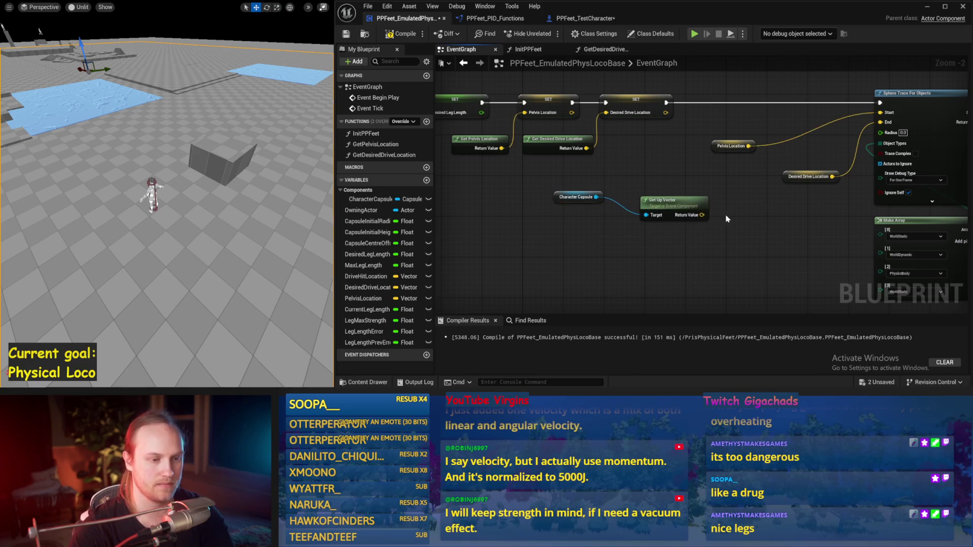
pyautogui.moveTo(713, 223); pyautogui.dragTo(720, 222)
pyautogui.write('*')
pyautogui.press('Return')
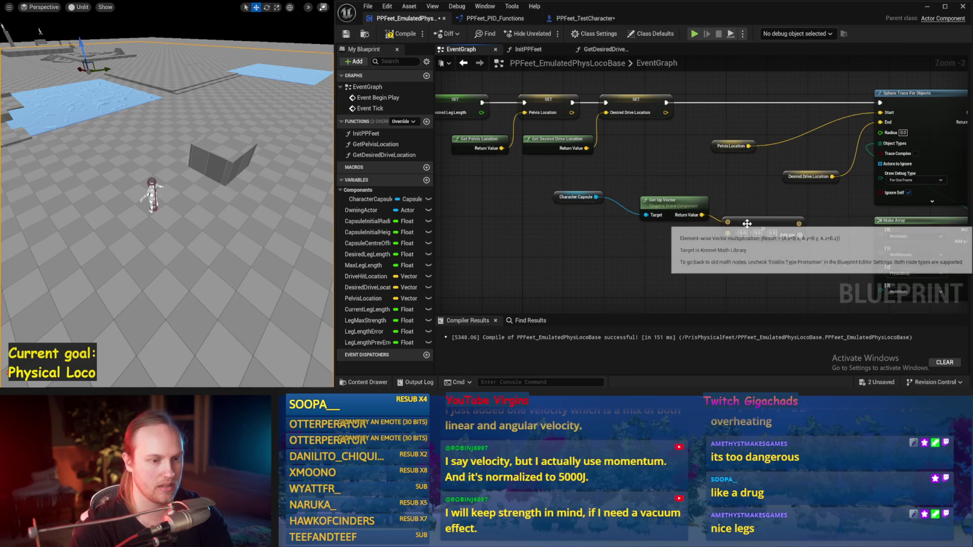
# Step: Multiply the up vector by Capsule Initial Height, subtract it from Pelvis Location, and simulate
pyautogui.rightClick(576, 257)
pyautogui.write('inital')
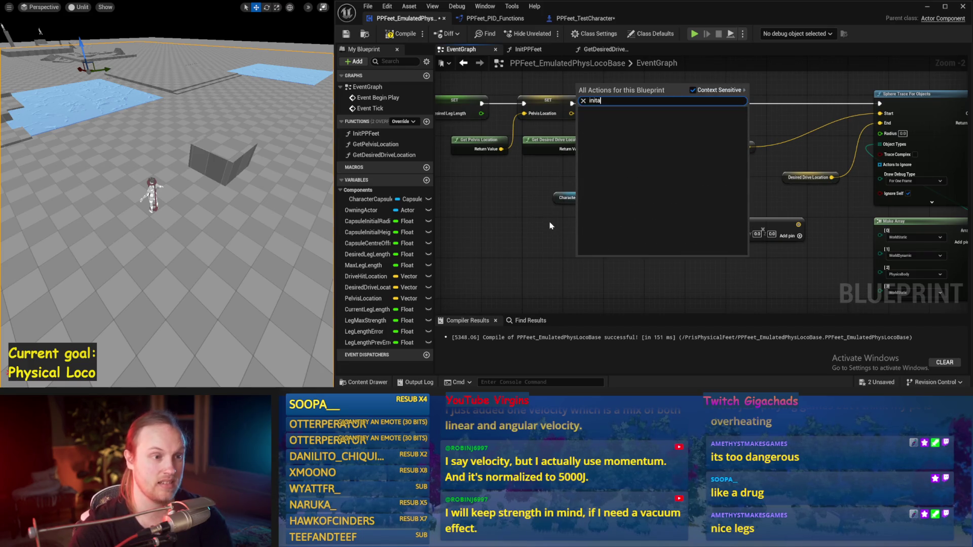
pyautogui.press('BackSpace')
pyautogui.write('ial')
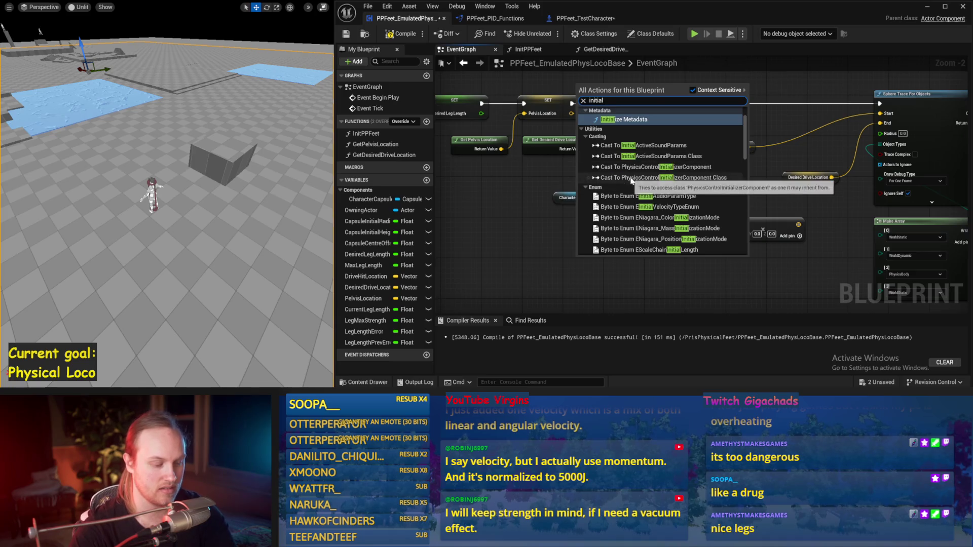
pyautogui.write(' h')
pyautogui.click(618, 238)
pyautogui.moveTo(622, 259); pyautogui.dragTo(728, 234)
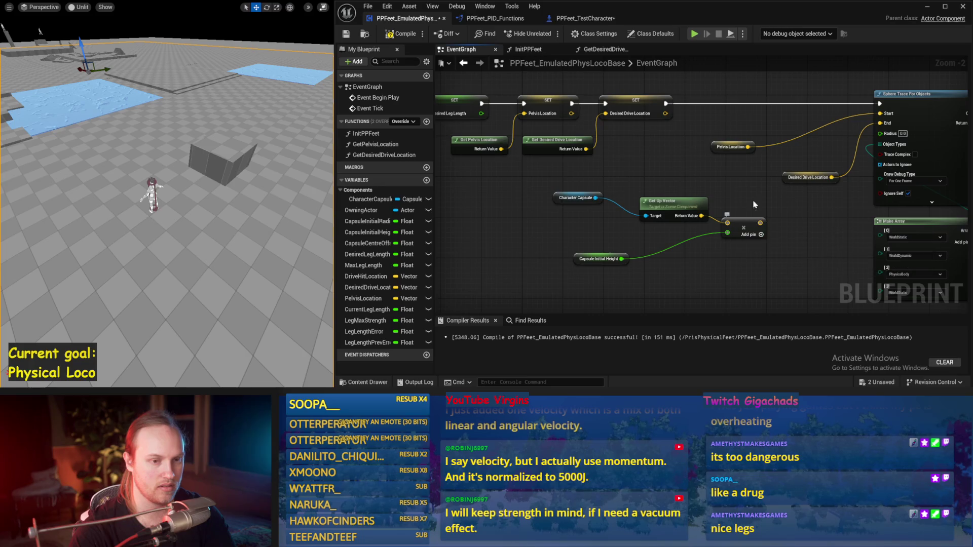
pyautogui.moveTo(719, 141); pyautogui.dragTo(746, 142)
pyautogui.click(735, 181)
pyautogui.moveTo(760, 222); pyautogui.dragTo(746, 145)
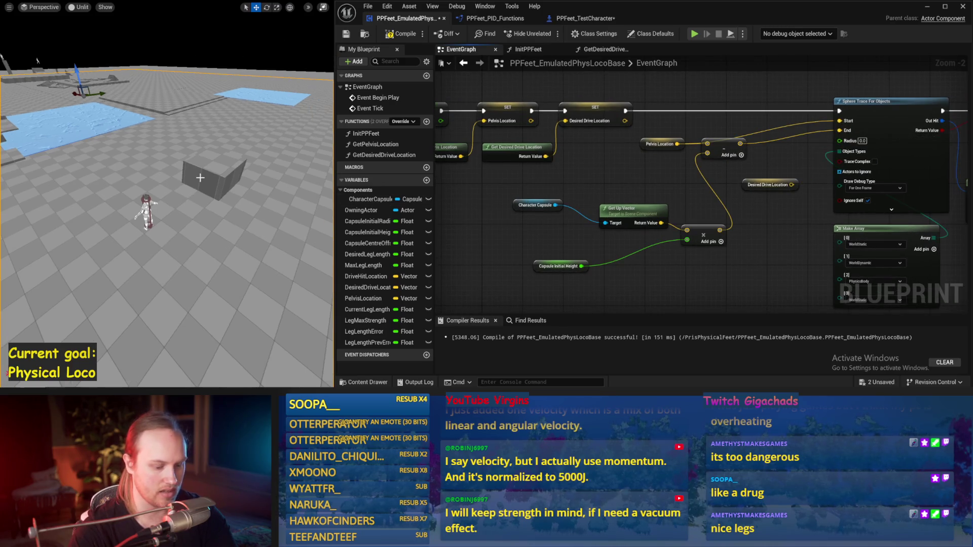
pyautogui.hotkey('alt', 's')
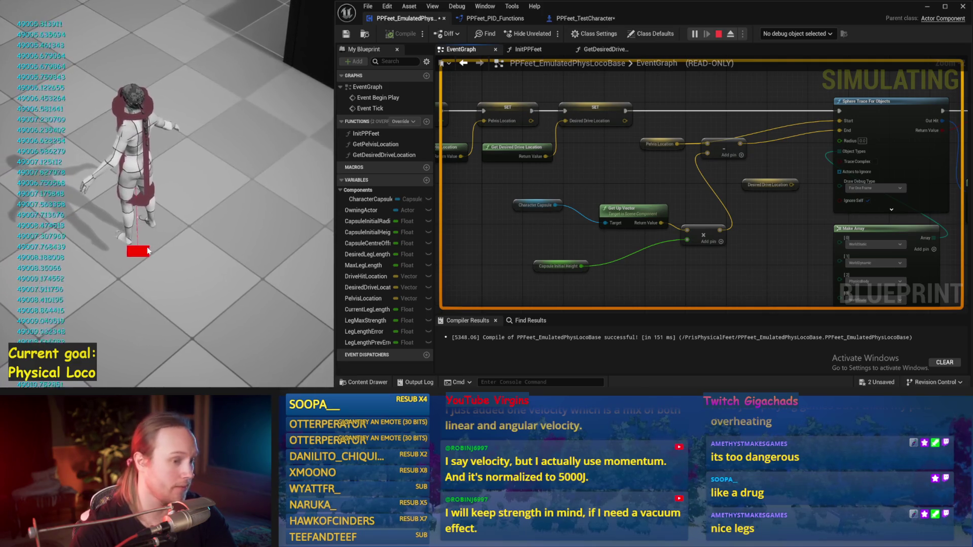
# Step: Stop the simulation, save, and inspect the Break Hit Result pins
pyautogui.press('Escape')
pyautogui.hotkey('ctrl', 's')
pyautogui.moveTo(659, 277); pyautogui.dragTo(637, 250)
pyautogui.moveTo(593, 187)
pyautogui.mouseDown()
pyautogui.moveTo(558, 210)
pyautogui.moveTo(547, 189)
pyautogui.mouseUp()
pyautogui.moveTo(619, 252); pyautogui.dragTo(489, 250)
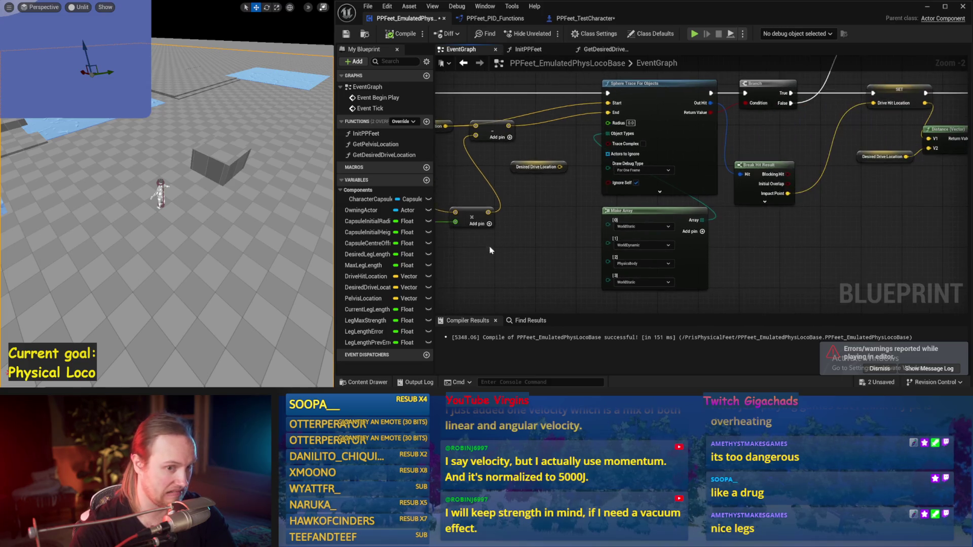
pyautogui.moveTo(850, 262); pyautogui.dragTo(712, 238)
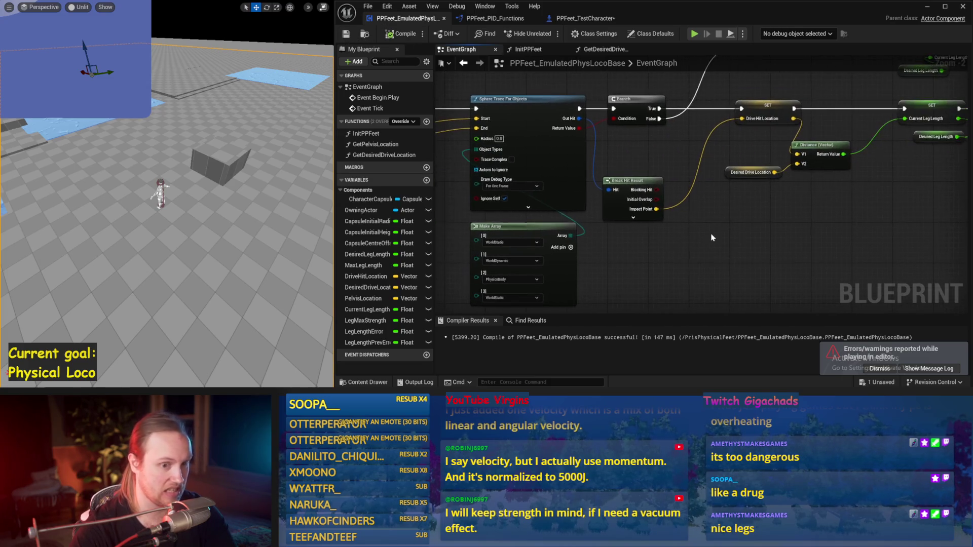
pyautogui.click(632, 218)
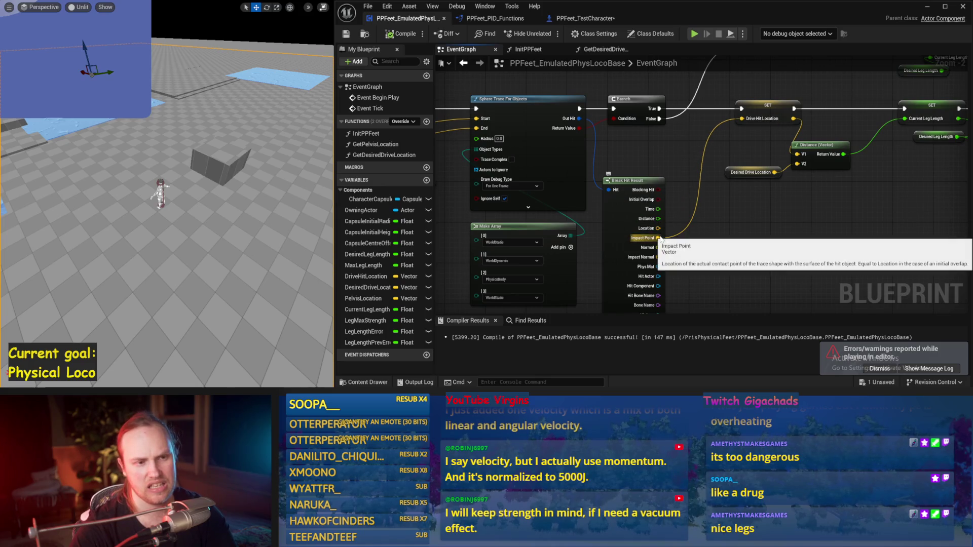
pyautogui.moveTo(674, 240); pyautogui.dragTo(639, 195)
pyautogui.moveTo(650, 269)
pyautogui.mouseDown()
pyautogui.moveTo(638, 238)
pyautogui.moveTo(720, 127)
pyautogui.moveTo(710, 161)
pyautogui.mouseUp()
pyautogui.click(634, 244)
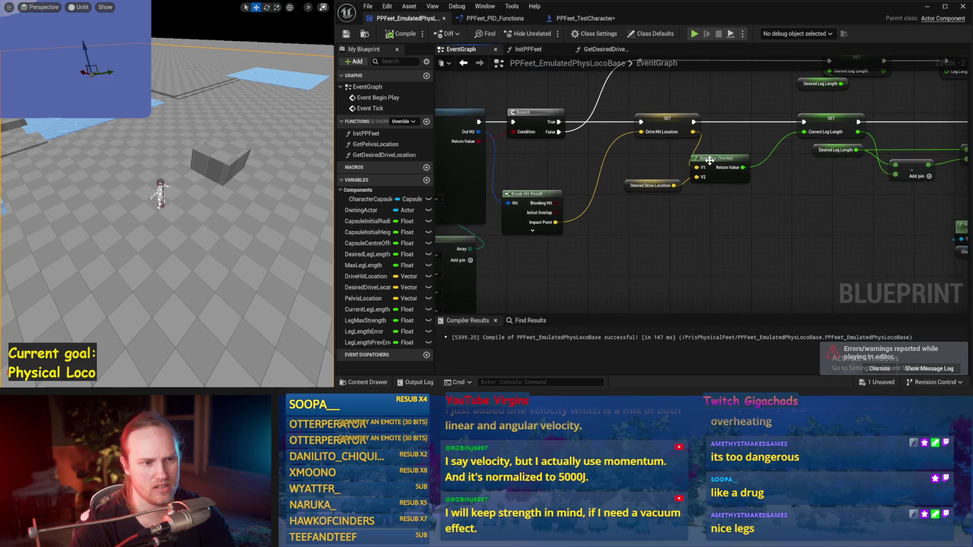
# Step: Insert a Print String node into the execution chain that prints Current Leg Length
pyautogui.moveTo(749, 215); pyautogui.dragTo(742, 195)
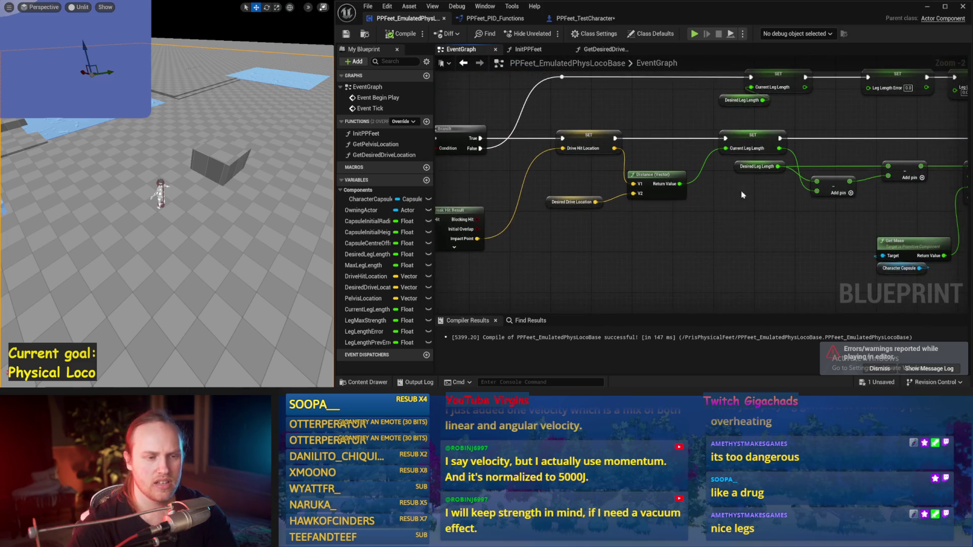
pyautogui.rightClick(744, 234)
pyautogui.write('print')
pyautogui.press('Return')
pyautogui.moveTo(745, 238)
pyautogui.mouseDown()
pyautogui.moveTo(613, 254)
pyautogui.moveTo(679, 141)
pyautogui.moveTo(685, 151)
pyautogui.moveTo(651, 131)
pyautogui.mouseUp()
pyautogui.moveTo(592, 151)
pyautogui.mouseDown()
pyautogui.moveTo(677, 151)
pyautogui.moveTo(623, 162)
pyautogui.moveTo(592, 151)
pyautogui.moveTo(651, 146)
pyautogui.mouseUp()
pyautogui.moveTo(592, 161); pyautogui.dragTo(640, 162)
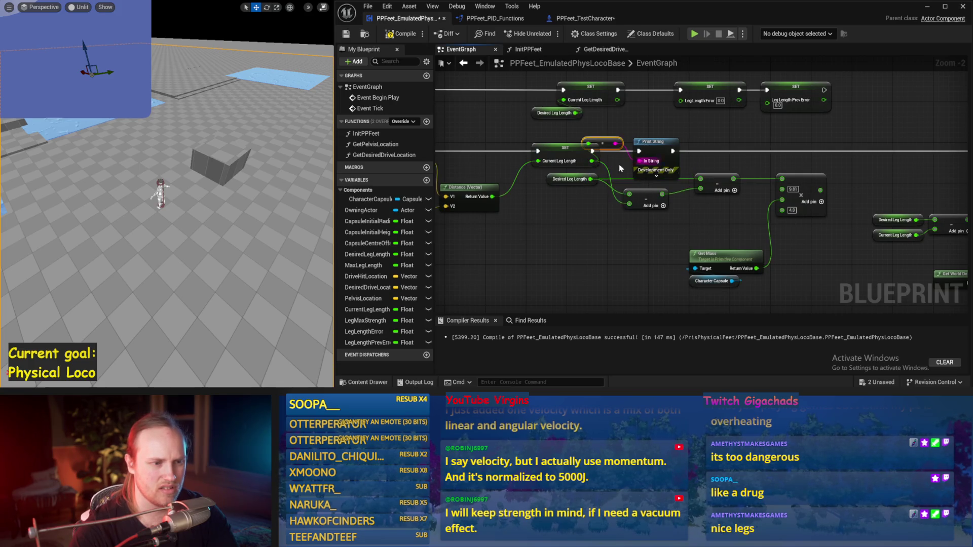
# Step: Run several test sessions of the leg spring, then pan back to the SET and Get Mass nodes
pyautogui.hotkey('alt', 'p')
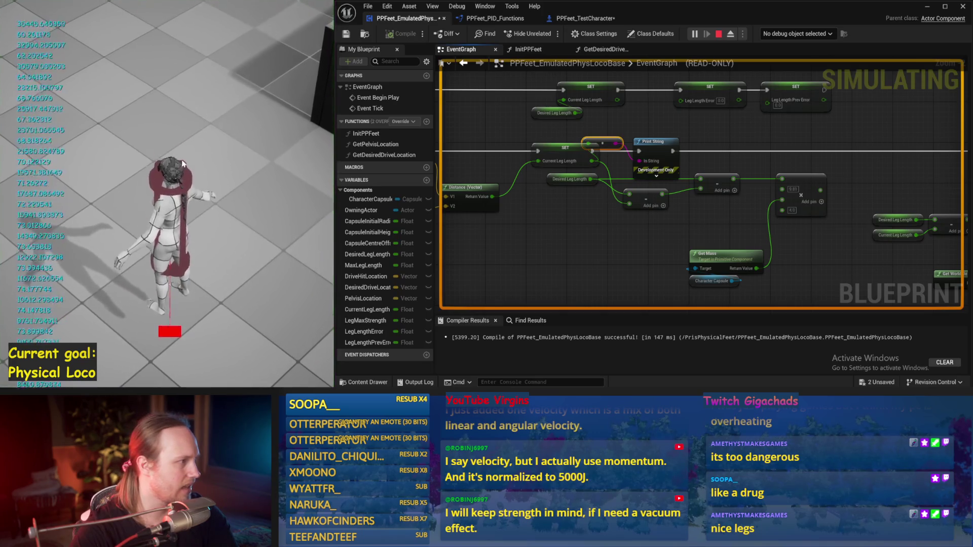
pyautogui.press('Escape')
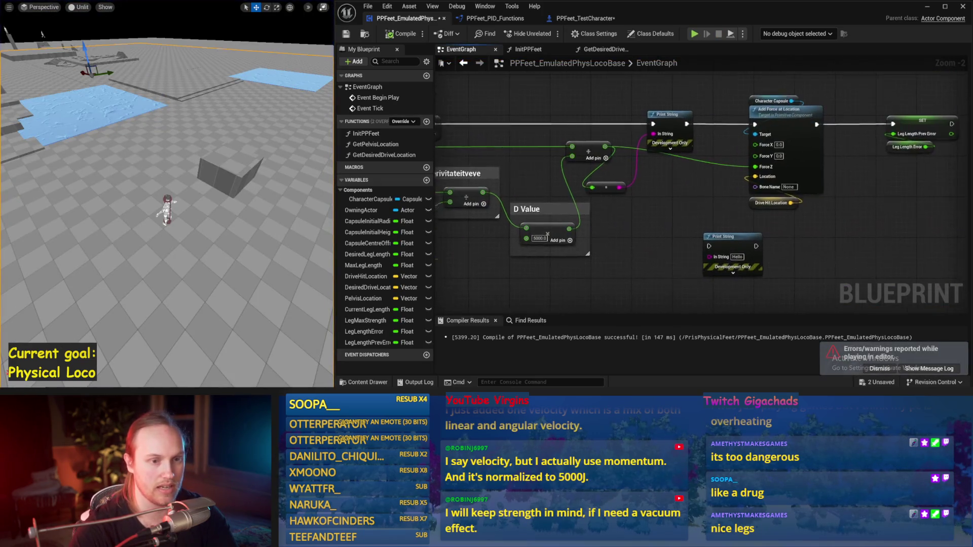
pyautogui.keyDown('alt'); pyautogui.click(651, 123); pyautogui.keyUp('alt')
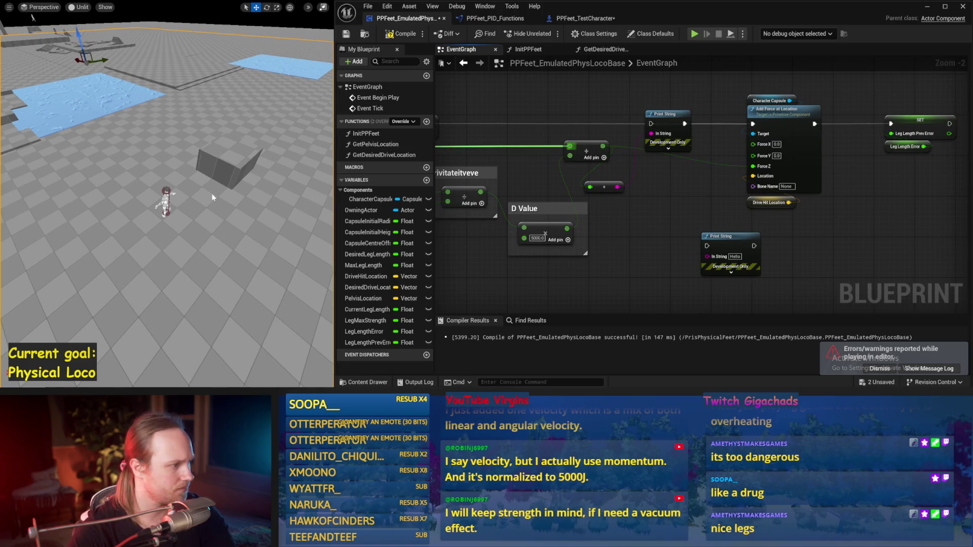
pyautogui.hotkey('alt', 'p')
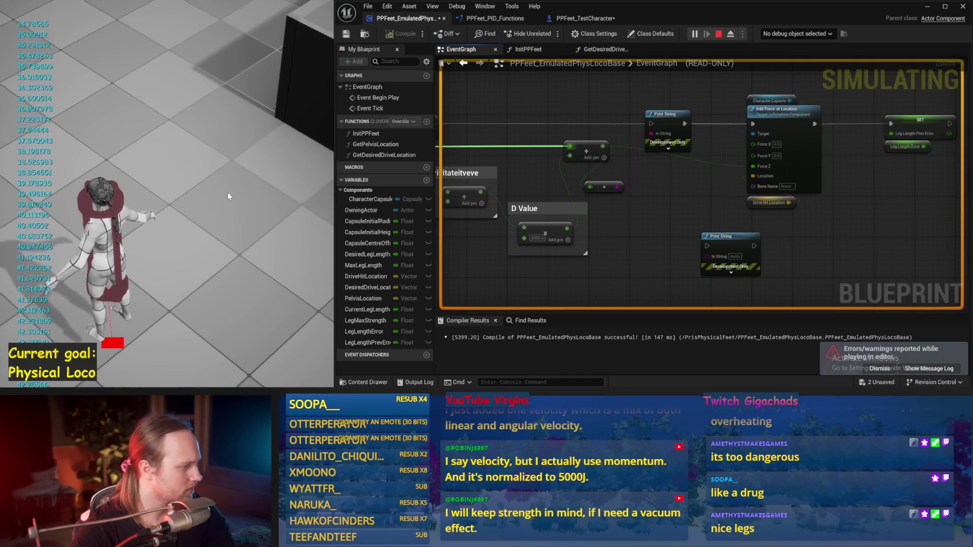
pyautogui.press('Escape')
pyautogui.click(153, 197)
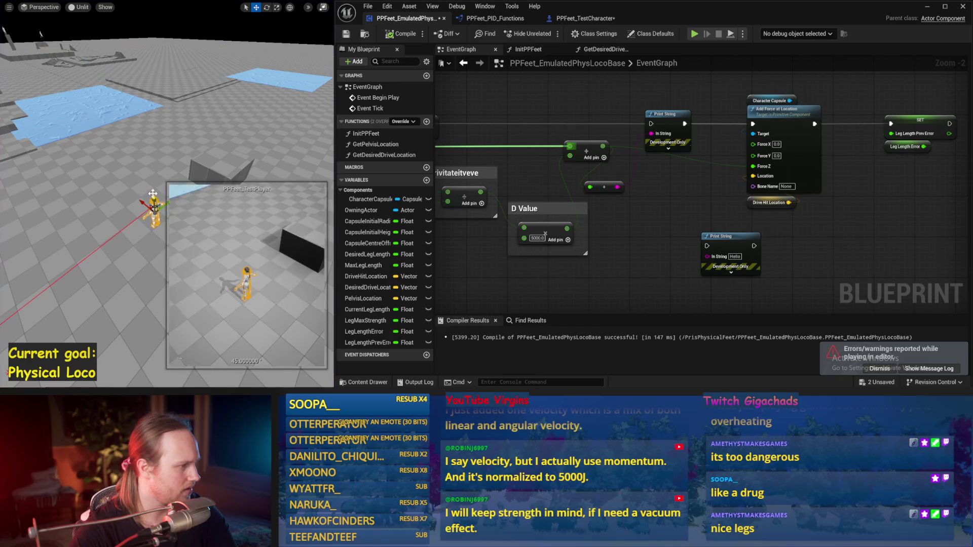
pyautogui.moveTo(152, 193); pyautogui.dragTo(155, 203)
pyautogui.hotkey('alt', 'p')
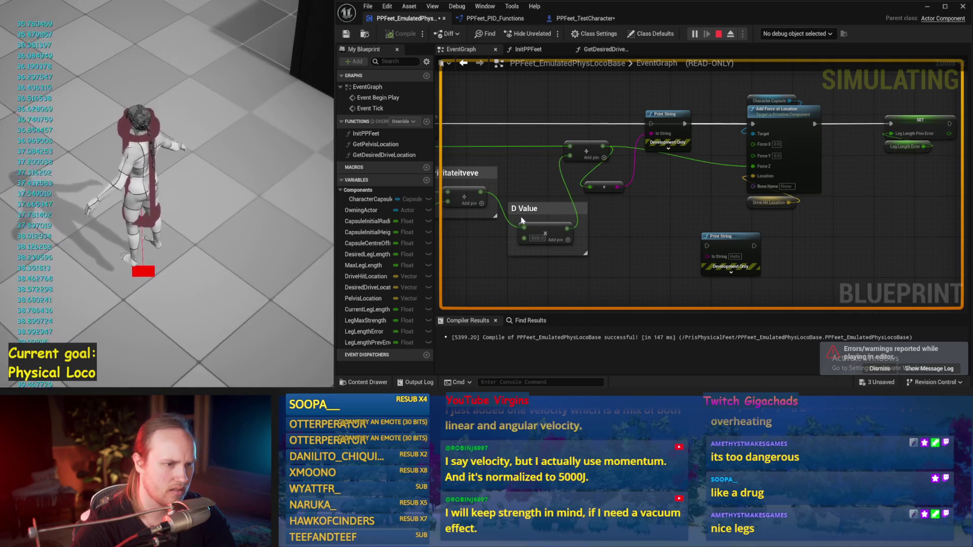
pyautogui.press('Escape')
pyautogui.moveTo(608, 193); pyautogui.dragTo(832, 172)
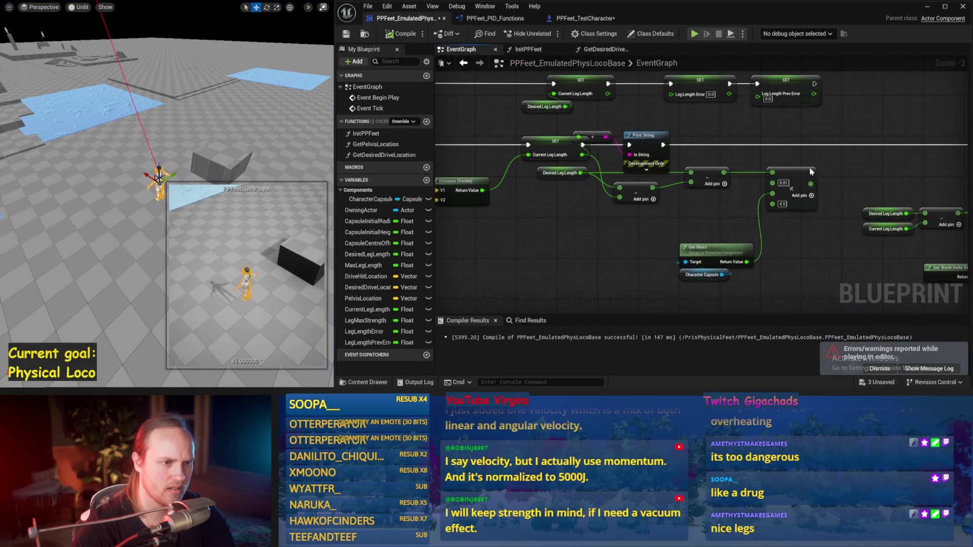
# Step: Move the Print String nodes aside and bring the Distance and Drive Hit Location nodes into view
pyautogui.moveTo(627, 144); pyautogui.dragTo(683, 134)
pyautogui.moveTo(599, 137); pyautogui.dragTo(624, 127)
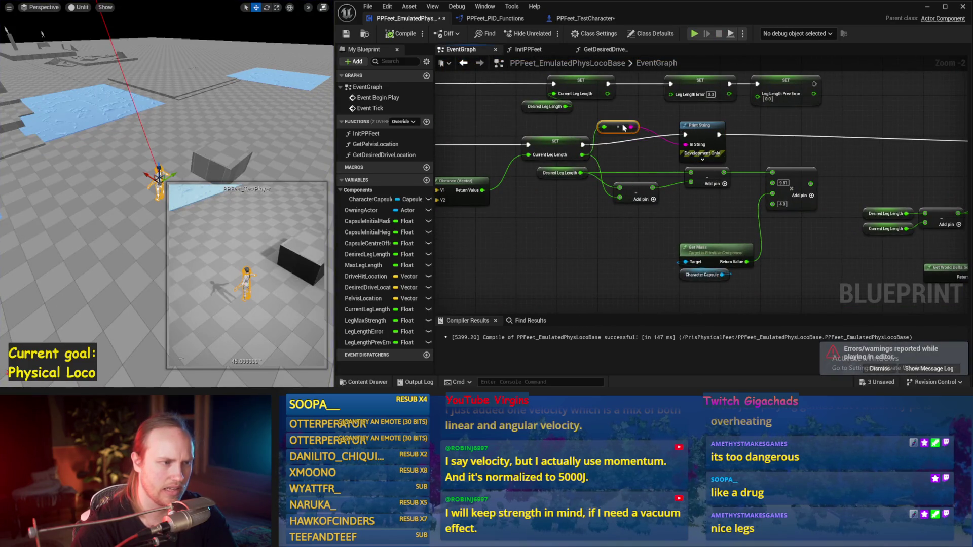
pyautogui.moveTo(614, 166); pyautogui.dragTo(646, 215)
pyautogui.moveTo(565, 185); pyautogui.dragTo(656, 209)
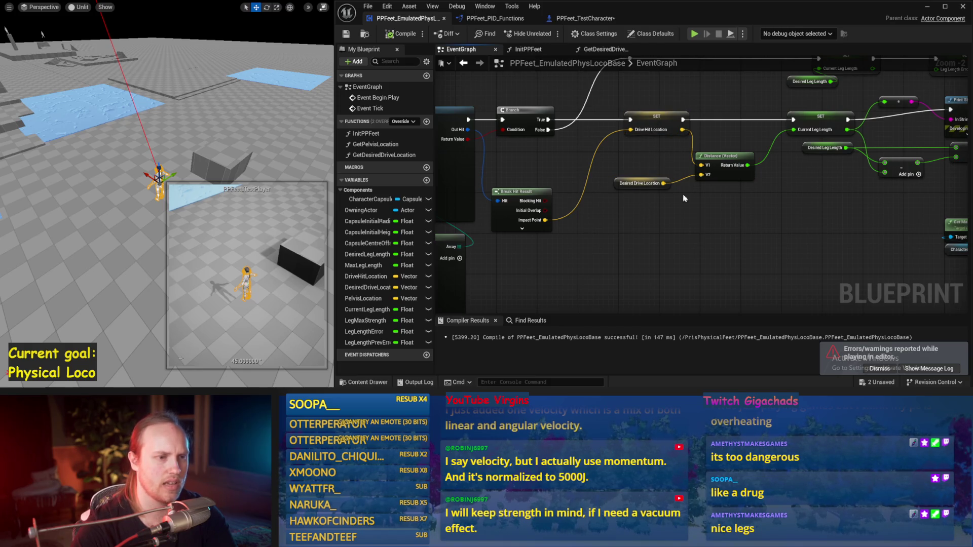
pyautogui.moveTo(817, 224); pyautogui.dragTo(741, 241)
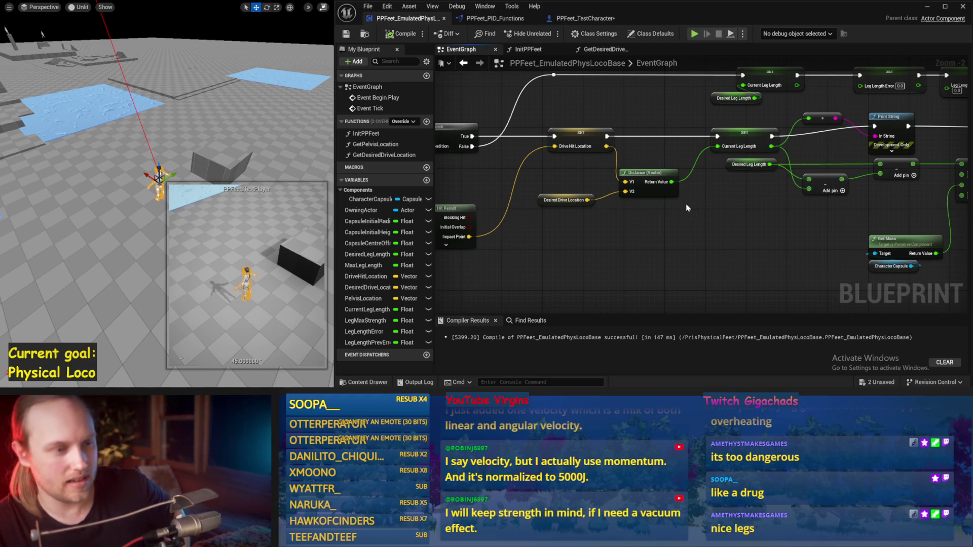
pyautogui.moveTo(669, 190); pyautogui.dragTo(719, 176)
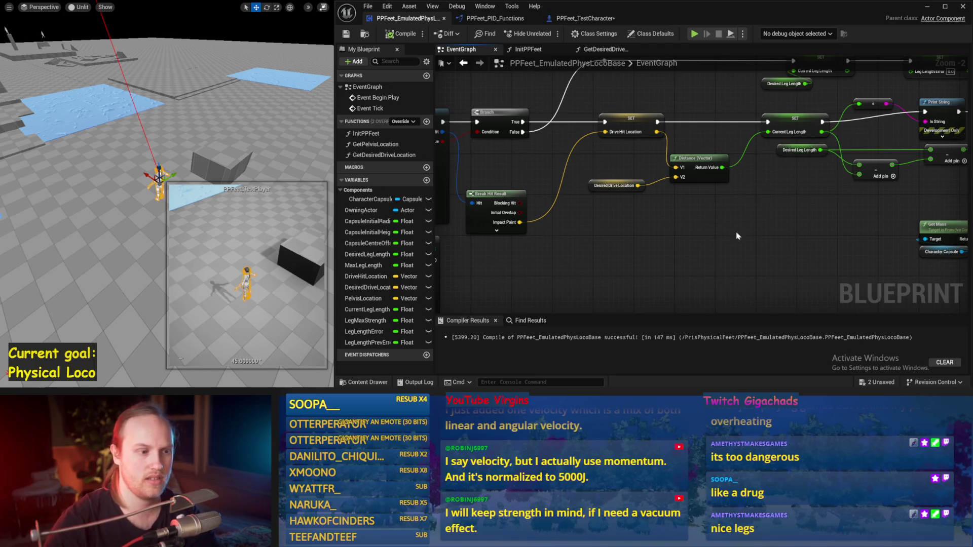
pyautogui.moveTo(744, 214); pyautogui.dragTo(786, 199)
pyautogui.moveTo(691, 196)
pyautogui.mouseDown()
pyautogui.moveTo(668, 193)
pyautogui.moveTo(671, 221)
pyautogui.mouseUp()
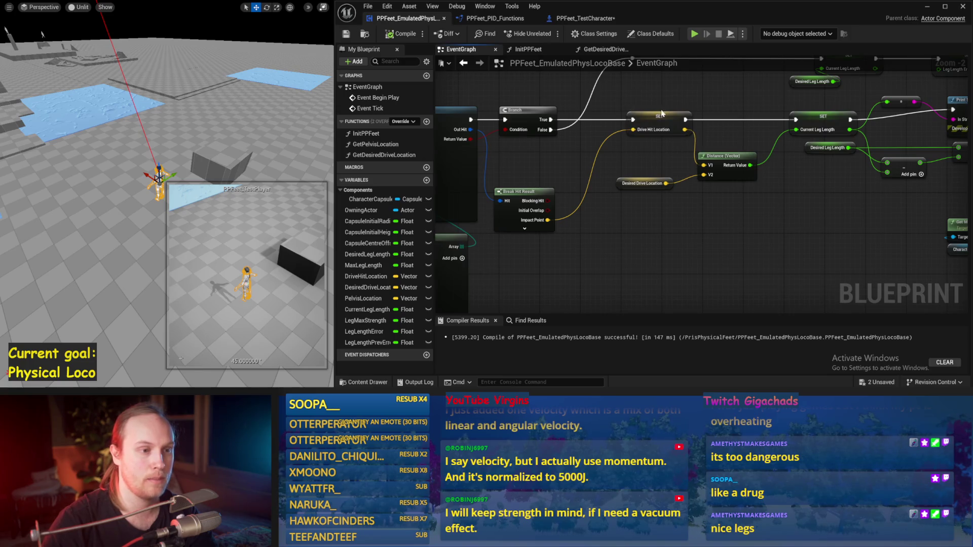
pyautogui.moveTo(661, 112); pyautogui.dragTo(610, 130)
# Step: Add a Pelvis Location getter and wire it into Distance V2, replacing Desired Drive Location
pyautogui.rightClick(545, 271)
pyautogui.write('pelvis')
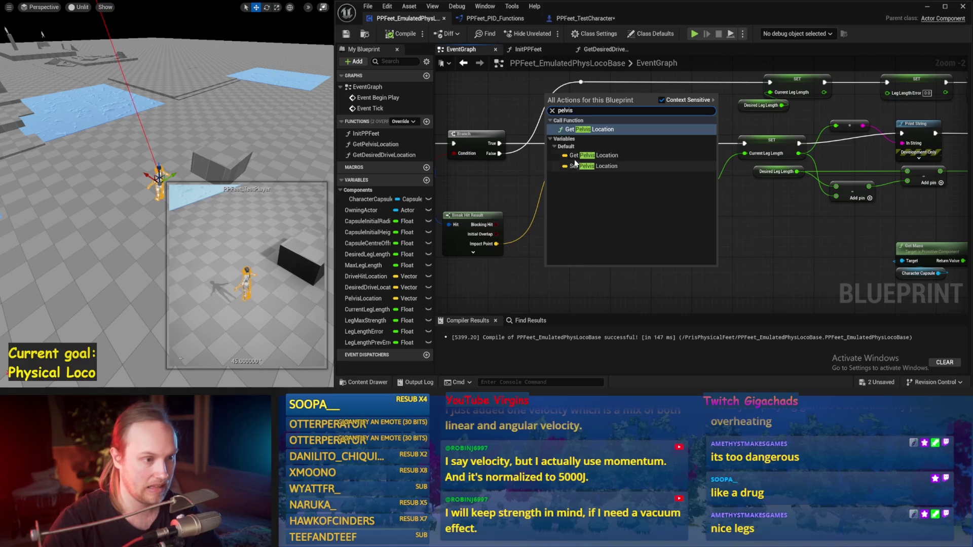
pyautogui.click(578, 156)
pyautogui.moveTo(582, 268); pyautogui.dragTo(653, 198)
pyautogui.moveTo(589, 190); pyautogui.dragTo(585, 213)
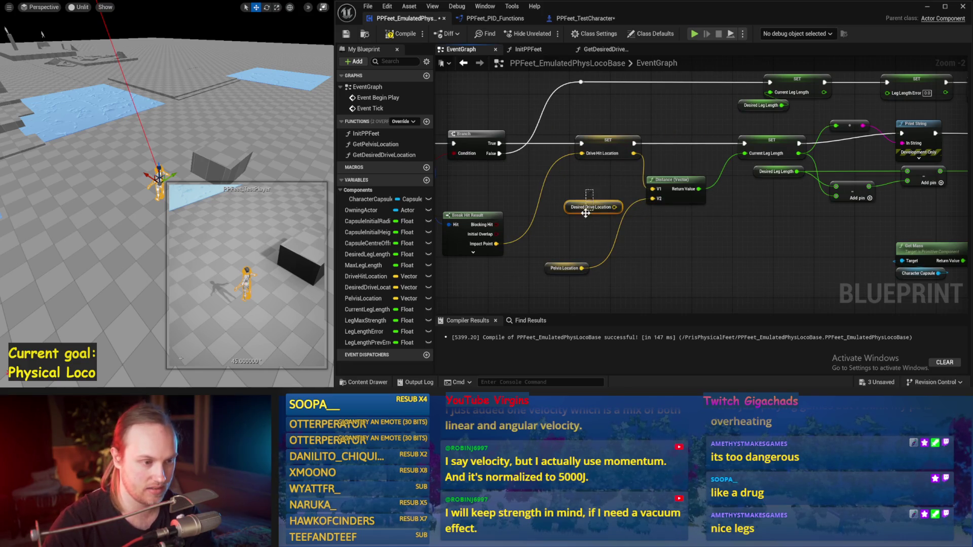
pyautogui.moveTo(675, 235)
pyautogui.mouseDown()
pyautogui.moveTo(625, 213)
pyautogui.moveTo(632, 182)
pyautogui.mouseUp()
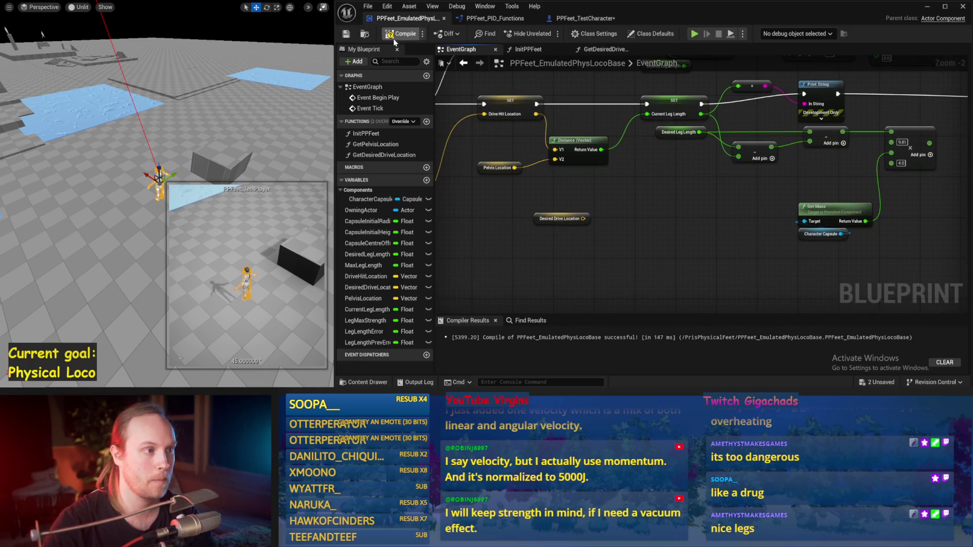
pyautogui.moveTo(589, 224)
pyautogui.mouseDown()
pyautogui.moveTo(547, 243)
pyautogui.moveTo(548, 166)
pyautogui.mouseUp()
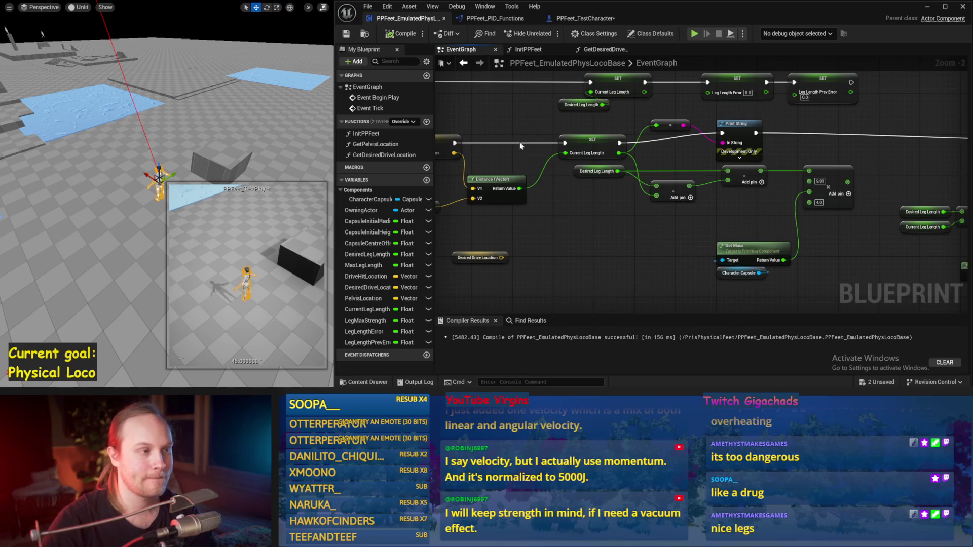
pyautogui.moveTo(582, 236); pyautogui.dragTo(676, 214)
pyautogui.press('Escape')
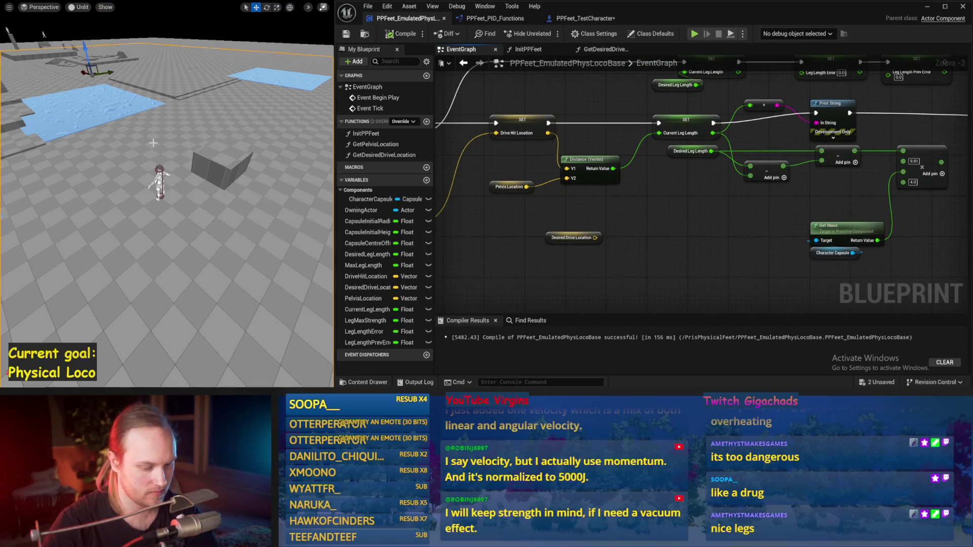
# Step: Run a quick simulation, rearrange the leg-length nodes and delete the extra subtract node
pyautogui.hotkey('alt', 's')
pyautogui.press('Escape')
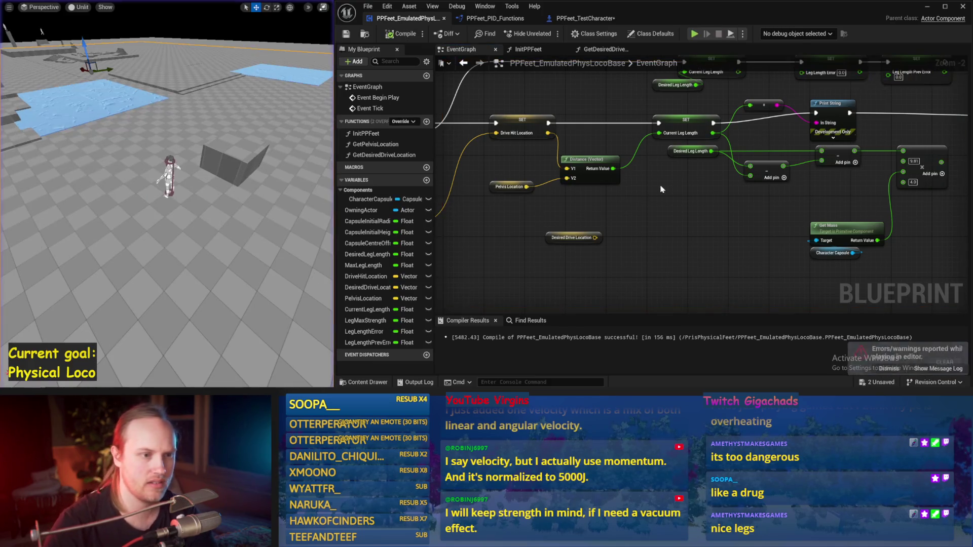
pyautogui.moveTo(661, 189); pyautogui.dragTo(609, 218)
pyautogui.moveTo(626, 151); pyautogui.dragTo(601, 151)
pyautogui.moveTo(641, 224); pyautogui.dragTo(574, 199)
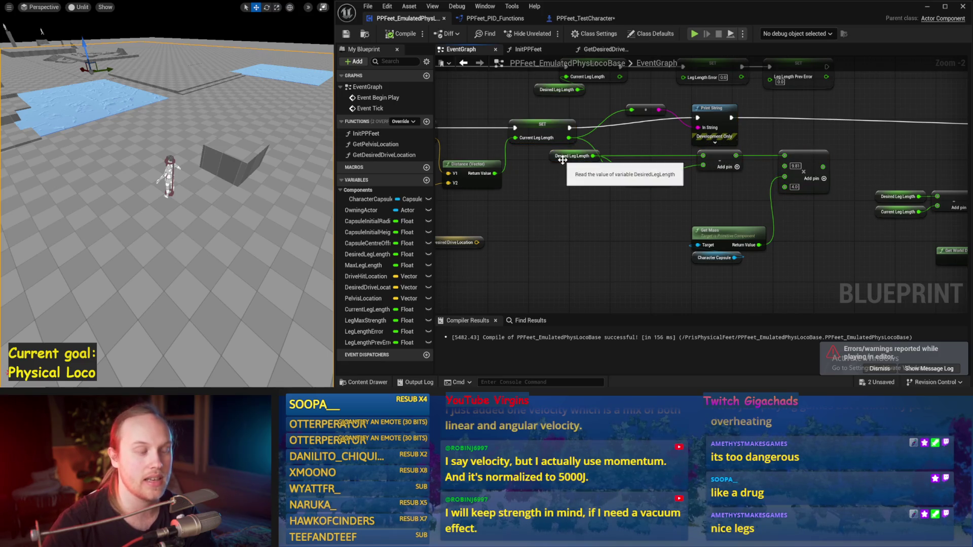
pyautogui.moveTo(561, 161); pyautogui.dragTo(541, 203)
pyautogui.moveTo(647, 171); pyautogui.dragTo(626, 146)
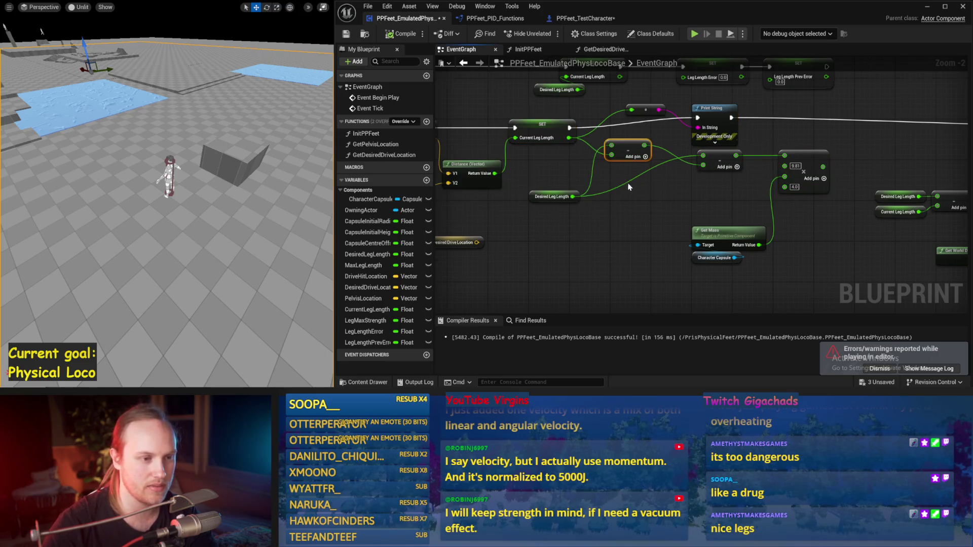
pyautogui.scroll(1, 663, 172)
pyautogui.press('Delete')
pyautogui.scroll(-1, 608, 162)
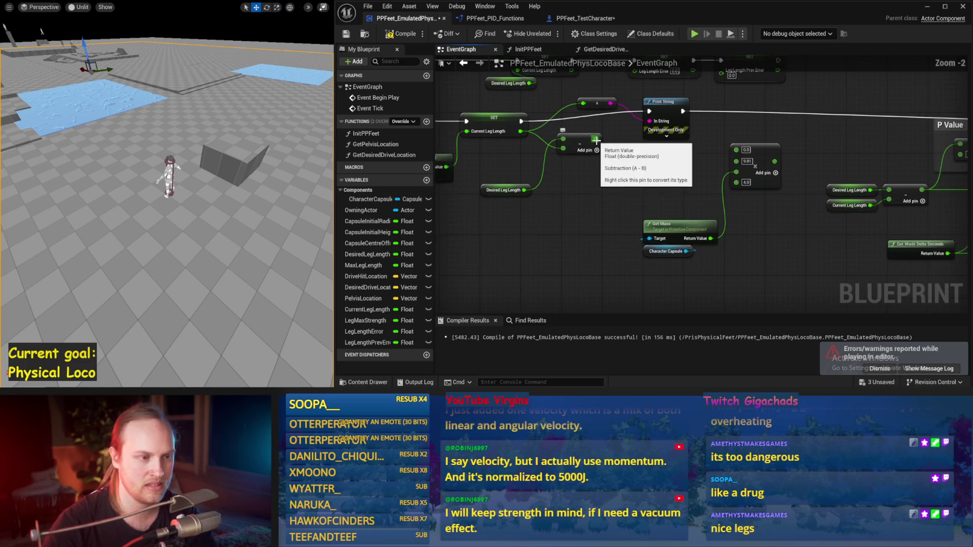
pyautogui.moveTo(577, 140); pyautogui.dragTo(639, 156)
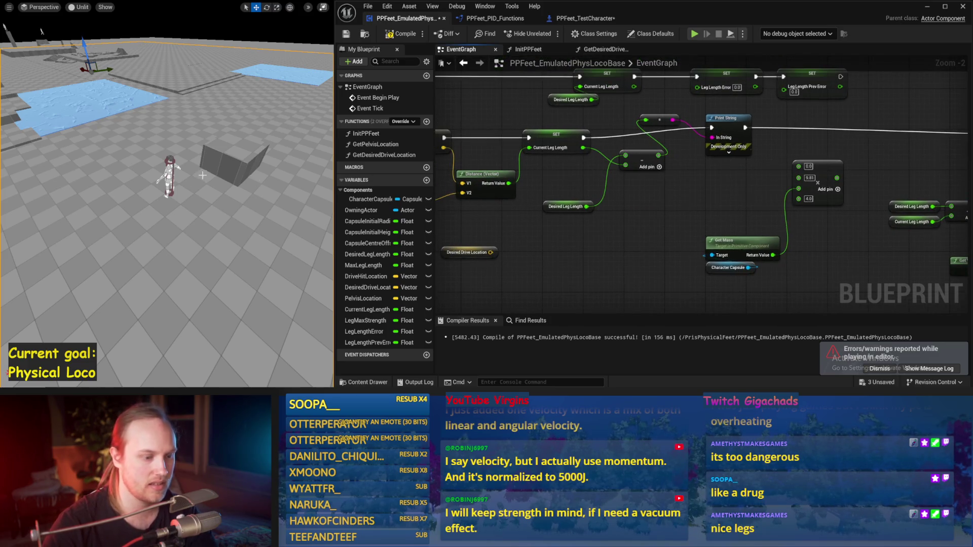
# Step: Simulate the character three times to test the leg spring
pyautogui.hotkey('alt', 's')
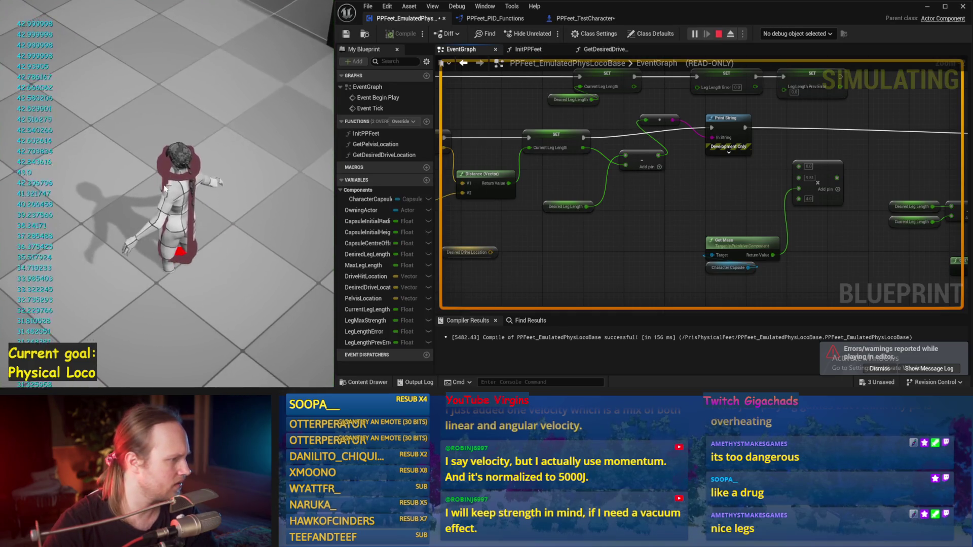
pyautogui.press('Escape')
pyautogui.hotkey('alt', 's')
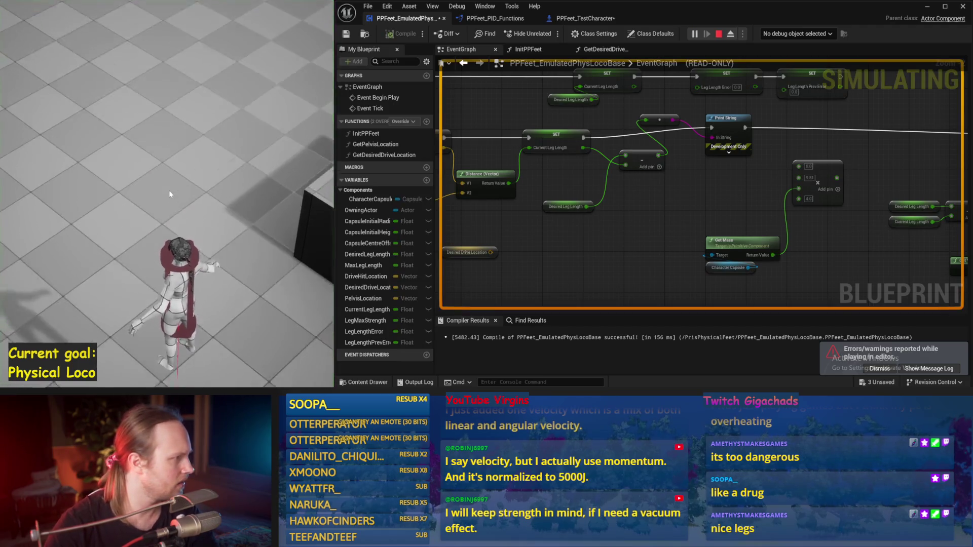
pyautogui.press('Escape')
pyautogui.hotkey('alt', 's')
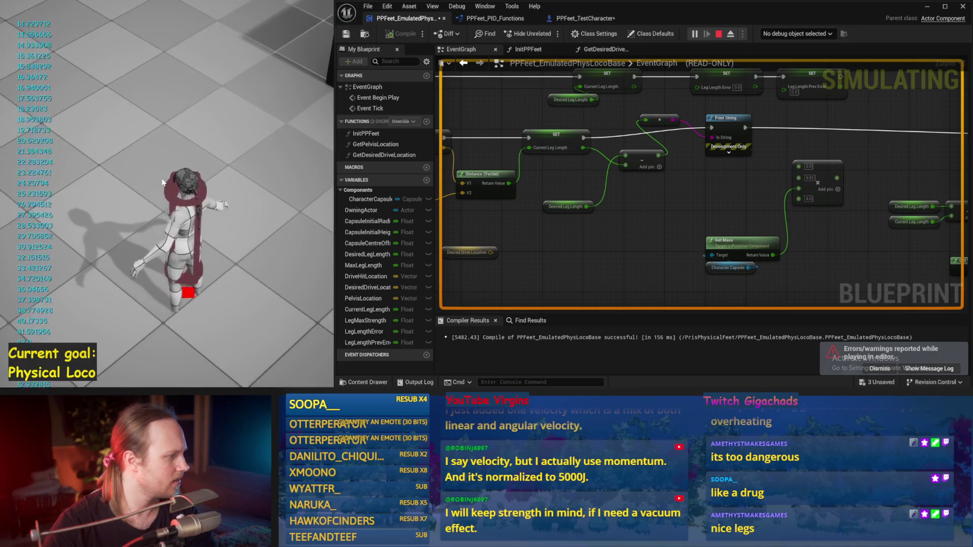
pyautogui.press('Escape')
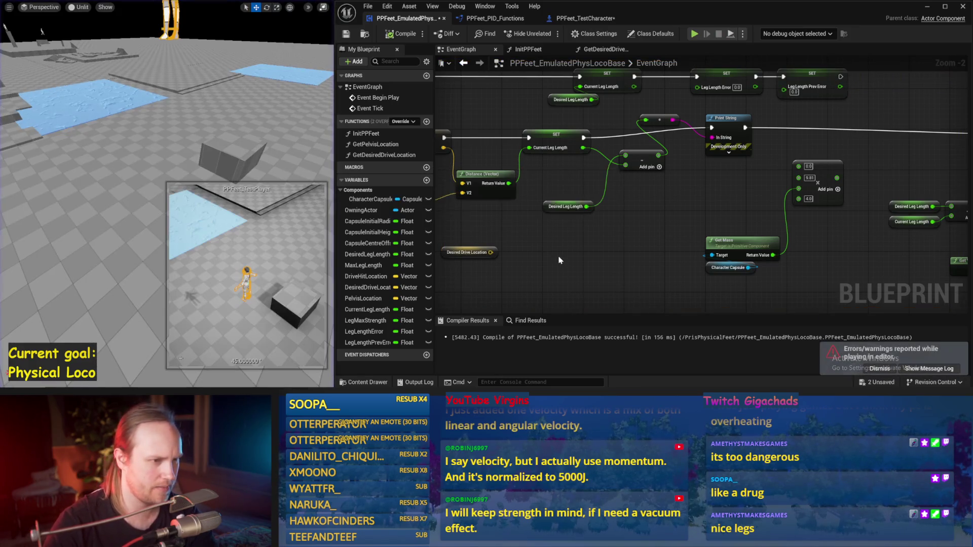
# Step: Rewire the subtract node's inputs and reposition the level viewport view
pyautogui.scroll(1, 638, 198)
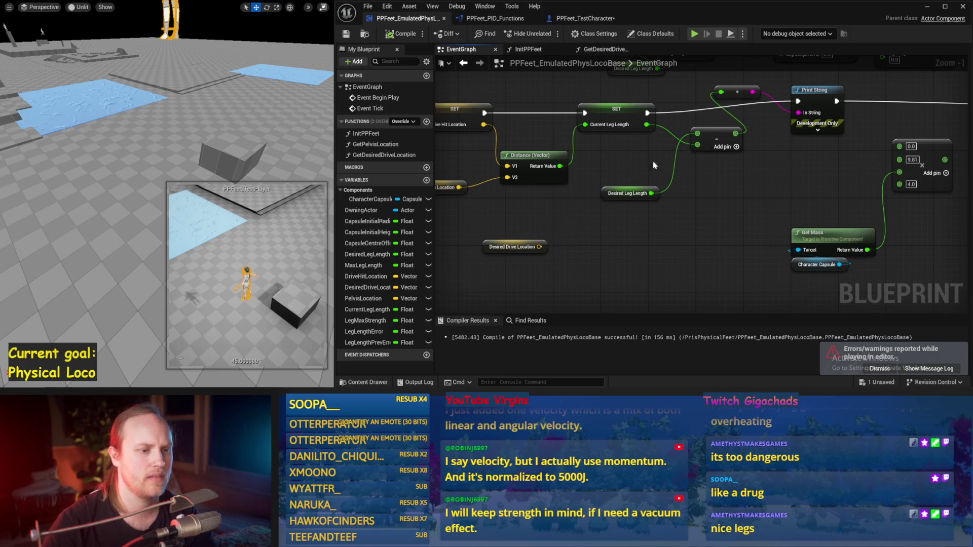
pyautogui.moveTo(728, 152); pyautogui.dragTo(698, 153)
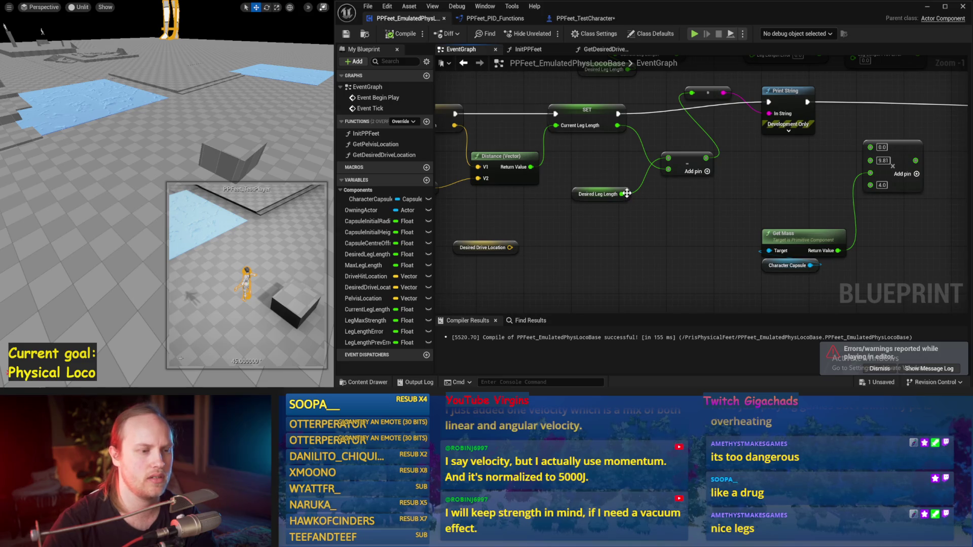
pyautogui.moveTo(680, 210); pyautogui.dragTo(629, 217)
pyautogui.moveTo(617, 168); pyautogui.dragTo(566, 133)
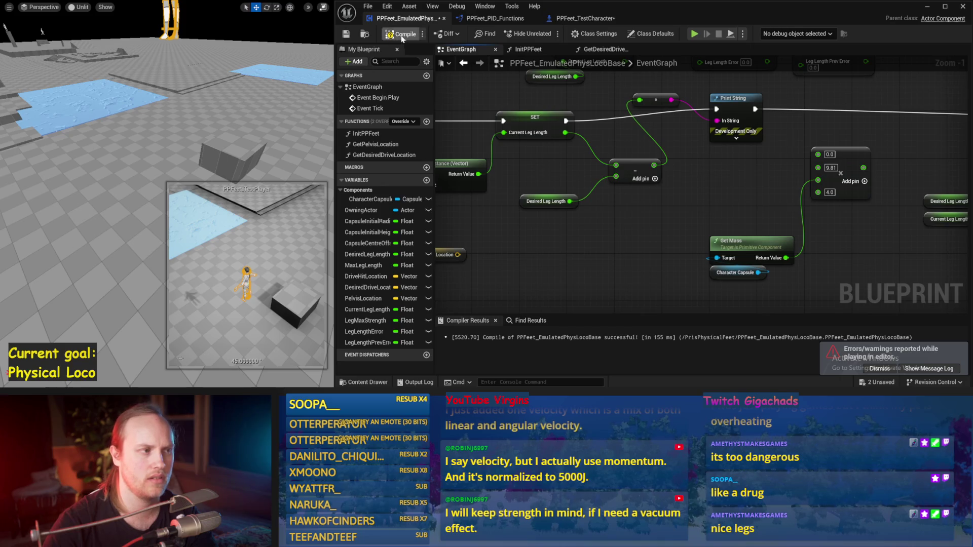
pyautogui.moveTo(220, 104); pyautogui.dragTo(220, 117)
pyautogui.moveTo(596, 237); pyautogui.dragTo(603, 201)
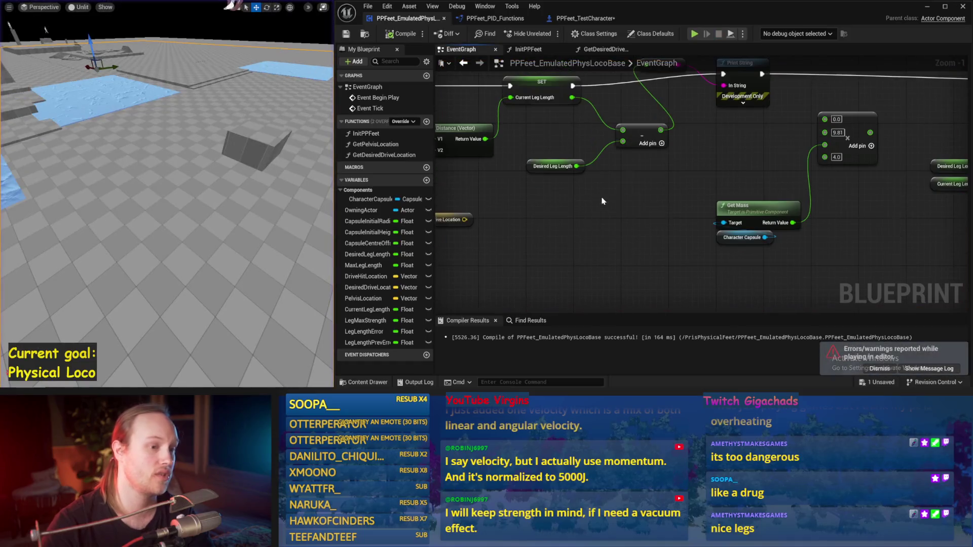
pyautogui.moveTo(674, 169); pyautogui.dragTo(581, 208)
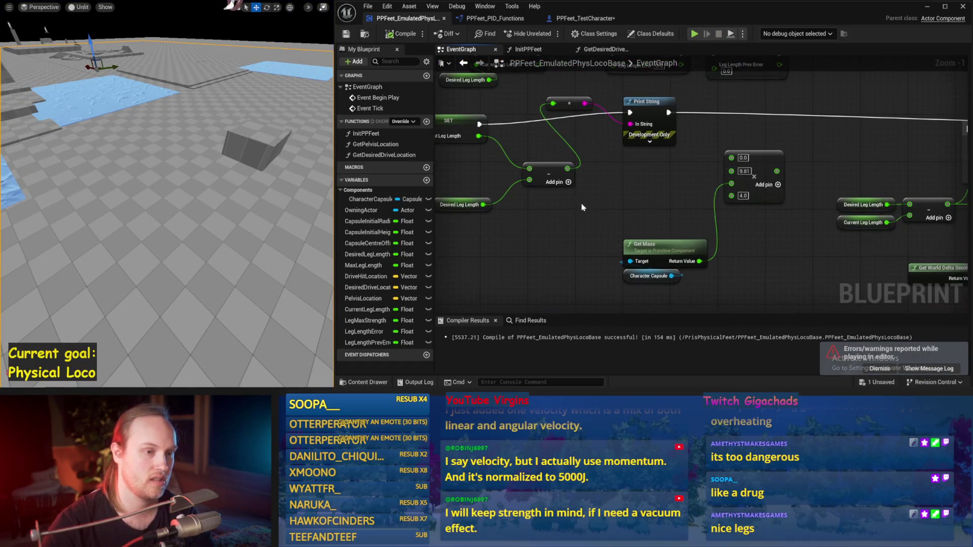
# Step: Undo the recent multiply-node edits and move the multiply node group down
pyautogui.rightClick(555, 120)
pyautogui.press('Escape')
pyautogui.hotkey('ctrl', 'z')
pyautogui.moveTo(709, 202); pyautogui.dragTo(634, 172)
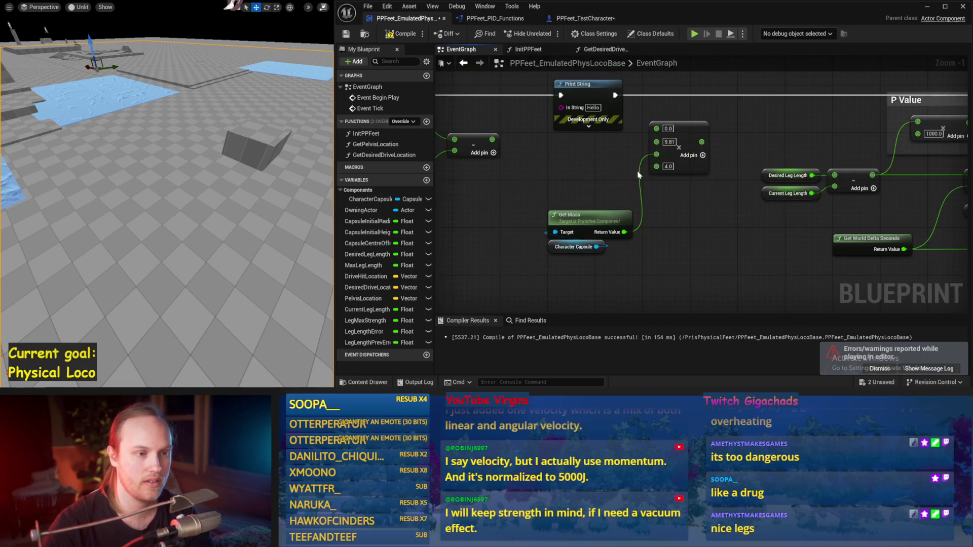
pyautogui.moveTo(685, 147); pyautogui.dragTo(811, 272)
pyautogui.scroll(-1, 811, 271)
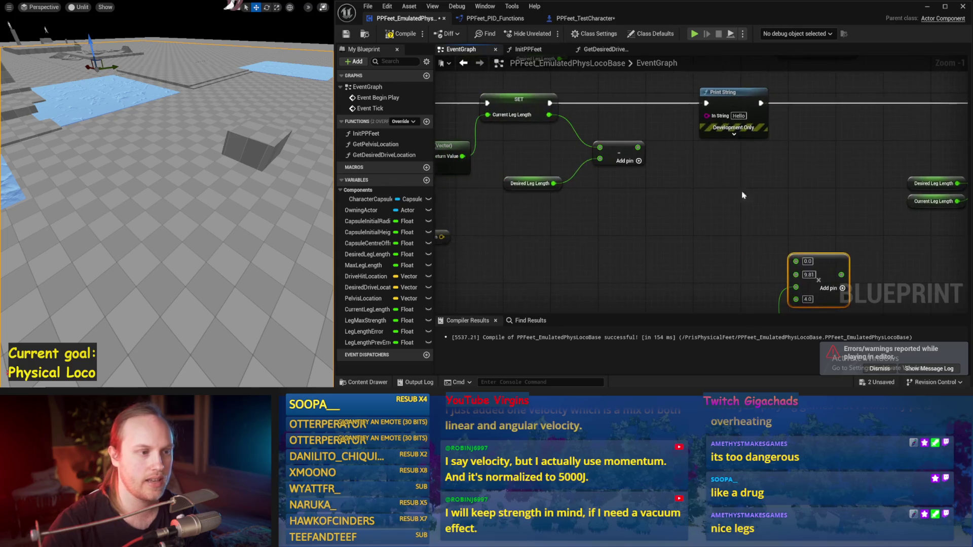
pyautogui.click(723, 198)
pyautogui.moveTo(669, 223)
pyautogui.mouseDown()
pyautogui.moveTo(628, 198)
pyautogui.moveTo(565, 188)
pyautogui.moveTo(736, 200)
pyautogui.moveTo(472, 184)
pyautogui.moveTo(539, 188)
pyautogui.moveTo(623, 164)
pyautogui.mouseUp()
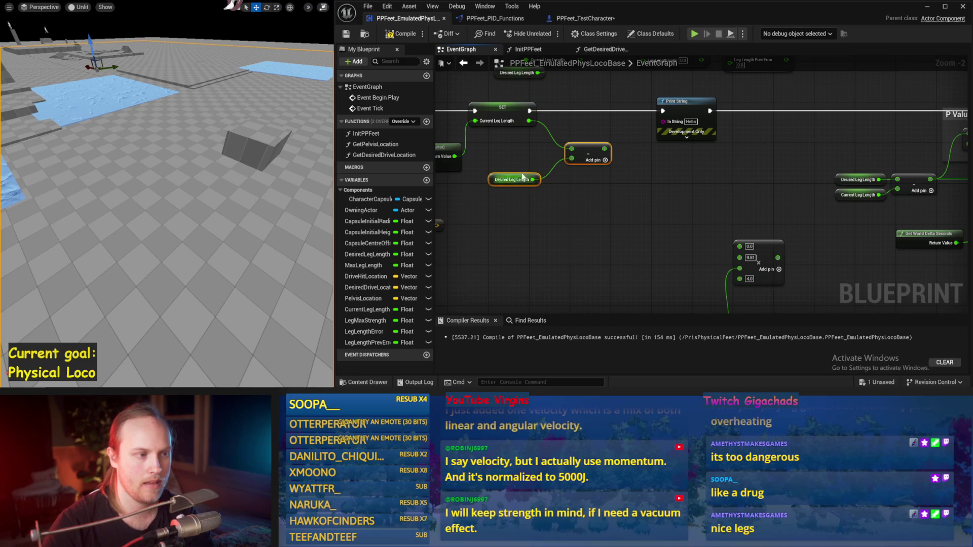
# Step: Rewire the subtraction as Current Leg Length minus Desired Leg Length, save, and play-test
pyautogui.moveTo(692, 183); pyautogui.dragTo(533, 180)
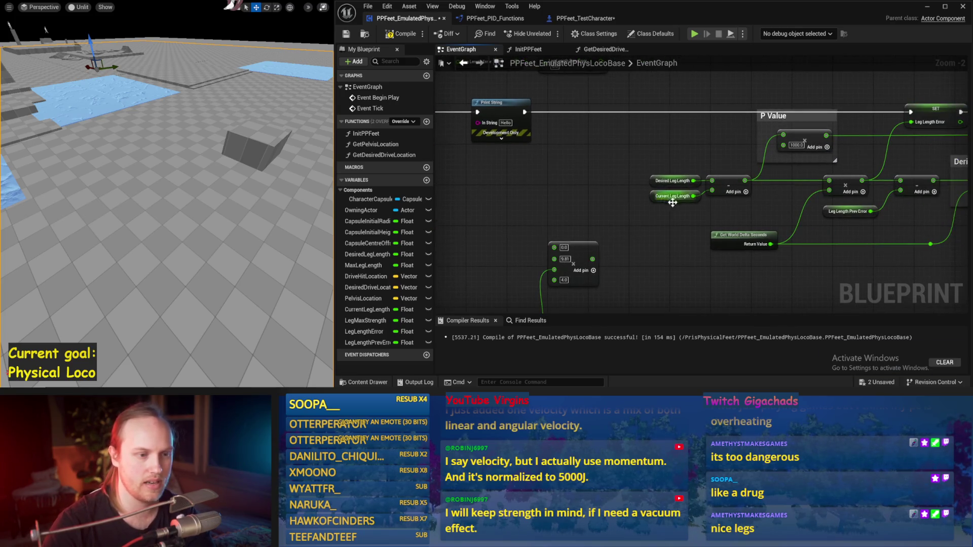
pyautogui.scroll(1, 669, 201)
pyautogui.moveTo(695, 195)
pyautogui.mouseDown()
pyautogui.moveTo(717, 177)
pyautogui.moveTo(717, 189)
pyautogui.mouseUp()
pyautogui.moveTo(650, 179)
pyautogui.mouseDown()
pyautogui.moveTo(653, 208)
pyautogui.moveTo(638, 195)
pyautogui.mouseUp()
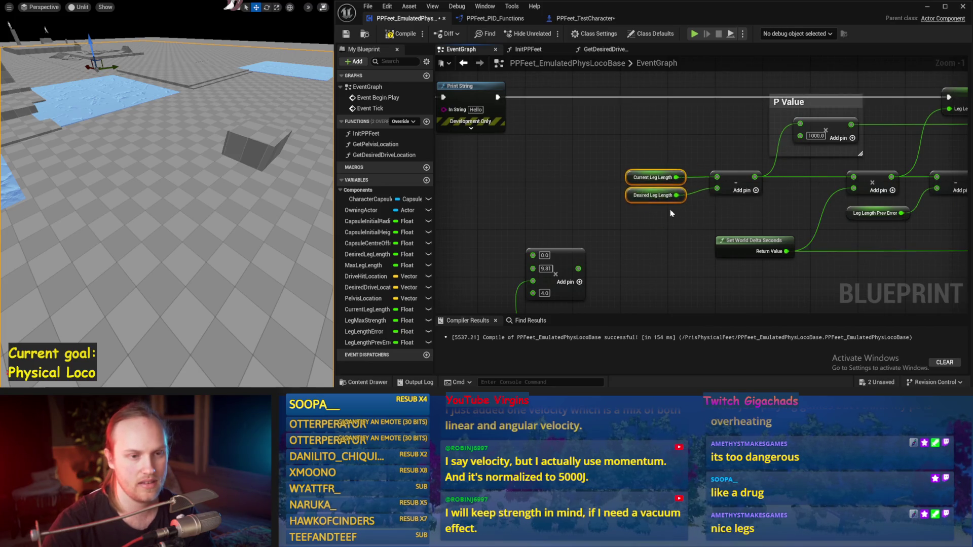
pyautogui.hotkey('ctrl', 's')
pyautogui.hotkey('alt', 's')
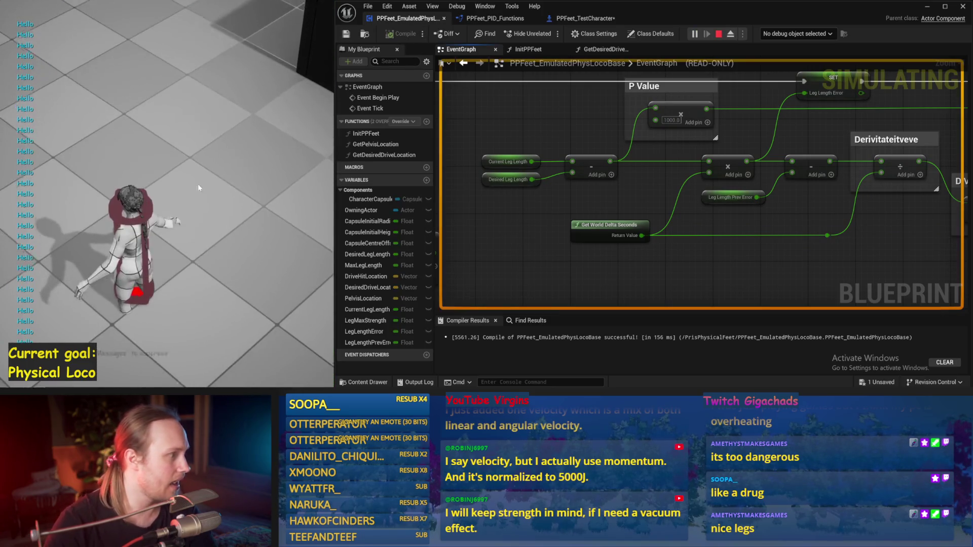
pyautogui.press('Escape')
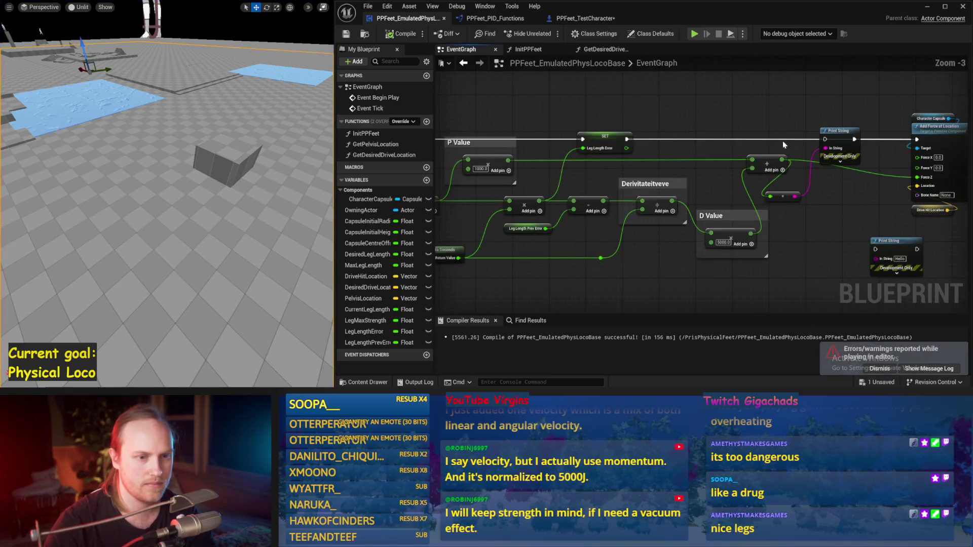
# Step: Delete the Hello debug Print String that follows the SET node
pyautogui.moveTo(630, 139); pyautogui.dragTo(825, 141)
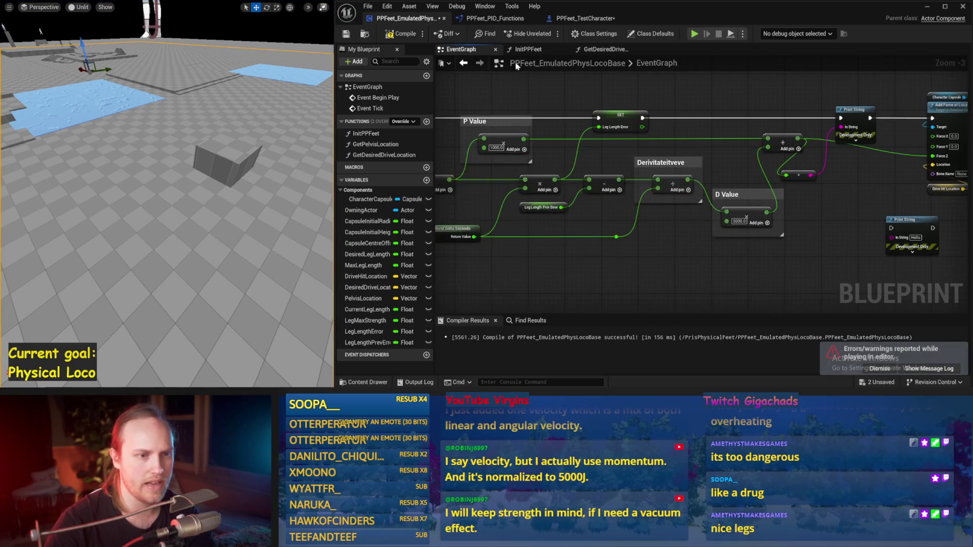
pyautogui.moveTo(534, 271); pyautogui.dragTo(618, 255)
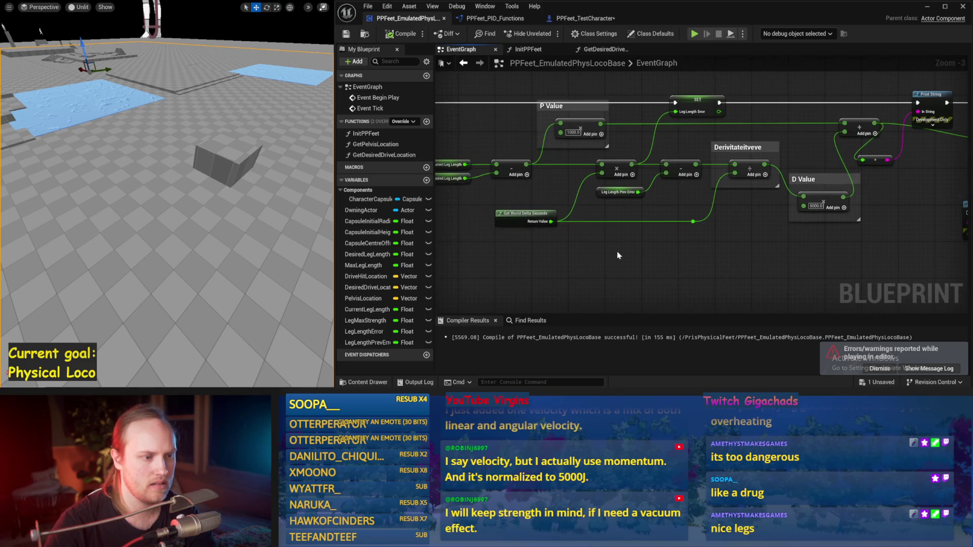
pyautogui.moveTo(553, 269); pyautogui.dragTo(653, 254)
pyautogui.moveTo(525, 132); pyautogui.dragTo(631, 174)
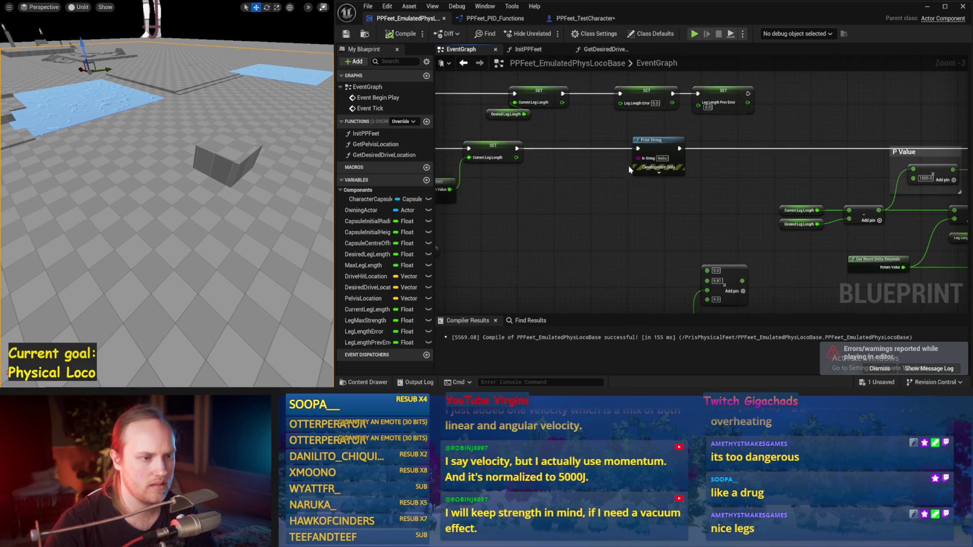
pyautogui.moveTo(679, 149); pyautogui.dragTo(517, 148)
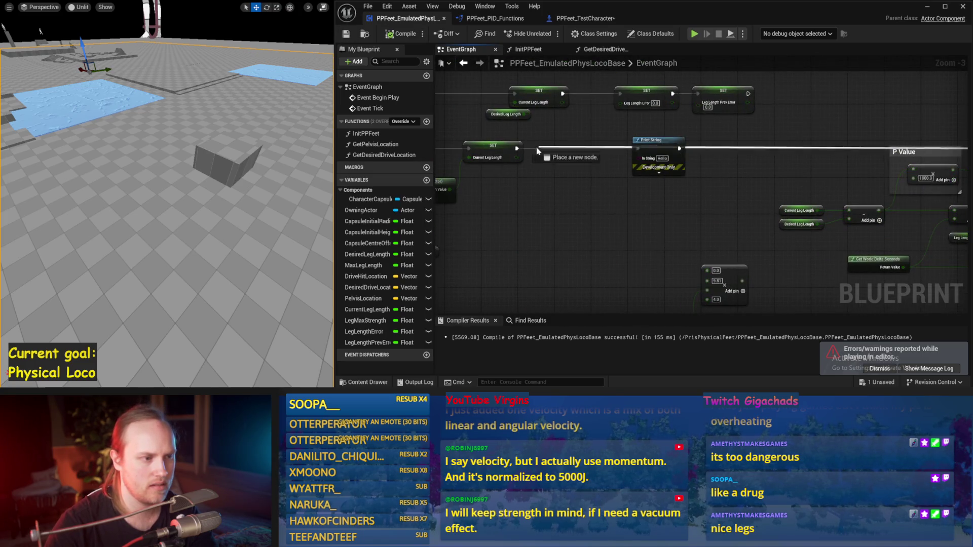
pyautogui.click(654, 140)
pyautogui.press('Delete')
# Step: Play-test the character twice without the debug print
pyautogui.moveTo(713, 230); pyautogui.dragTo(527, 126)
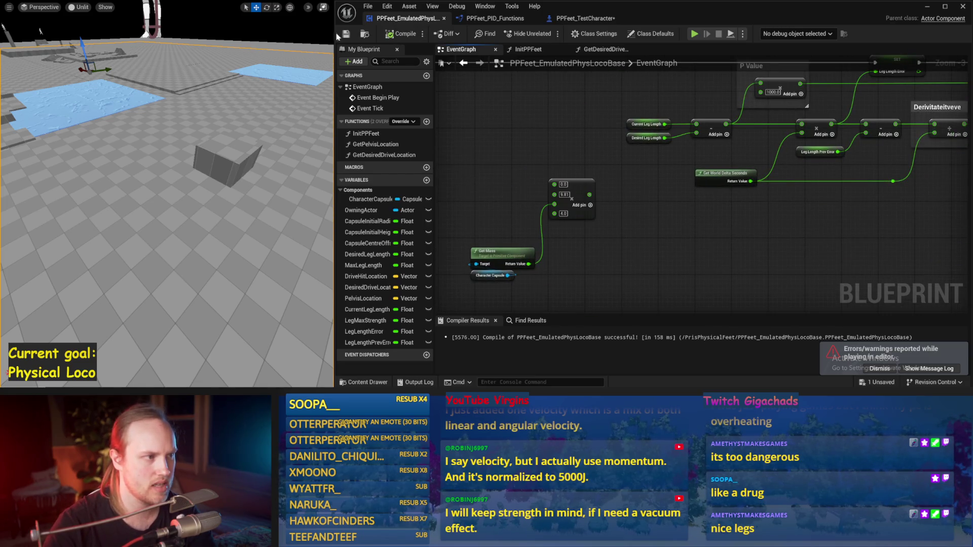
pyautogui.hotkey('alt', 'p')
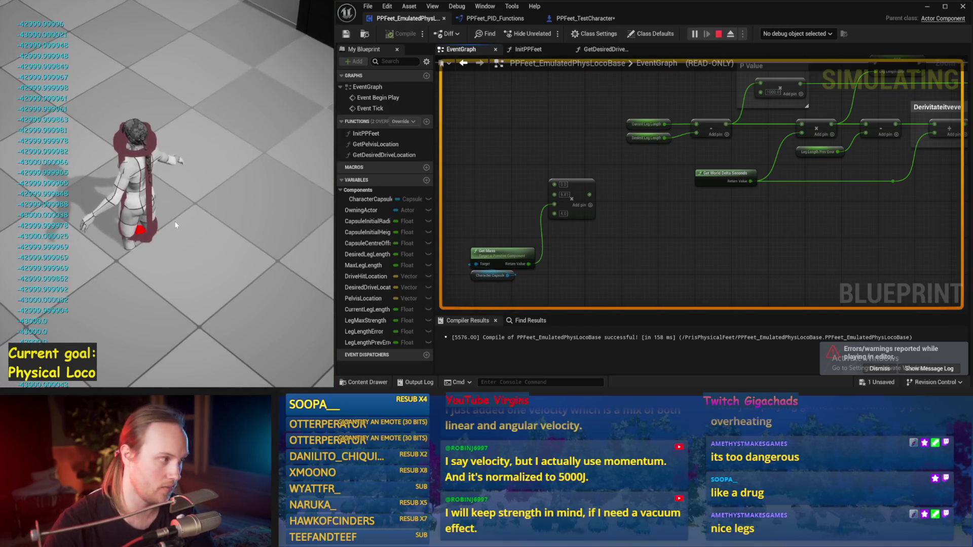
pyautogui.press('Escape')
pyautogui.hotkey('alt', 'p')
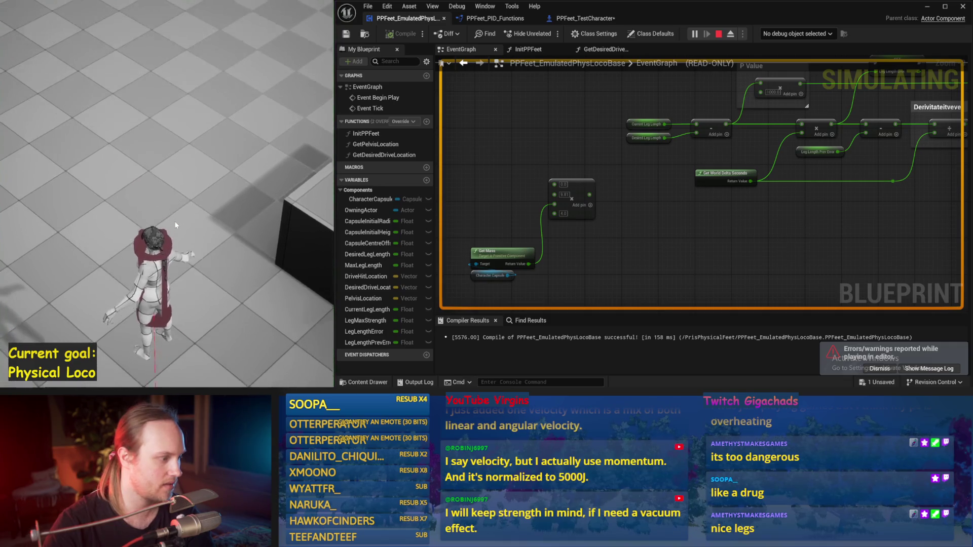
pyautogui.press('Escape')
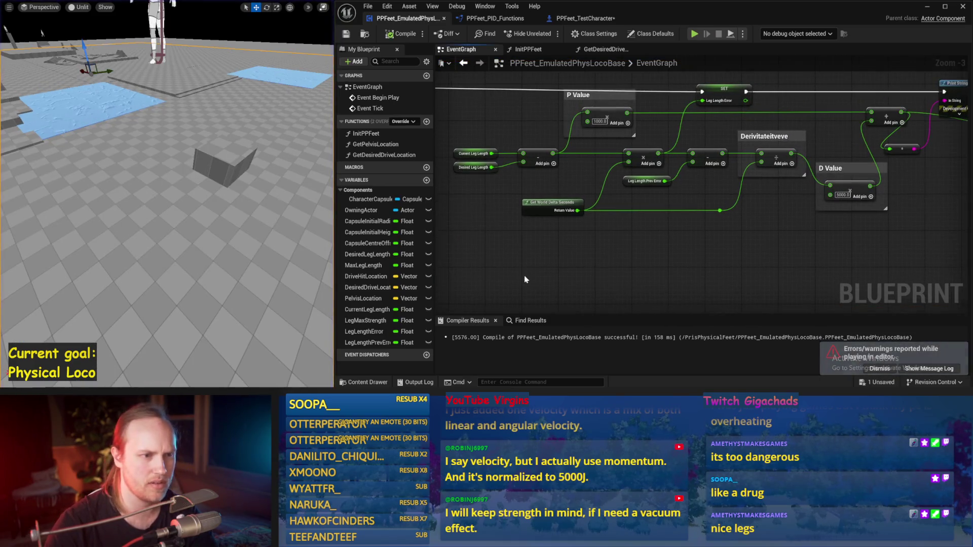
# Step: Wire the P Value output into the Print String's In String and the force's Z, compile, and play-test
pyautogui.moveTo(602, 154); pyautogui.dragTo(557, 238)
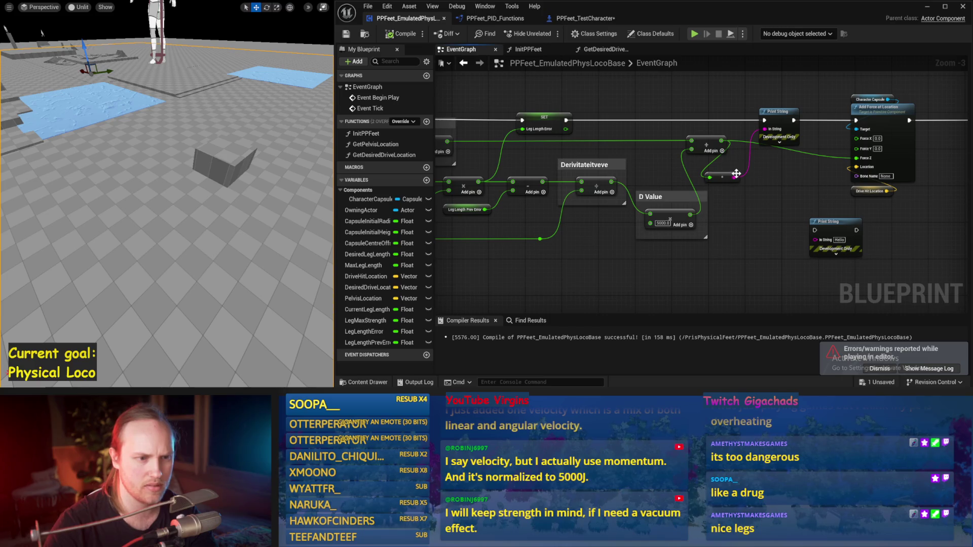
pyautogui.moveTo(681, 136); pyautogui.dragTo(744, 93)
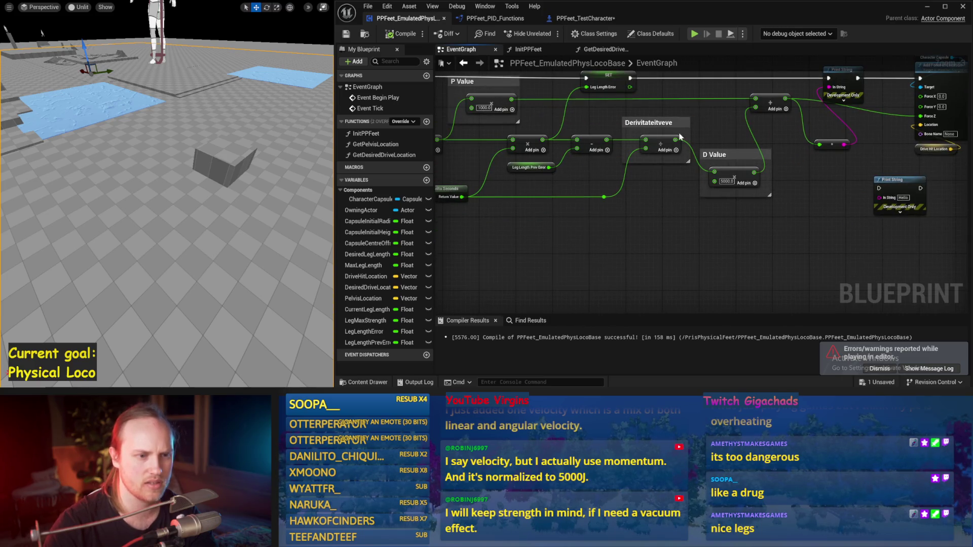
pyautogui.click(748, 247)
pyautogui.moveTo(747, 247); pyautogui.dragTo(730, 291)
pyautogui.moveTo(637, 168); pyautogui.dragTo(686, 162)
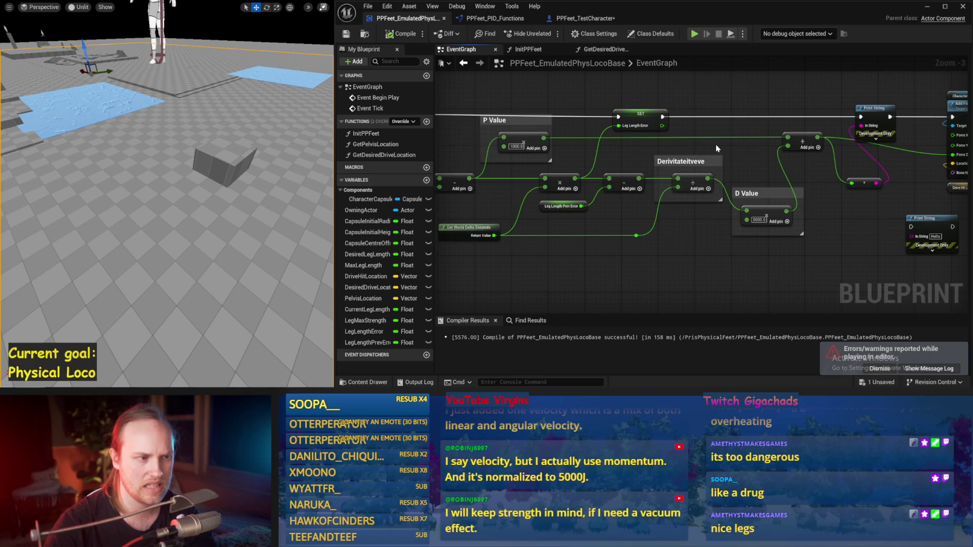
pyautogui.moveTo(542, 140)
pyautogui.mouseDown()
pyautogui.moveTo(746, 144)
pyautogui.moveTo(860, 129)
pyautogui.mouseUp()
pyautogui.moveTo(725, 173); pyautogui.dragTo(666, 171)
pyautogui.moveTo(485, 136); pyautogui.dragTo(894, 153)
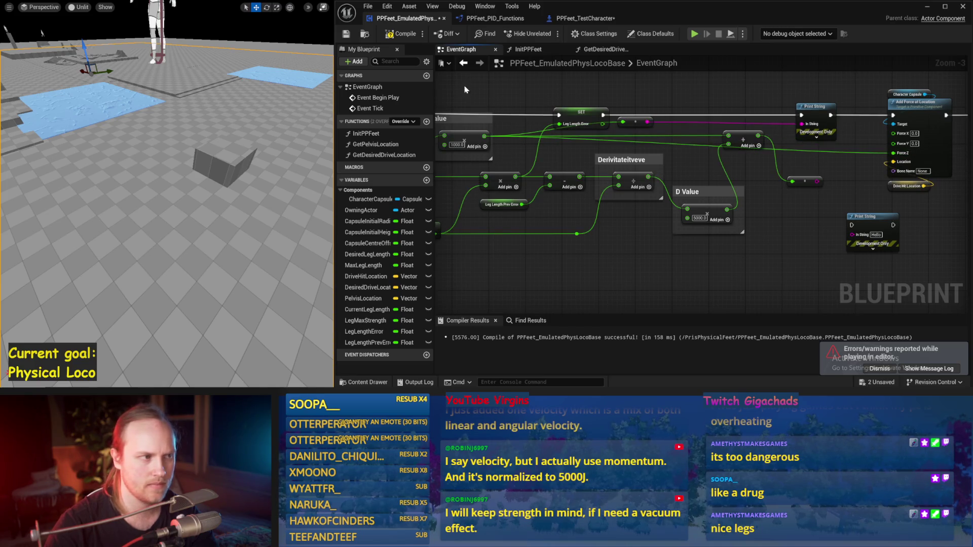
pyautogui.click(390, 34)
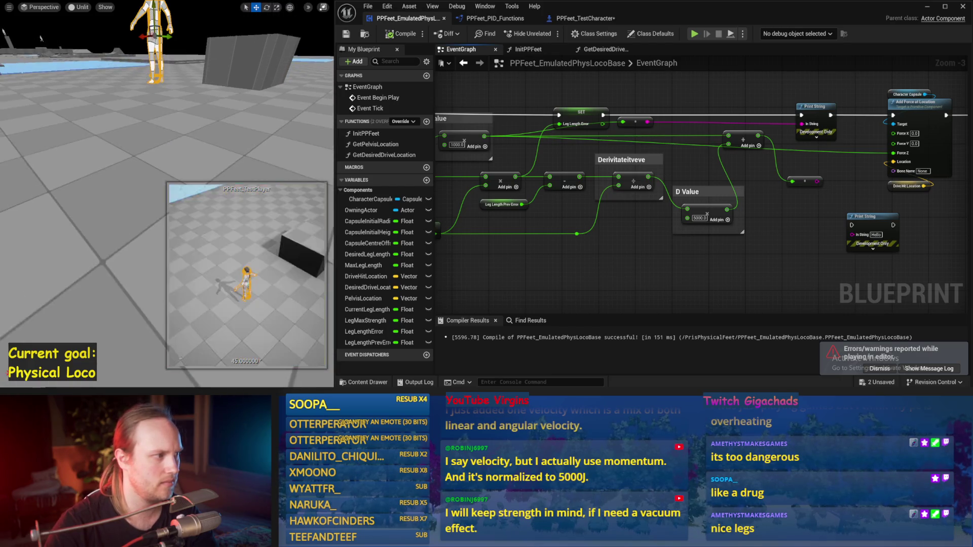
pyautogui.hotkey('alt', 's')
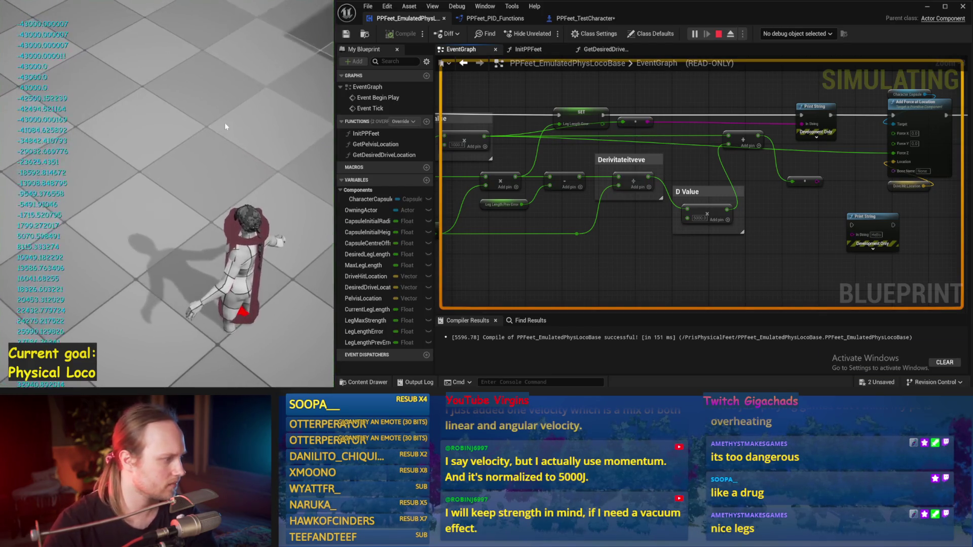
pyautogui.press('Escape')
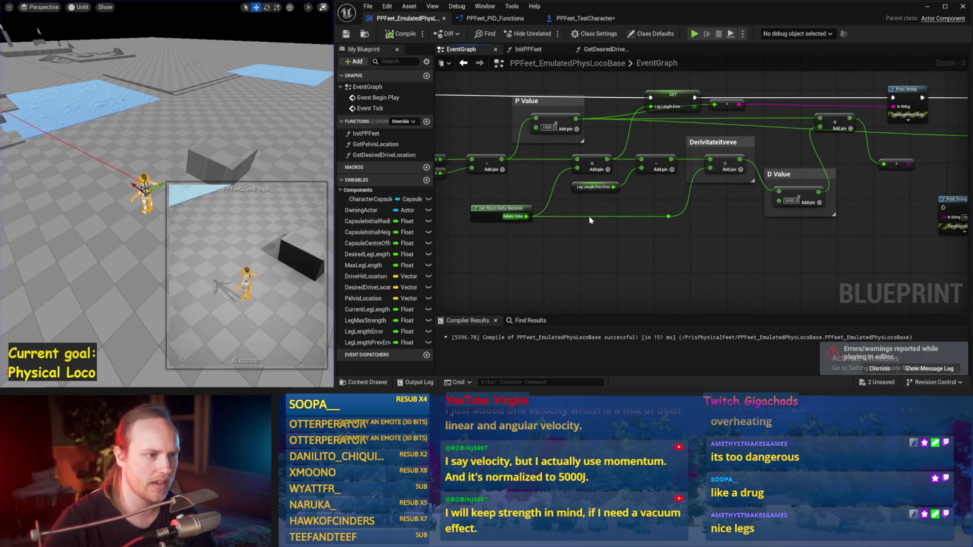
# Step: Put Desired Leg Length on the subtraction's first input, compile, and play-test
pyautogui.scroll(1, 544, 152)
pyautogui.scroll(1, 550, 163)
pyautogui.moveTo(550, 163); pyautogui.dragTo(550, 151)
pyautogui.moveTo(507, 228); pyautogui.dragTo(622, 230)
pyautogui.click(406, 34)
pyautogui.hotkey('alt', 'p')
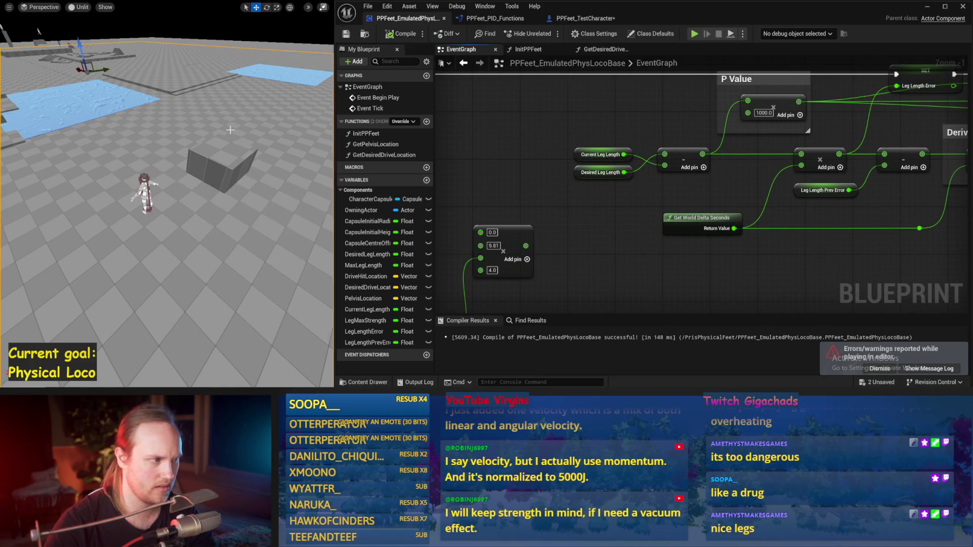
pyautogui.press('Escape')
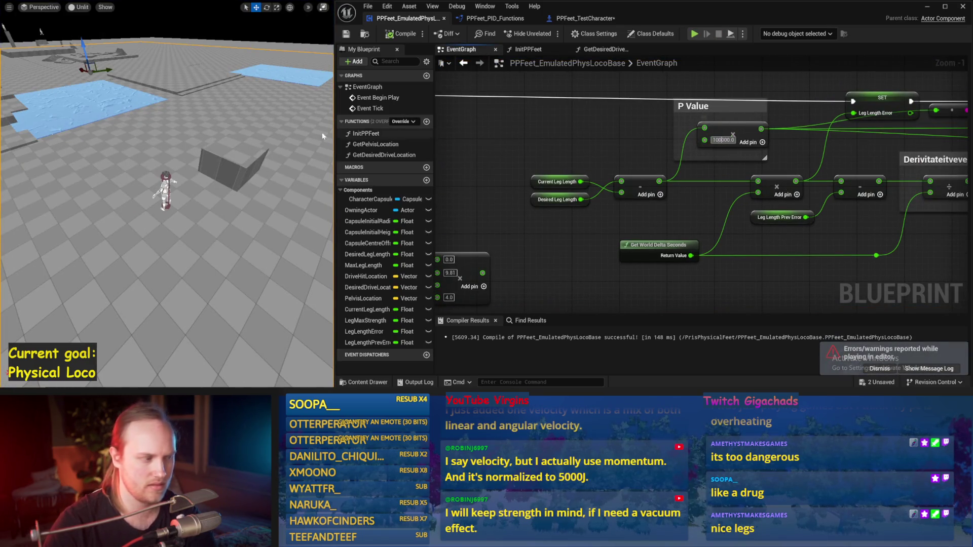
# Step: Raise the P Value gain to 10000 and run two play tests
pyautogui.write('0')
pyautogui.press('Return')
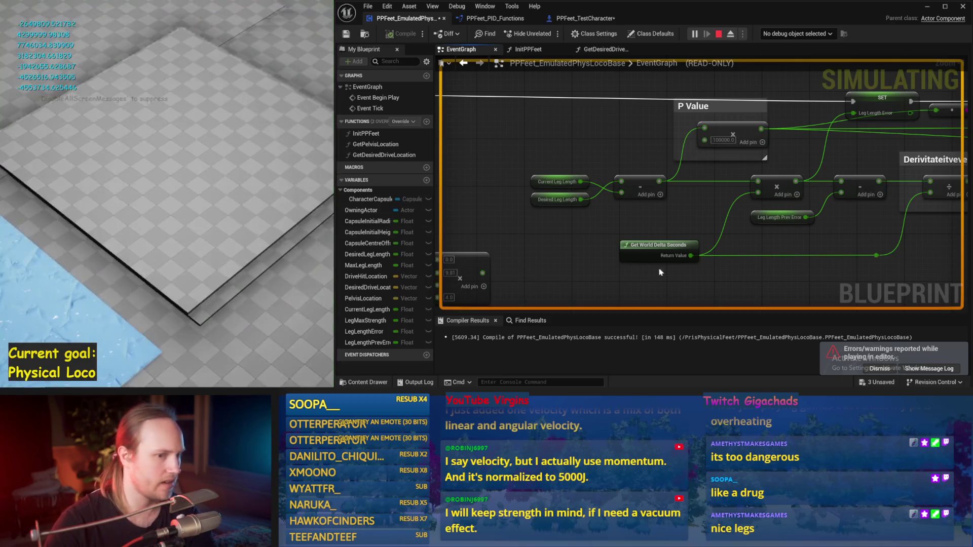
pyautogui.press('Escape')
pyautogui.moveTo(144, 204); pyautogui.dragTo(144, 204)
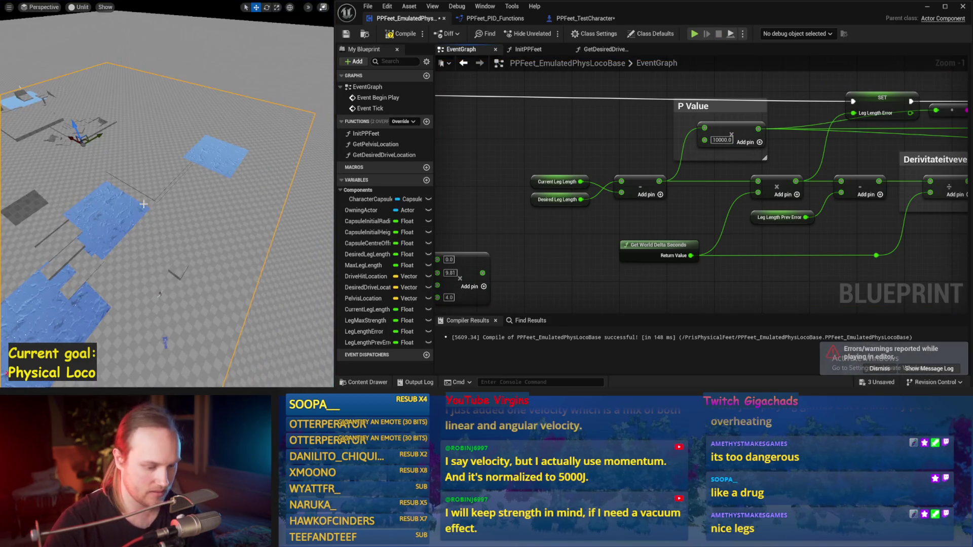
pyautogui.hotkey('alt', 'p')
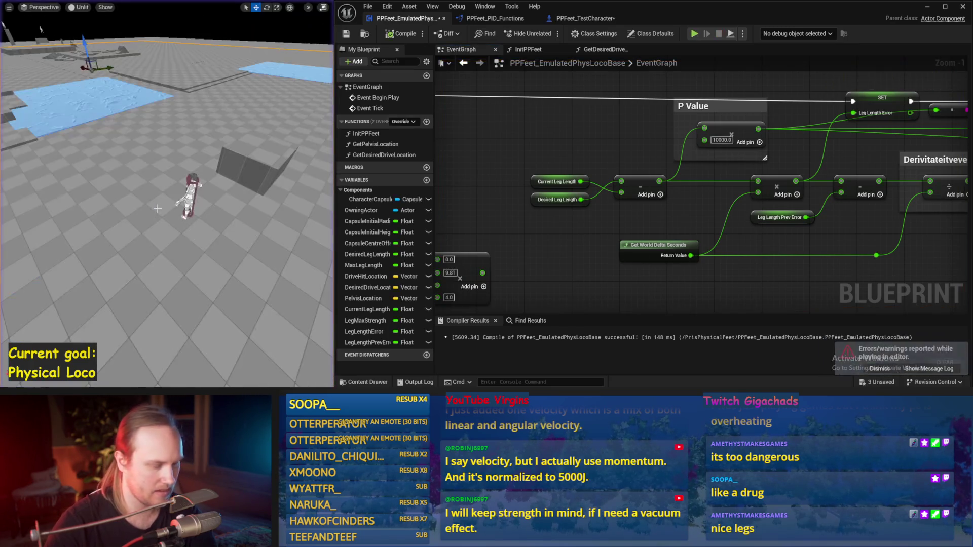
pyautogui.press('Escape')
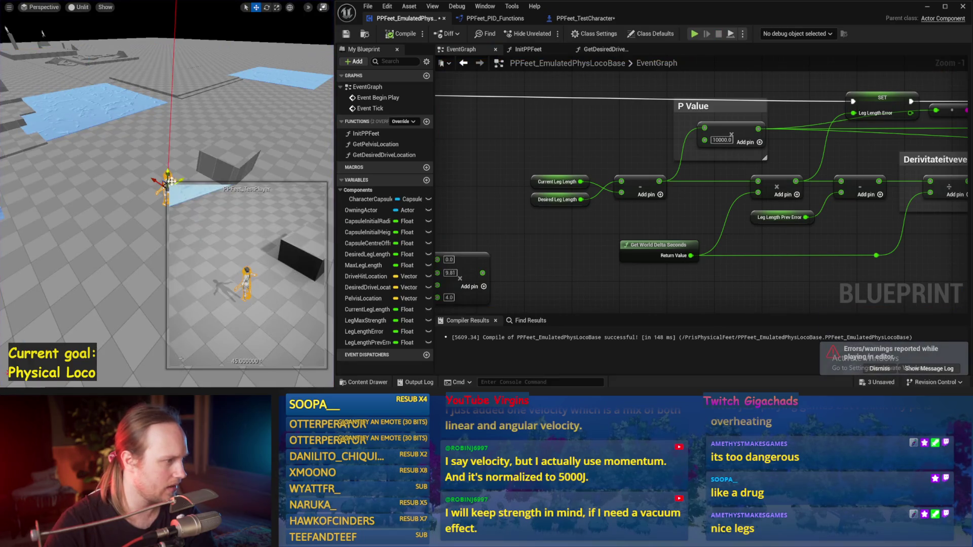
pyautogui.hotkey('alt', 'p')
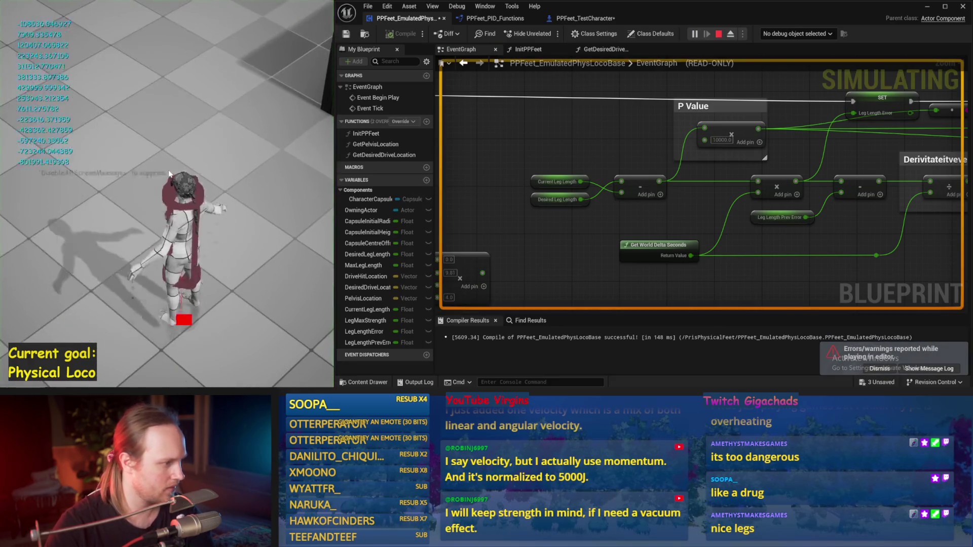
pyautogui.press('Escape')
# Step: Rewire Current Leg Length into the subtraction, play-test, then swap the two leg-length inputs
pyautogui.moveTo(581, 181); pyautogui.dragTo(582, 182)
pyautogui.click(226, 129)
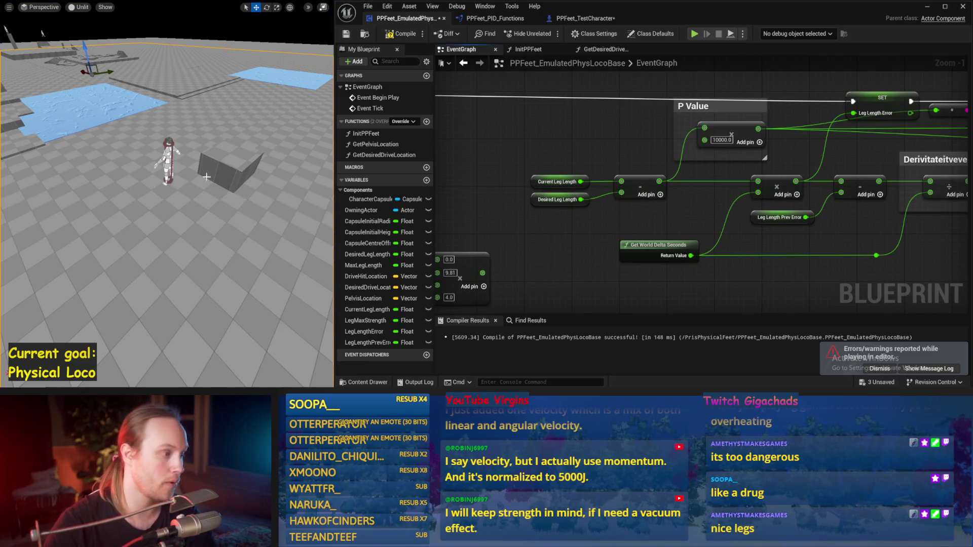
pyautogui.hotkey('alt', 'p')
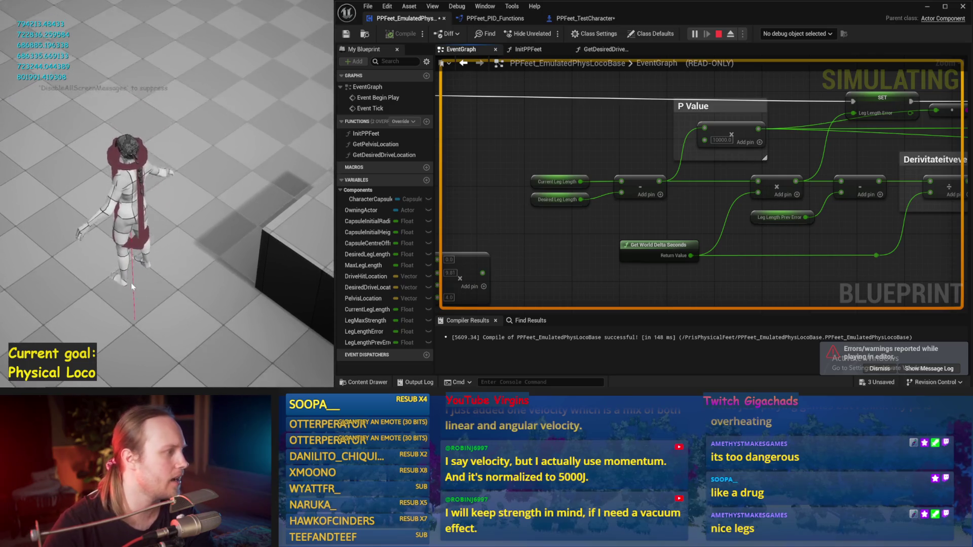
pyautogui.press('Escape')
pyautogui.moveTo(586, 199)
pyautogui.mouseDown()
pyautogui.moveTo(622, 182)
pyautogui.moveTo(622, 193)
pyautogui.mouseUp()
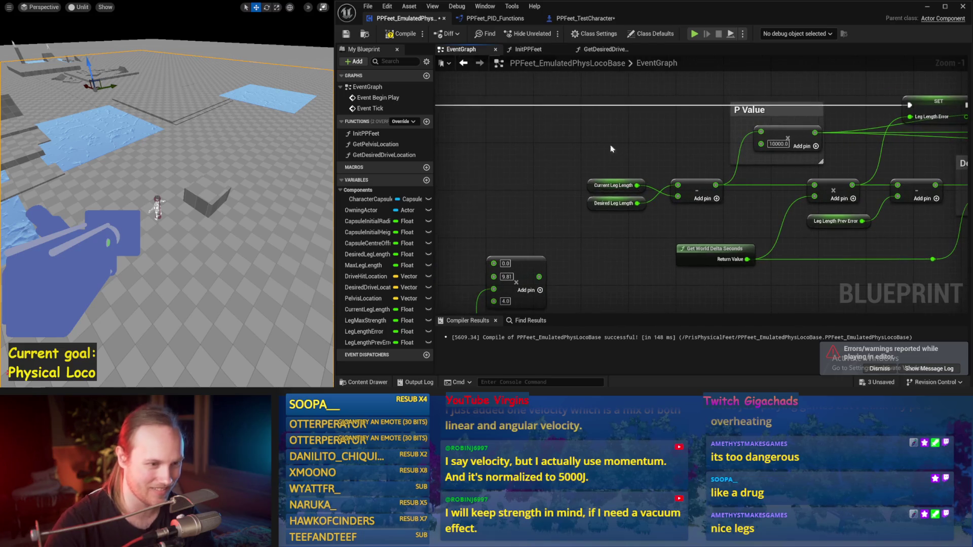
pyautogui.moveTo(606, 242); pyautogui.dragTo(634, 239)
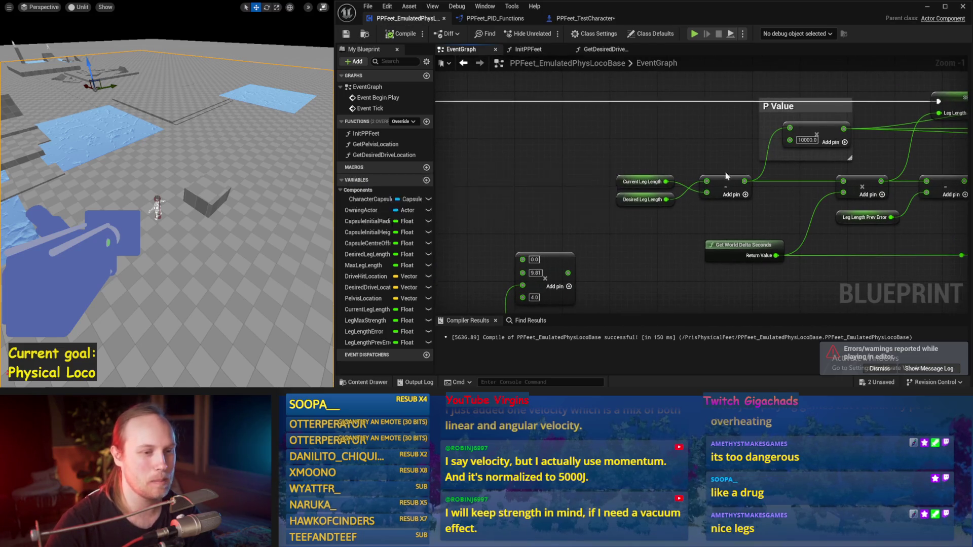
# Step: Try a clamp on the error output, delete the mistaken Clamp Axis node, and test-run
pyautogui.moveTo(723, 189)
pyautogui.mouseDown()
pyautogui.moveTo(633, 181)
pyautogui.moveTo(680, 150)
pyautogui.mouseUp()
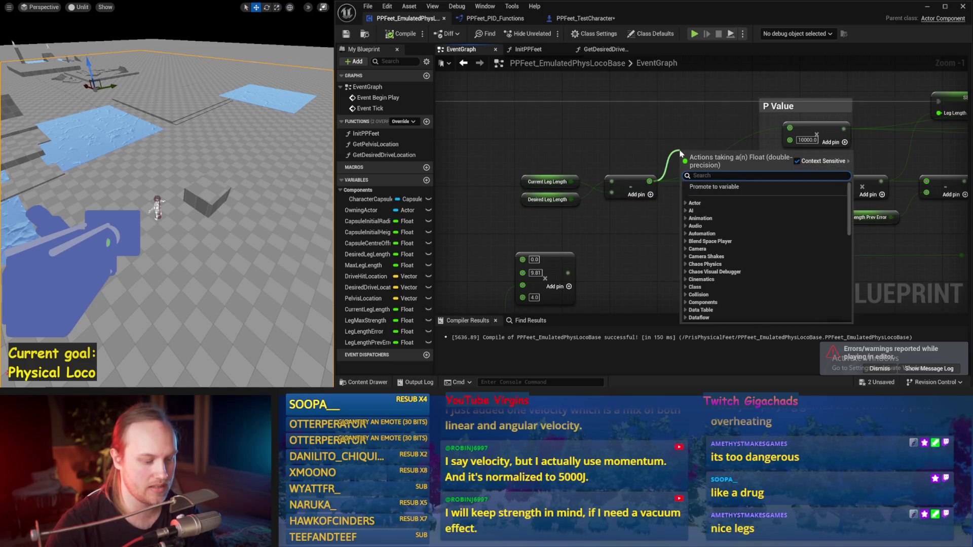
pyautogui.write('clamp')
pyautogui.click(693, 193)
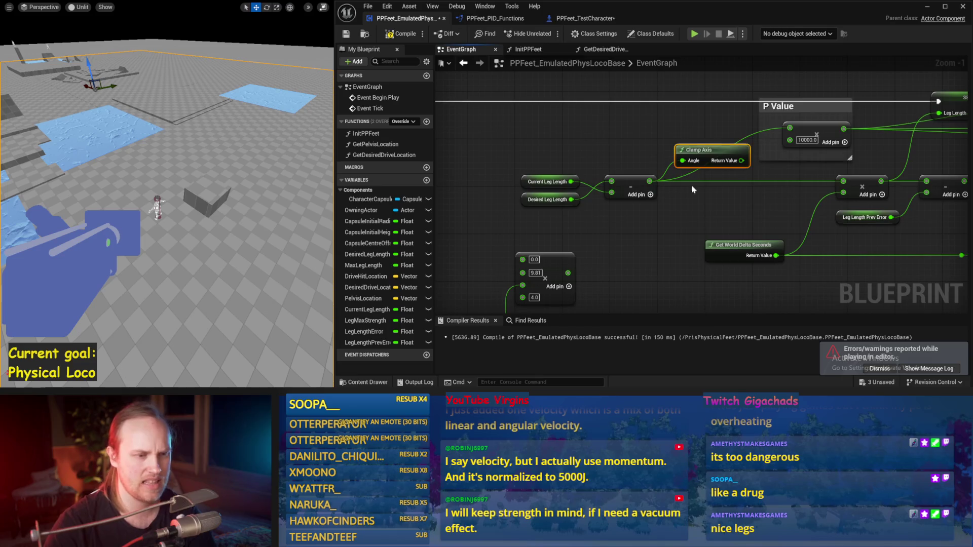
pyautogui.press('Delete')
pyautogui.scroll(-2, 738, 152)
pyautogui.moveTo(486, 106)
pyautogui.mouseDown()
pyautogui.moveTo(641, 173)
pyautogui.moveTo(595, 161)
pyautogui.moveTo(631, 161)
pyautogui.moveTo(611, 150)
pyautogui.mouseUp()
pyautogui.moveTo(779, 208); pyautogui.dragTo(742, 211)
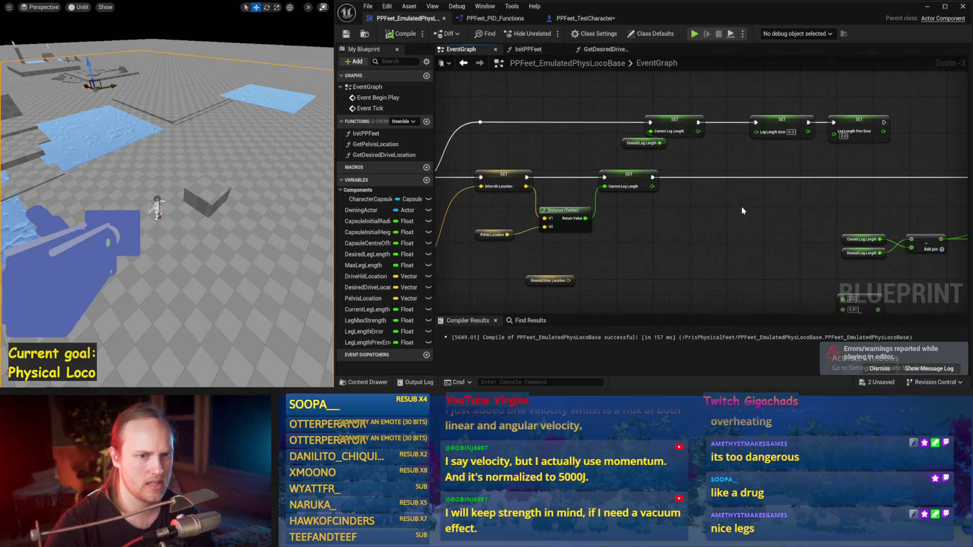
pyautogui.moveTo(631, 150); pyautogui.dragTo(521, 90)
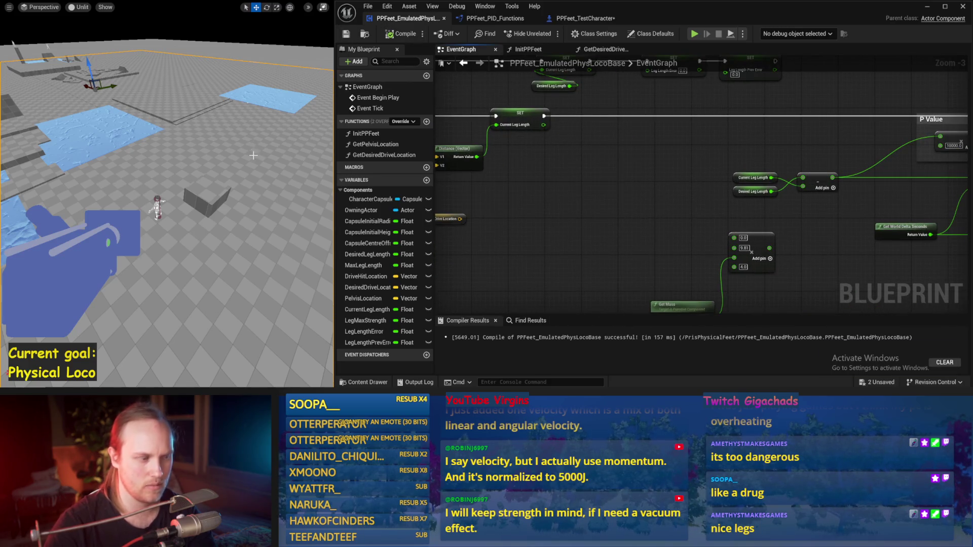
pyautogui.hotkey('alt', 's')
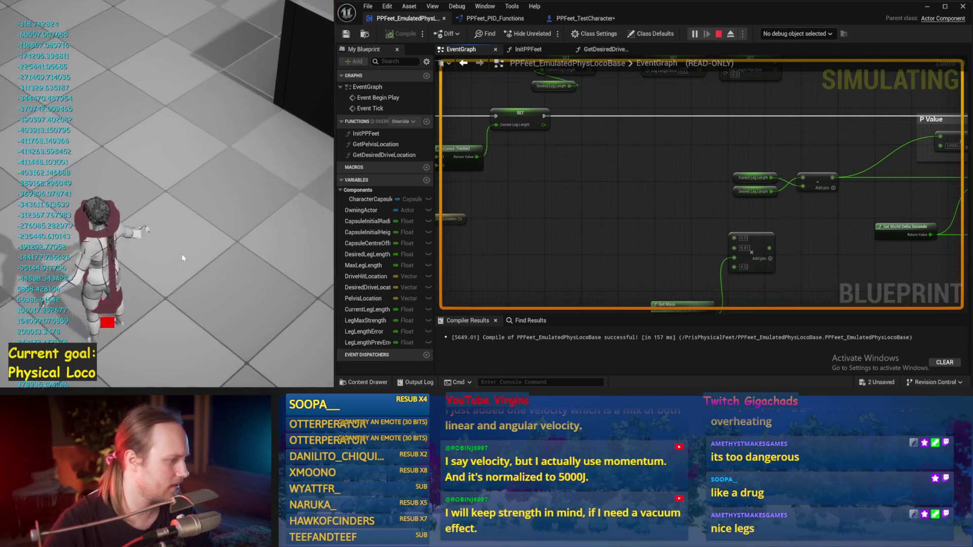
pyautogui.press('Escape')
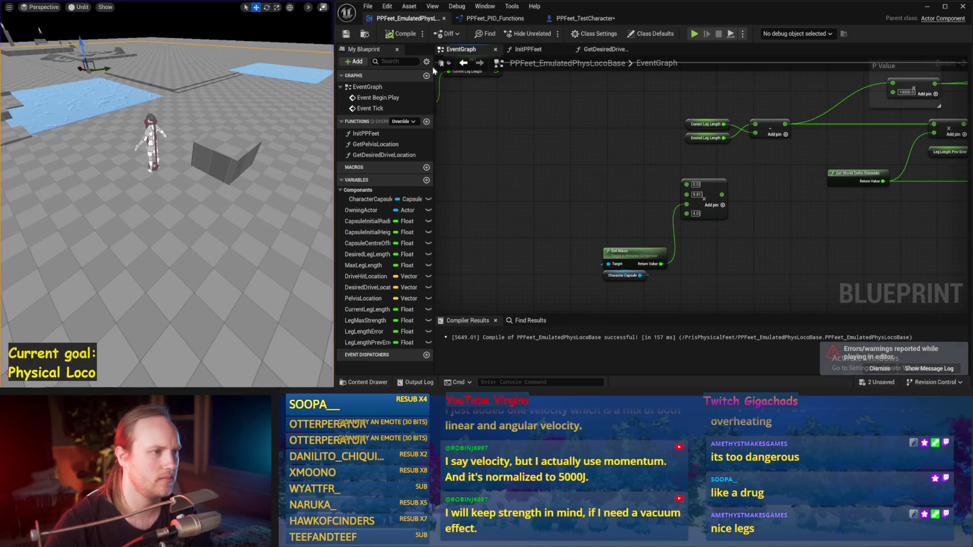
# Step: Connect the final PID Add output to Add Force at Location's Force Z and test it
pyautogui.moveTo(844, 249)
pyautogui.mouseDown()
pyautogui.moveTo(707, 249)
pyautogui.moveTo(673, 233)
pyautogui.moveTo(537, 264)
pyautogui.mouseUp()
pyautogui.moveTo(738, 248); pyautogui.dragTo(767, 148)
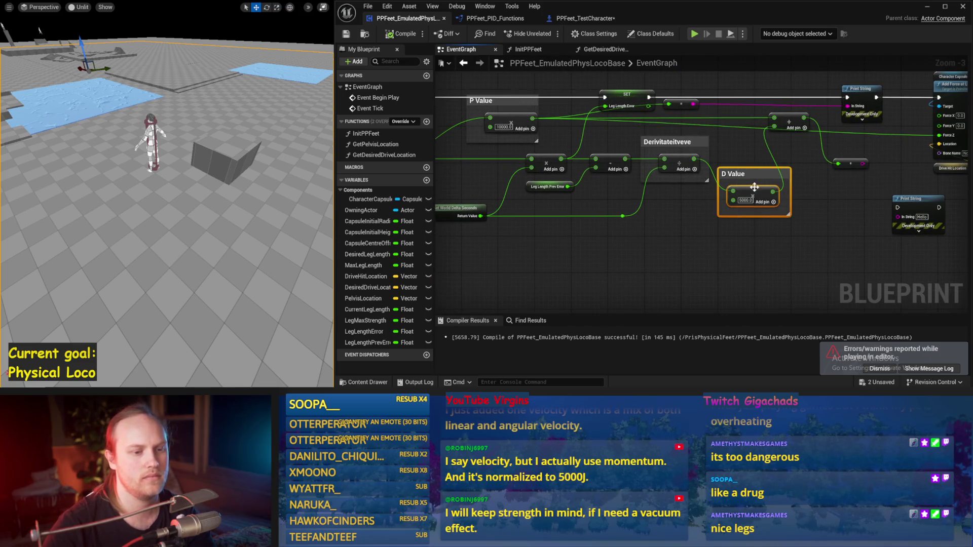
pyautogui.moveTo(754, 187); pyautogui.dragTo(760, 169)
pyautogui.moveTo(830, 191); pyautogui.dragTo(762, 225)
pyautogui.moveTo(740, 155); pyautogui.dragTo(751, 155)
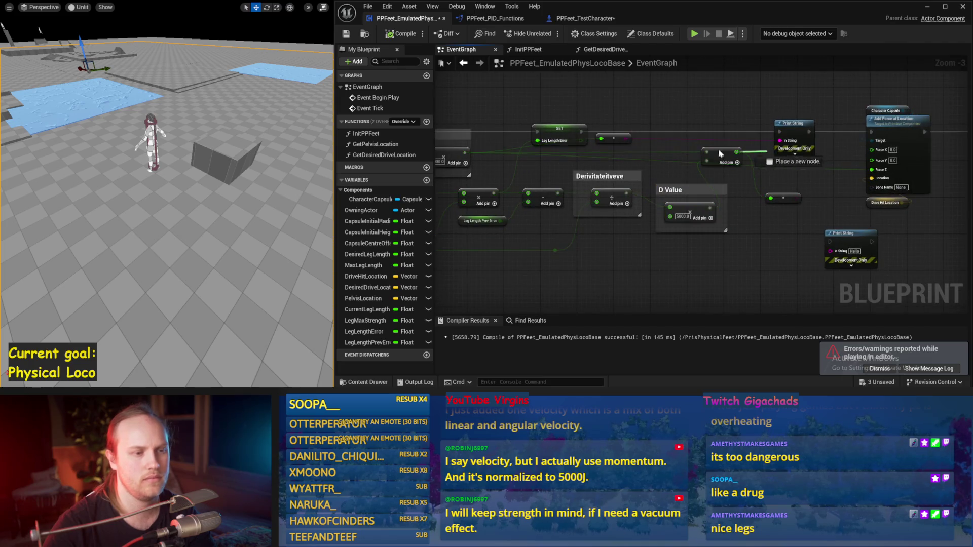
pyautogui.moveTo(879, 168); pyautogui.dragTo(873, 170)
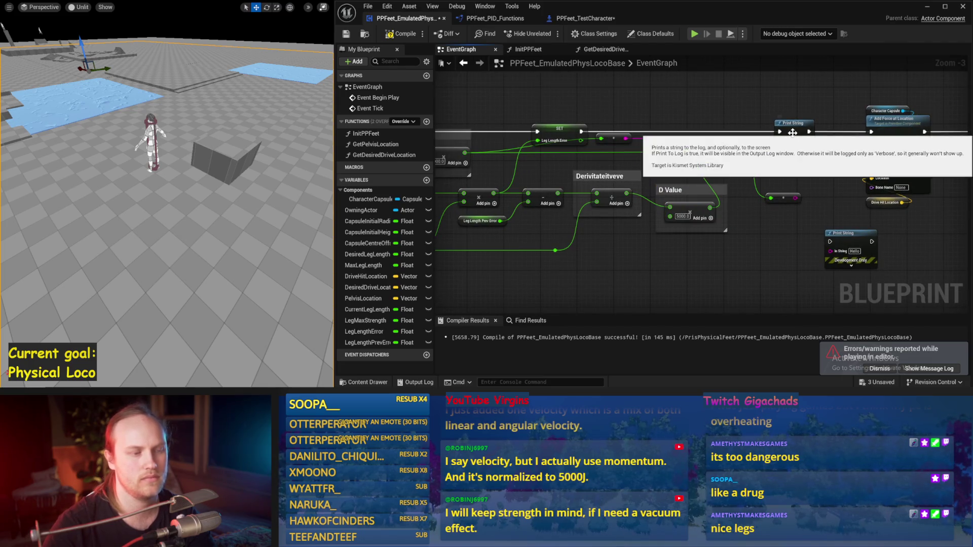
pyautogui.moveTo(607, 108); pyautogui.dragTo(667, 101)
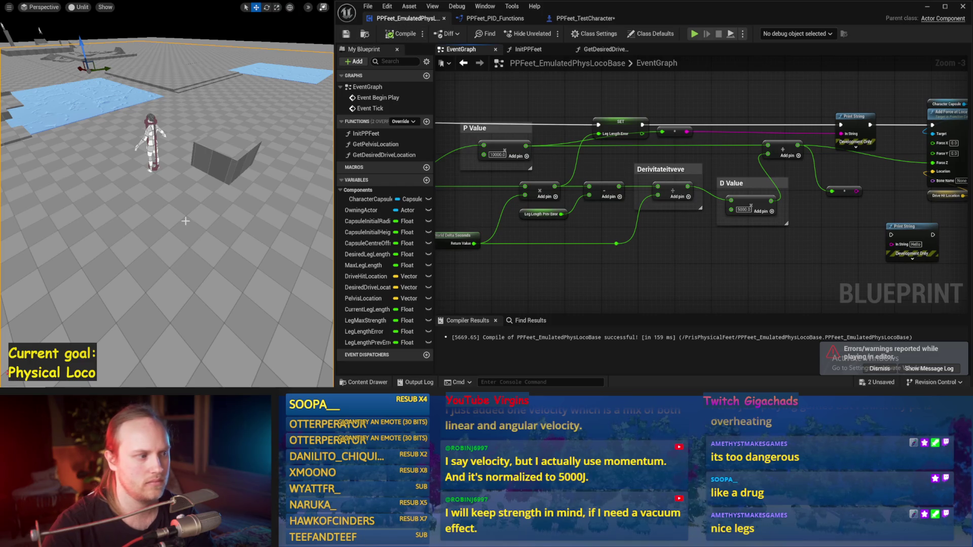
pyautogui.hotkey('alt', 'p')
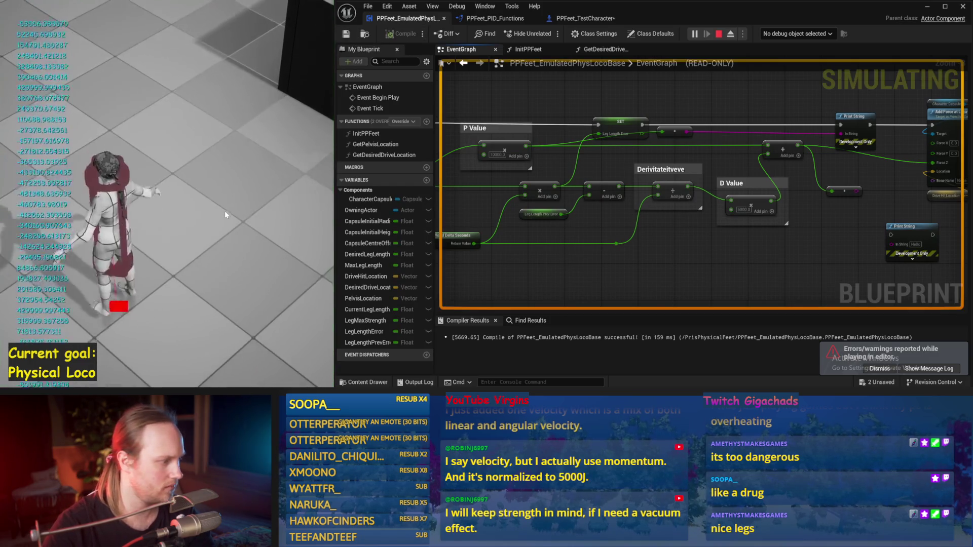
pyautogui.press('Escape')
# Step: Lower the P Value gain to 2000, test twice, and recompile
pyautogui.click(497, 154)
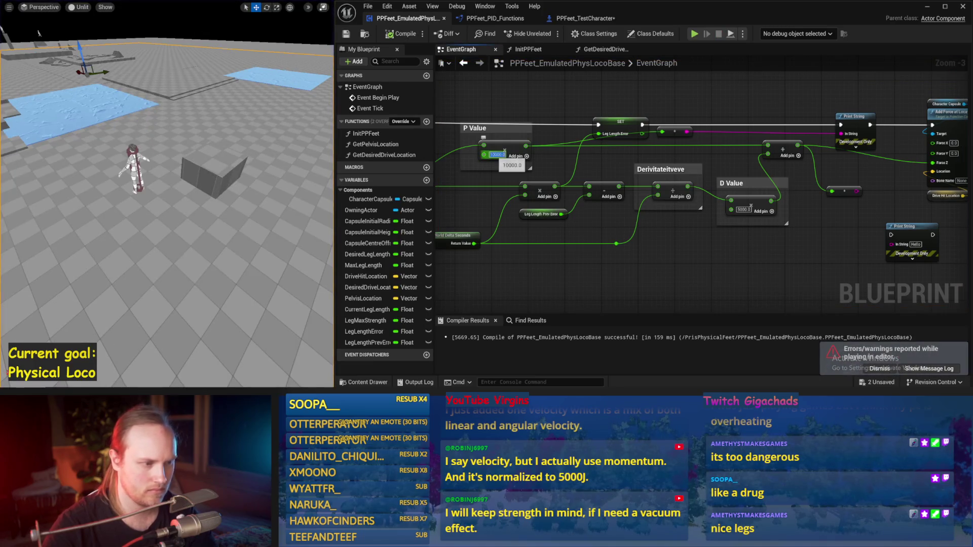
pyautogui.write('2000')
pyautogui.hotkey('alt', 'p')
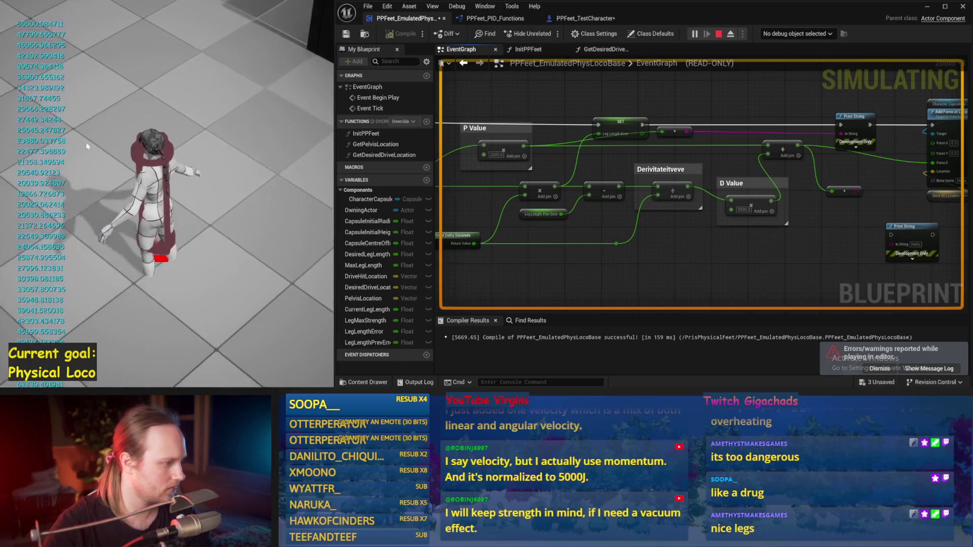
pyautogui.press('Escape')
pyautogui.hotkey('alt', 'p')
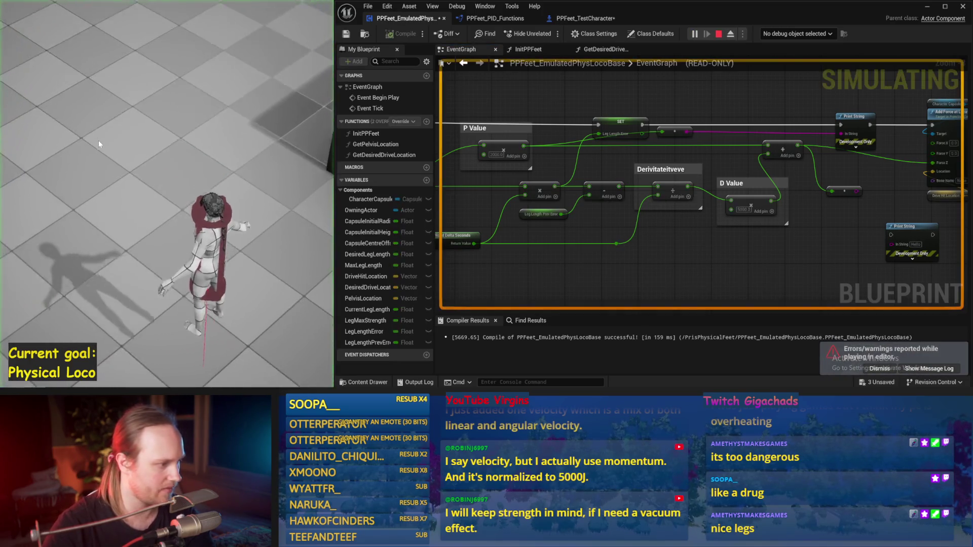
pyautogui.press('Escape')
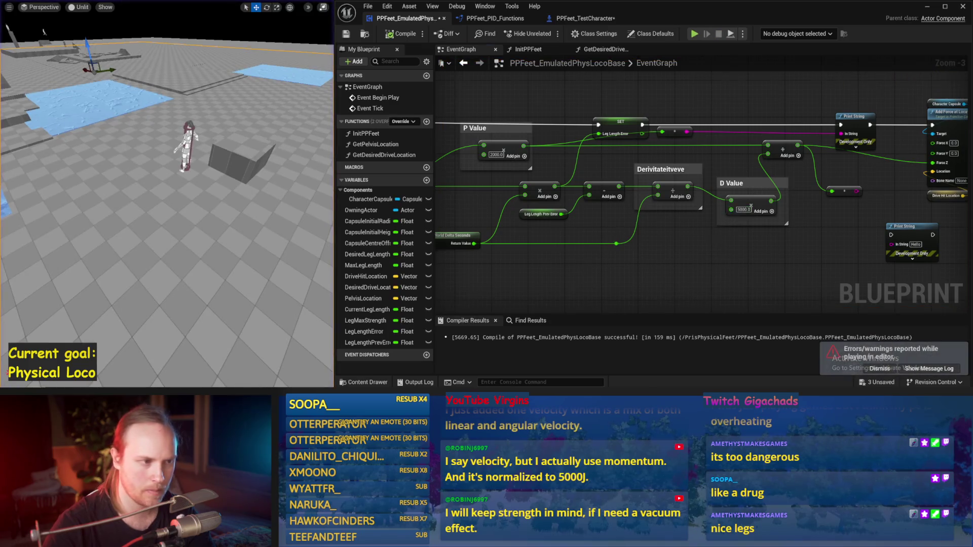
pyautogui.click(402, 36)
# Step: Place Current Leg Length below Desired Leg Length so Desired feeds the first input, then compile and save
pyautogui.moveTo(629, 277); pyautogui.dragTo(725, 244)
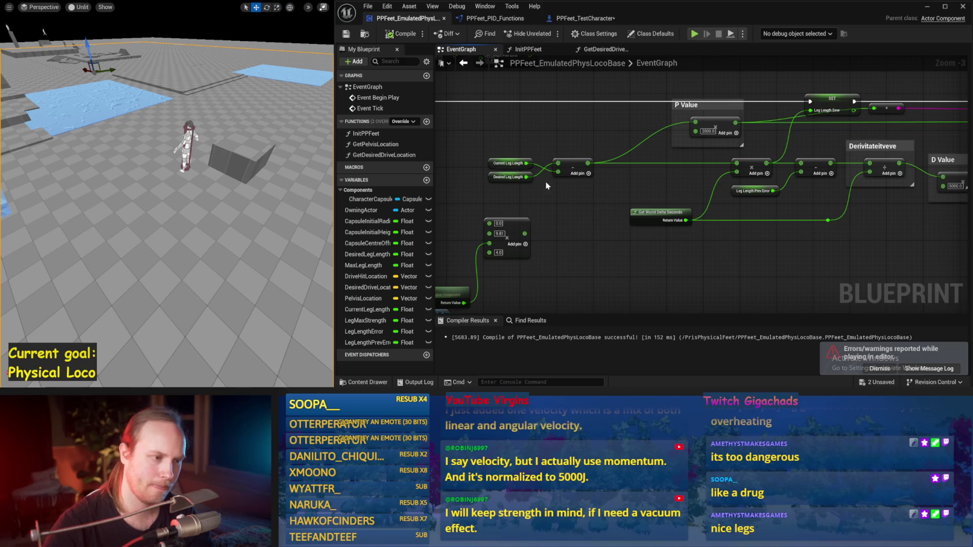
pyautogui.moveTo(520, 166); pyautogui.dragTo(517, 194)
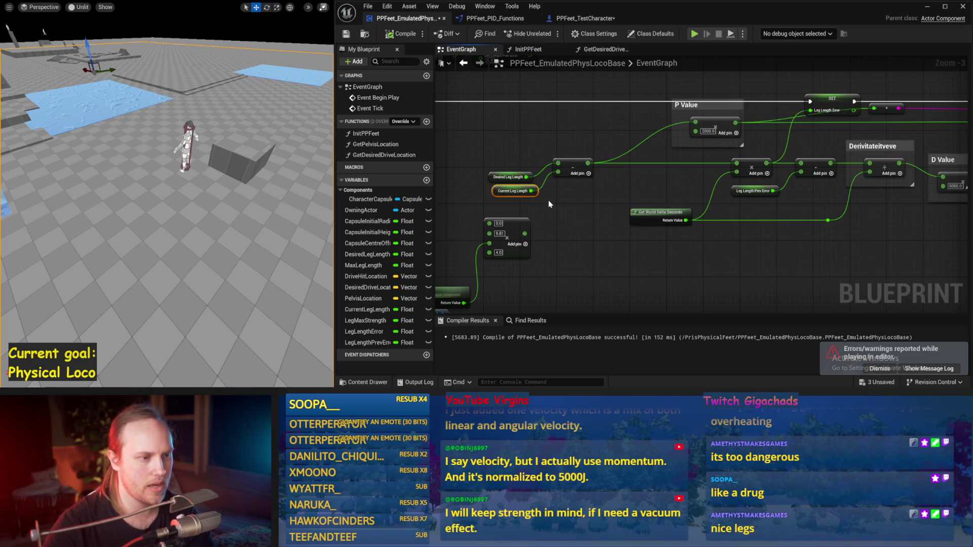
pyautogui.scroll(2, 549, 204)
pyautogui.moveTo(617, 138); pyautogui.dragTo(584, 159)
pyautogui.moveTo(502, 160)
pyautogui.mouseDown()
pyautogui.moveTo(441, 218)
pyautogui.moveTo(507, 202)
pyautogui.moveTo(477, 195)
pyautogui.mouseUp()
pyautogui.click(506, 198)
pyautogui.click(517, 203)
pyautogui.click(346, 34)
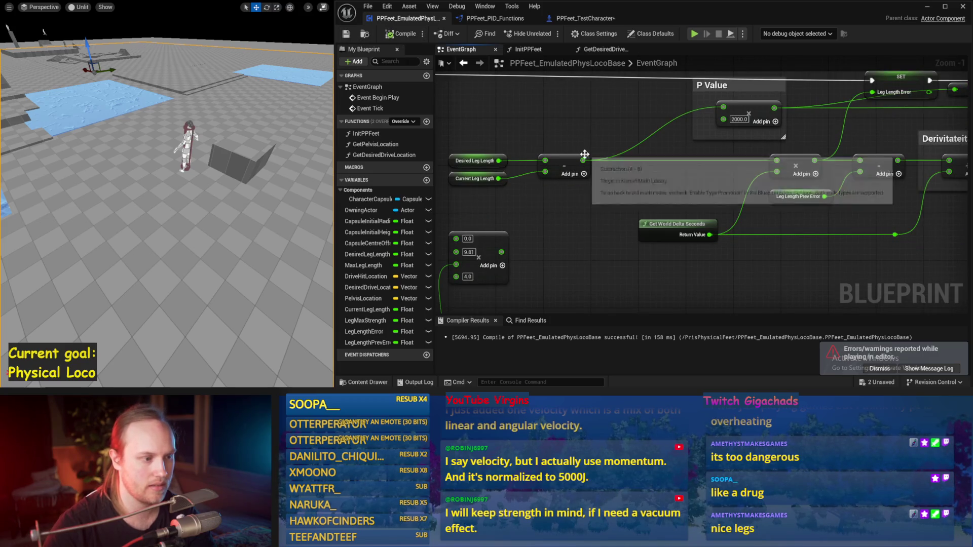
pyautogui.rightClick(583, 136)
# Step: Insert a Clamp (Float) node between the leg-length Subtract and the P and D multiply nodes
pyautogui.write('clamp f')
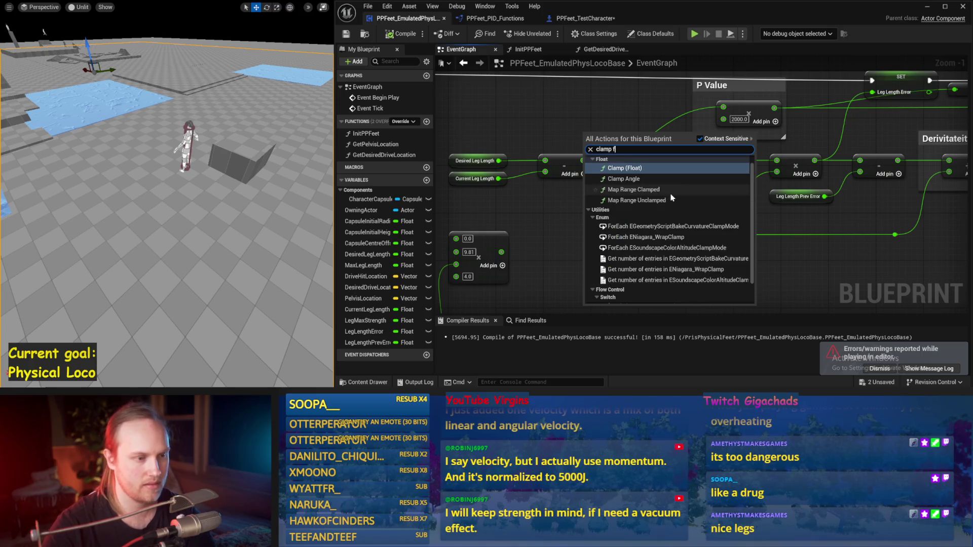
pyautogui.click(586, 192)
pyautogui.moveTo(608, 135); pyautogui.dragTo(608, 117)
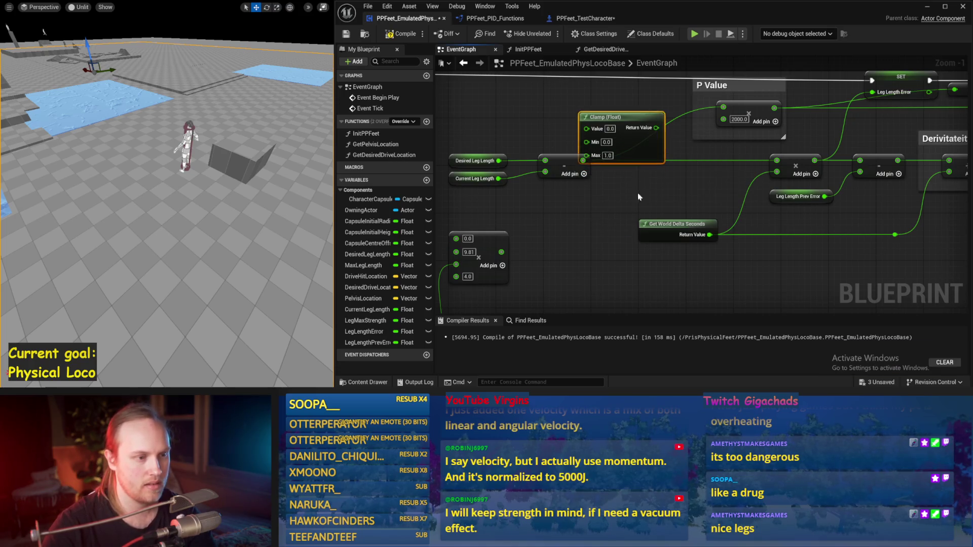
pyautogui.moveTo(583, 161); pyautogui.dragTo(657, 128)
pyautogui.moveTo(476, 161); pyautogui.dragTo(447, 143)
pyautogui.moveTo(571, 170)
pyautogui.mouseDown()
pyautogui.moveTo(594, 135)
pyautogui.moveTo(528, 146)
pyautogui.mouseUp()
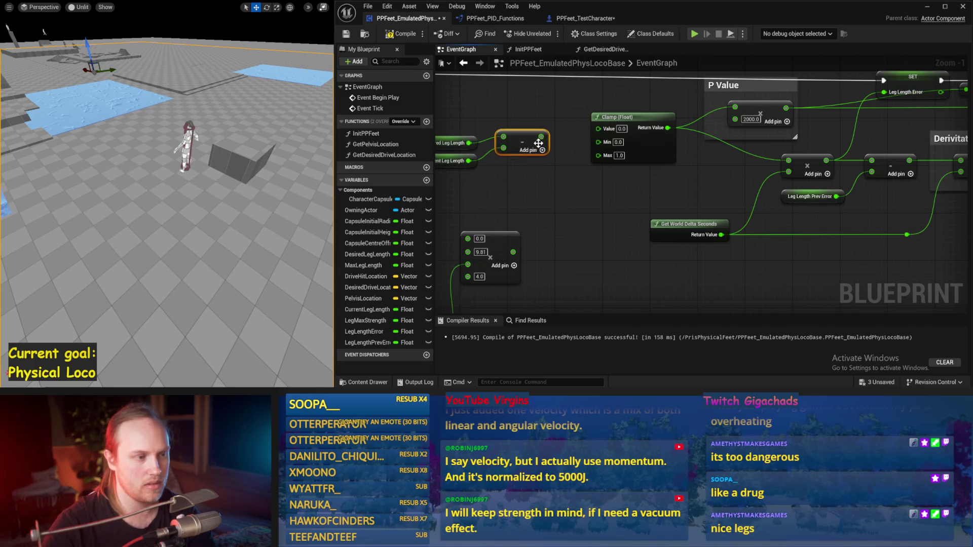
pyautogui.moveTo(558, 192); pyautogui.dragTo(627, 208)
# Step: Compile and save the blueprint, then set the Clamp's Max to 0.0
pyautogui.click(402, 34)
pyautogui.click(346, 33)
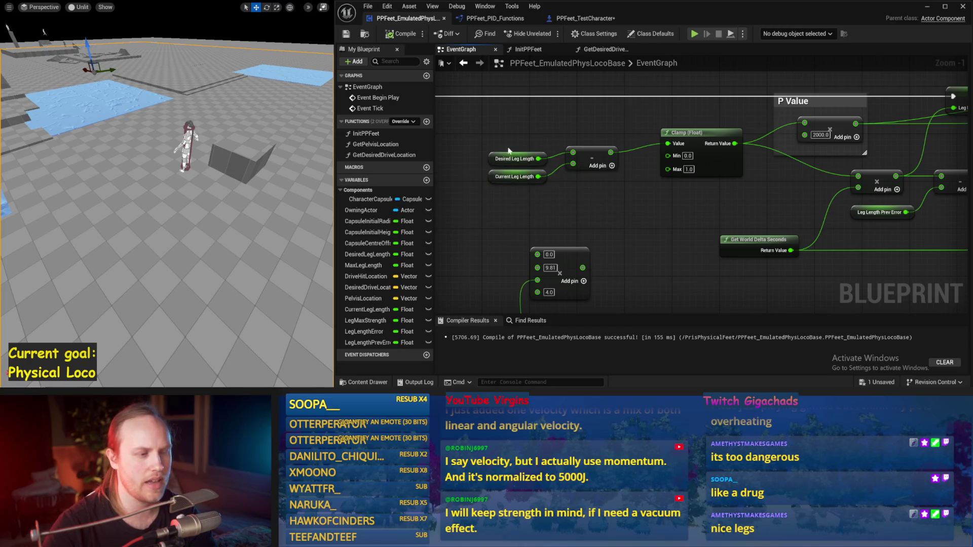
pyautogui.scroll(1, 517, 152)
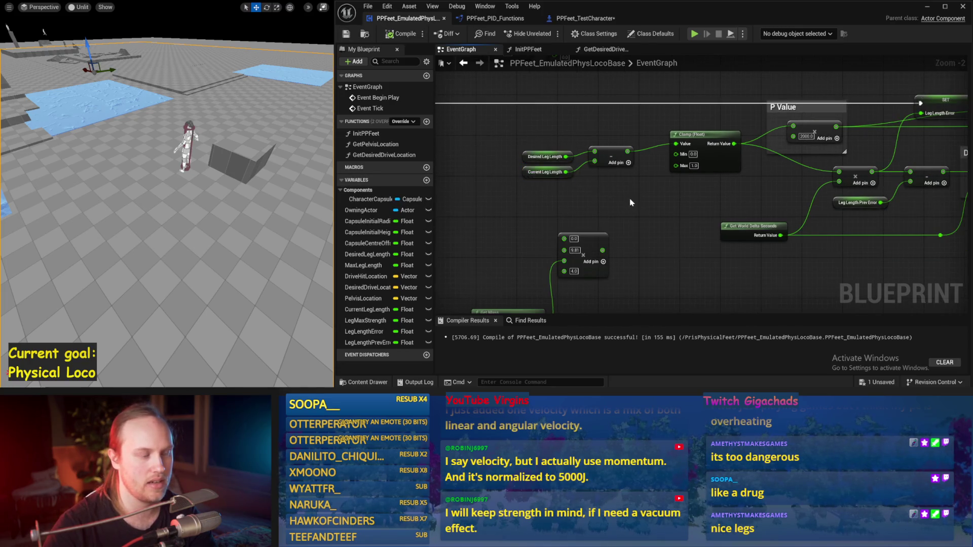
pyautogui.moveTo(632, 203); pyautogui.dragTo(545, 205)
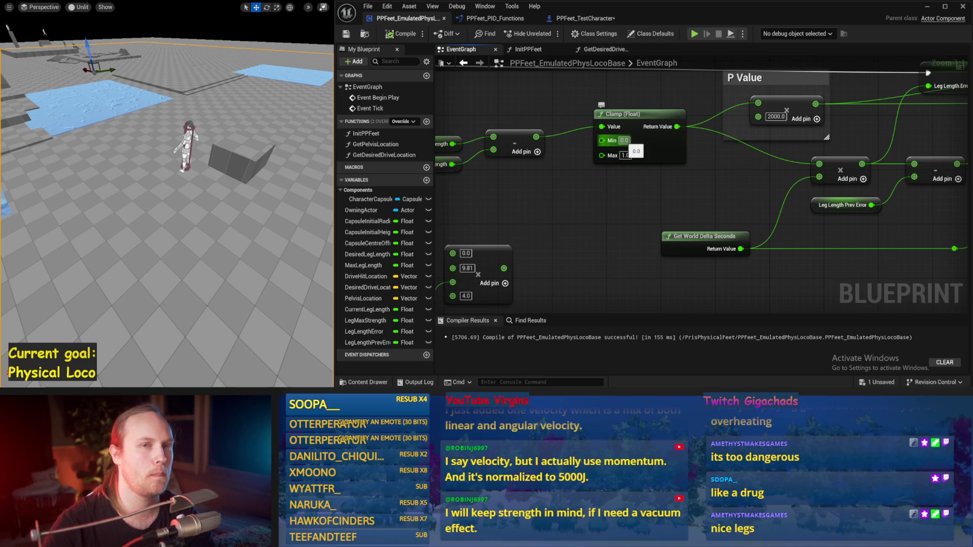
pyautogui.scroll(-1, 608, 200)
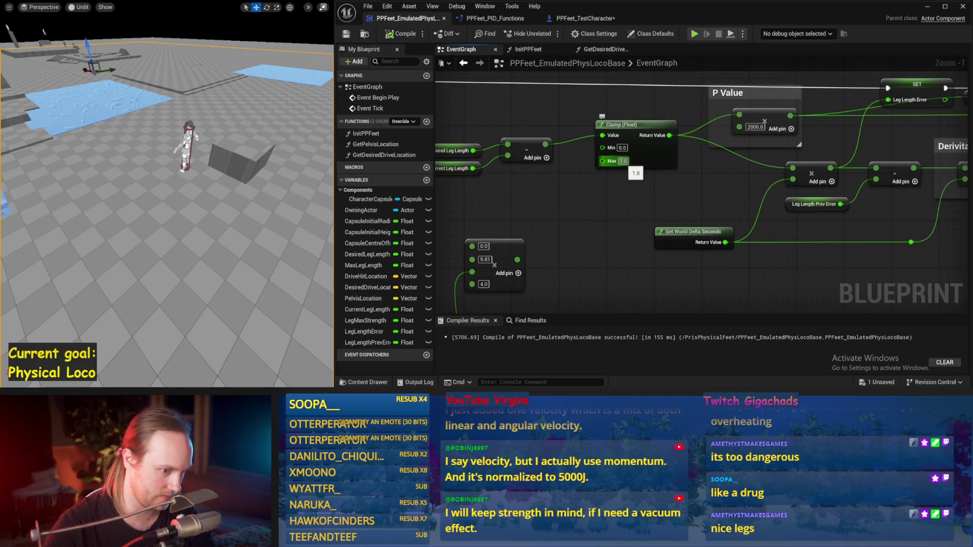
pyautogui.write('0')
pyautogui.press('Return')
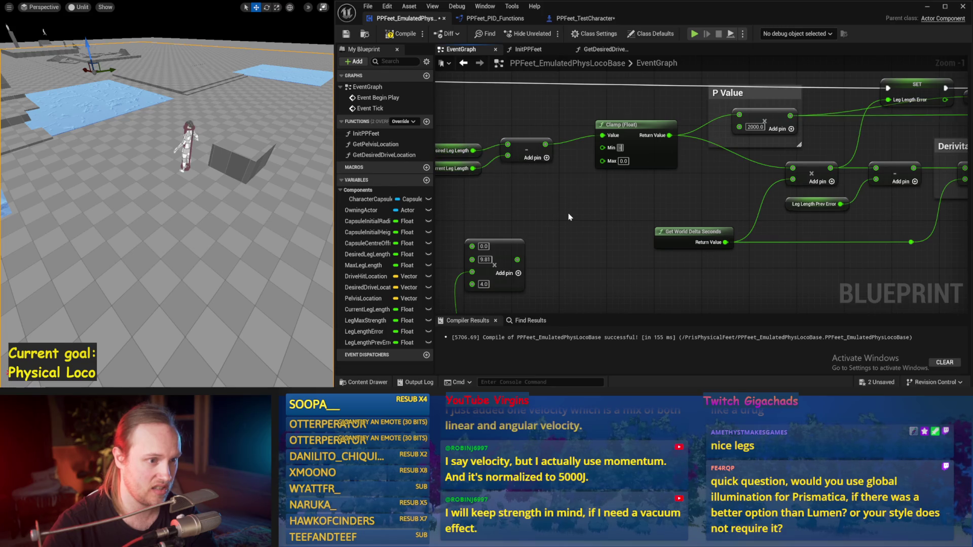
# Step: Enter 100 as a clamp limit and run a brief play test
pyautogui.write('100')
pyautogui.press('Return')
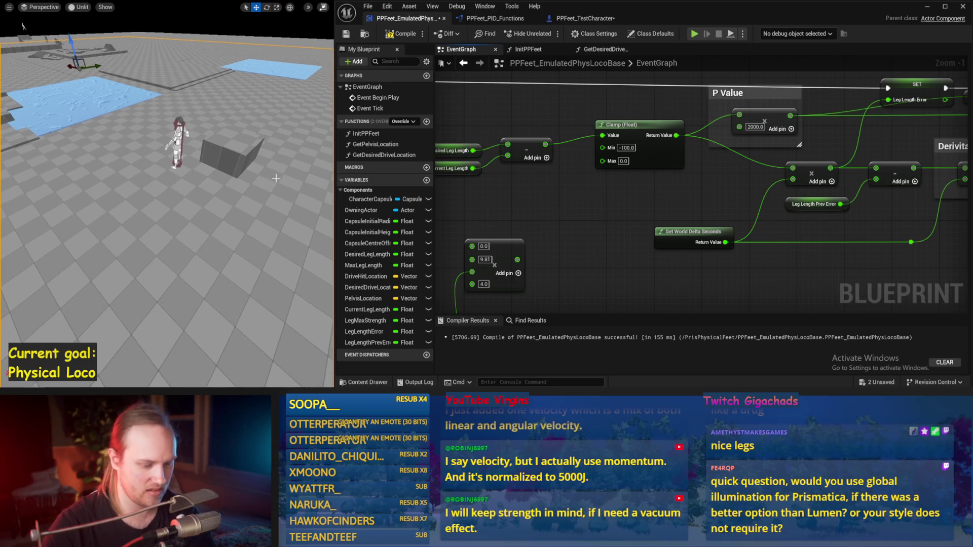
pyautogui.hotkey('alt', 'p')
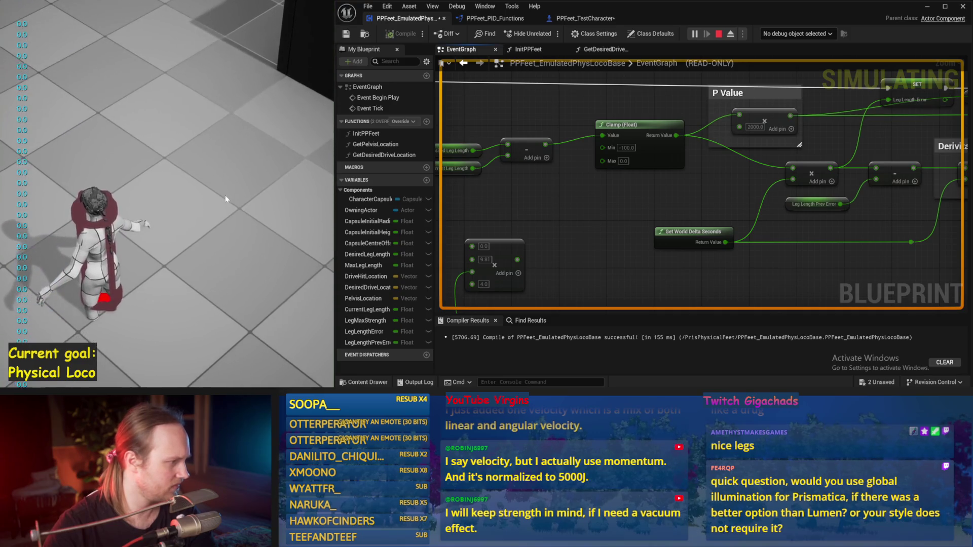
pyautogui.press('Escape')
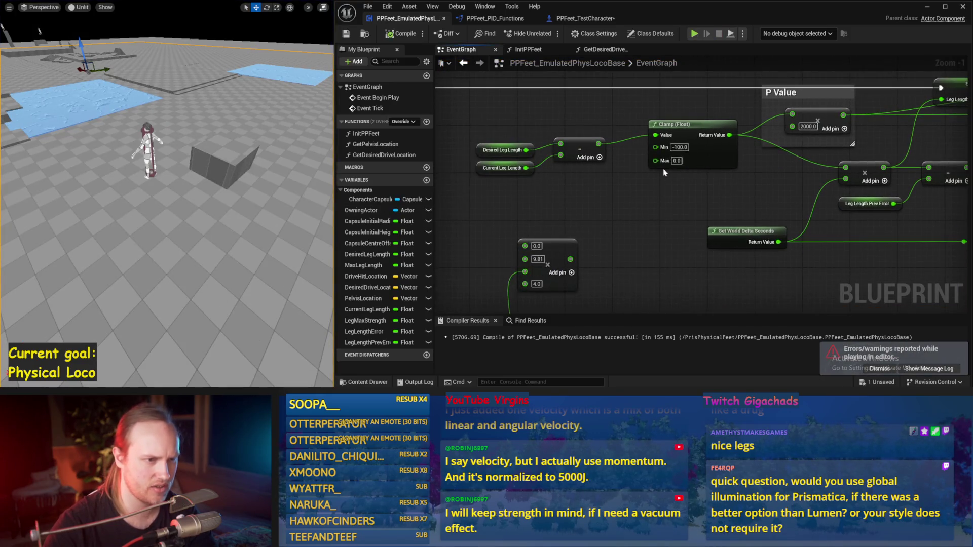
# Step: Set the Clamp range to Min 0 and Max 100, then play-test the character
pyautogui.write('0')
pyautogui.press('Tab')
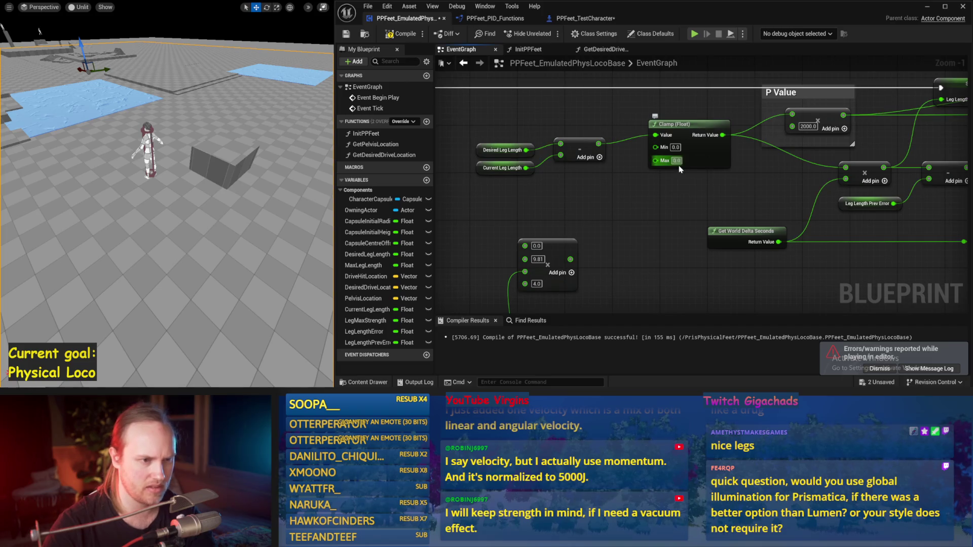
pyautogui.write('100')
pyautogui.press('Return')
pyautogui.hotkey('alt', 'p')
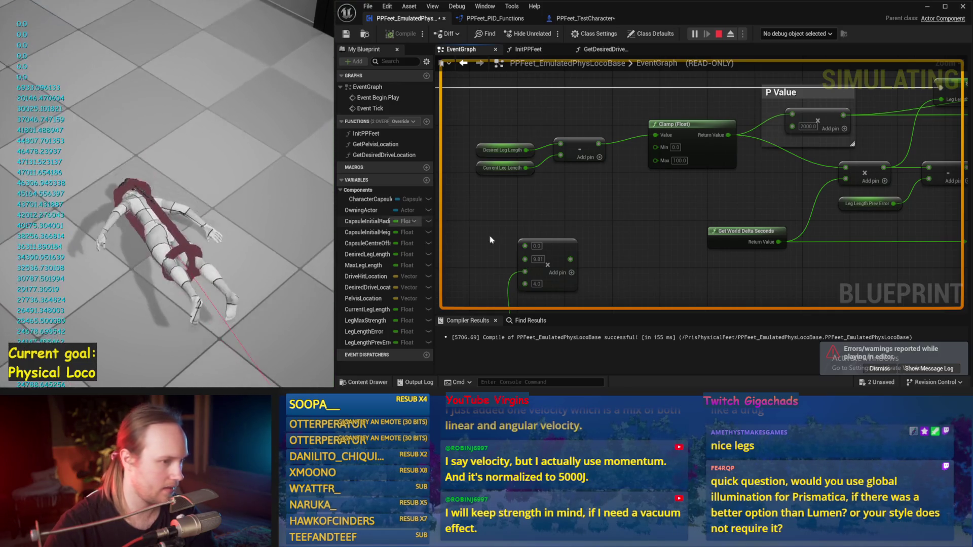
pyautogui.press('Escape')
pyautogui.moveTo(591, 212); pyautogui.dragTo(549, 213)
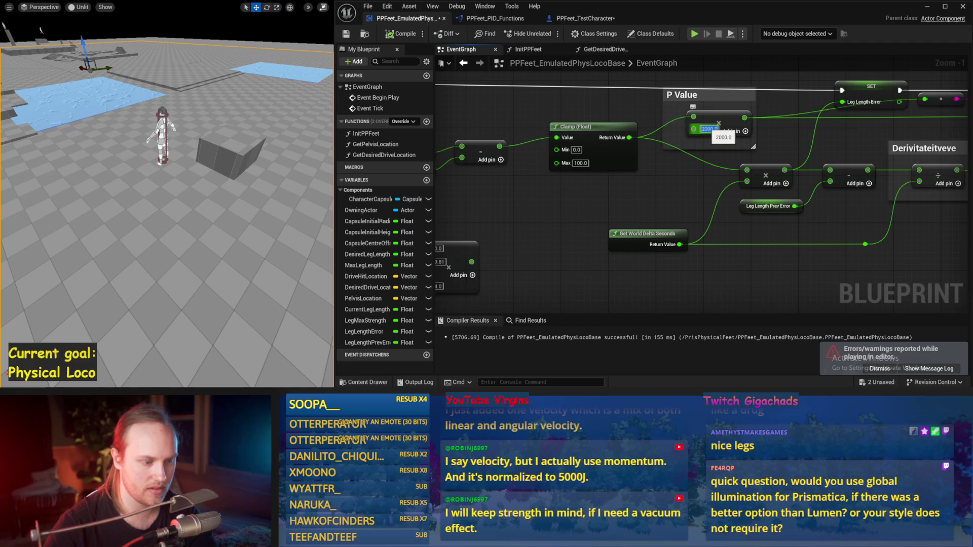
# Step: Change the P Value gain from 2000 to 4000
pyautogui.scroll(-2, 723, 132)
pyautogui.moveTo(638, 183)
pyautogui.mouseDown()
pyautogui.moveTo(680, 190)
pyautogui.moveTo(732, 222)
pyautogui.moveTo(653, 226)
pyautogui.moveTo(691, 229)
pyautogui.mouseUp()
pyautogui.scroll(2, 691, 229)
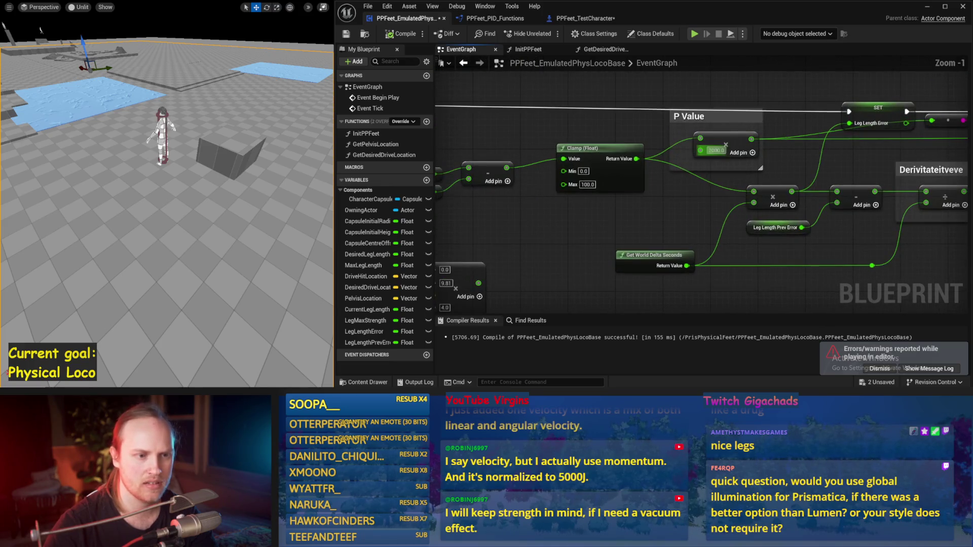
pyautogui.write('40')
pyautogui.press('Return')
pyautogui.press('Return')
# Step: Play-test the character three times with the 4000 P gain
pyautogui.hotkey('alt', 'p')
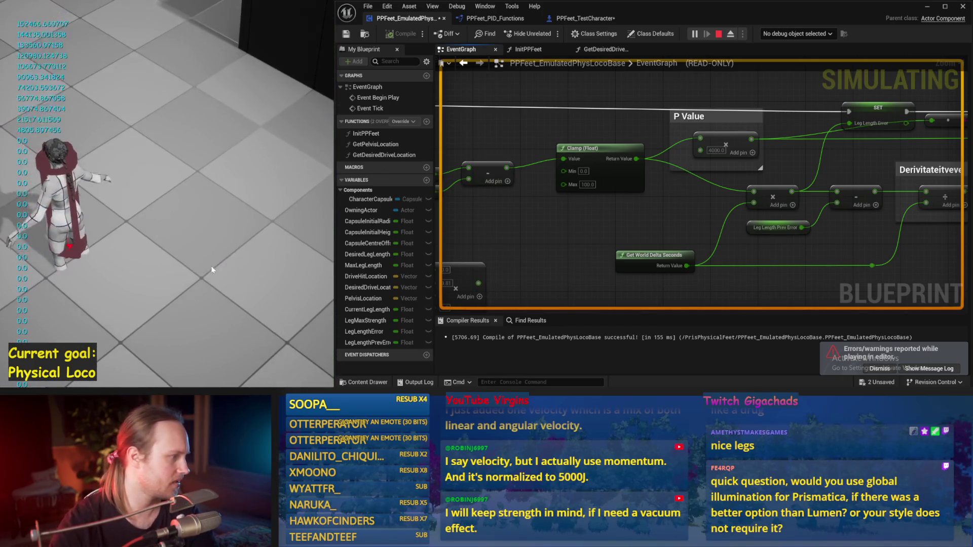
pyautogui.press('Escape')
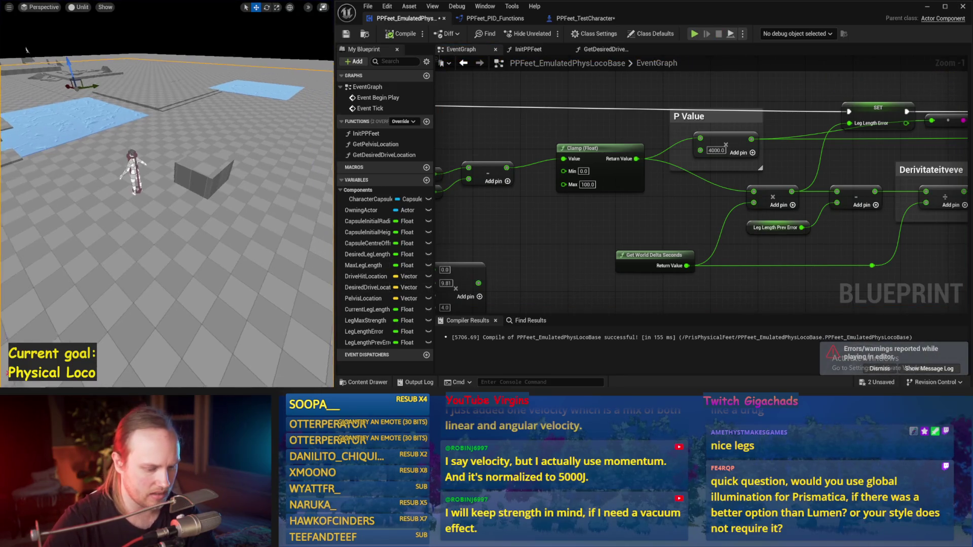
pyautogui.hotkey('alt', 'p')
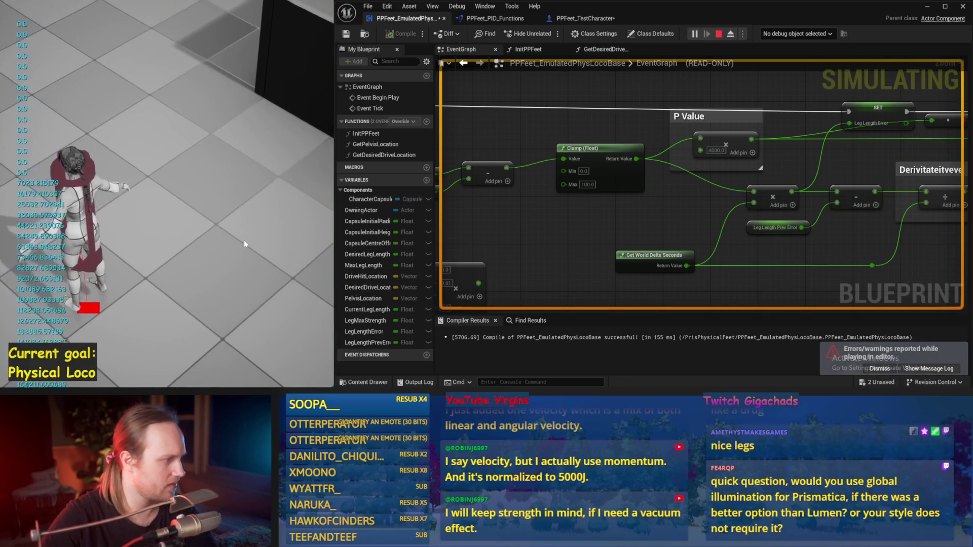
pyautogui.press('Escape')
pyautogui.hotkey('alt', 'p')
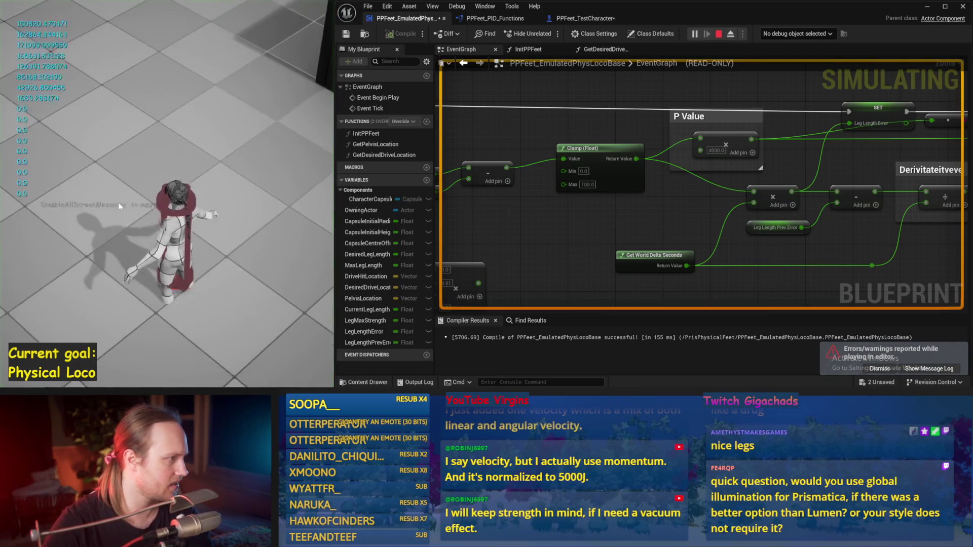
pyautogui.press('Escape')
pyautogui.moveTo(814, 271); pyautogui.dragTo(609, 270)
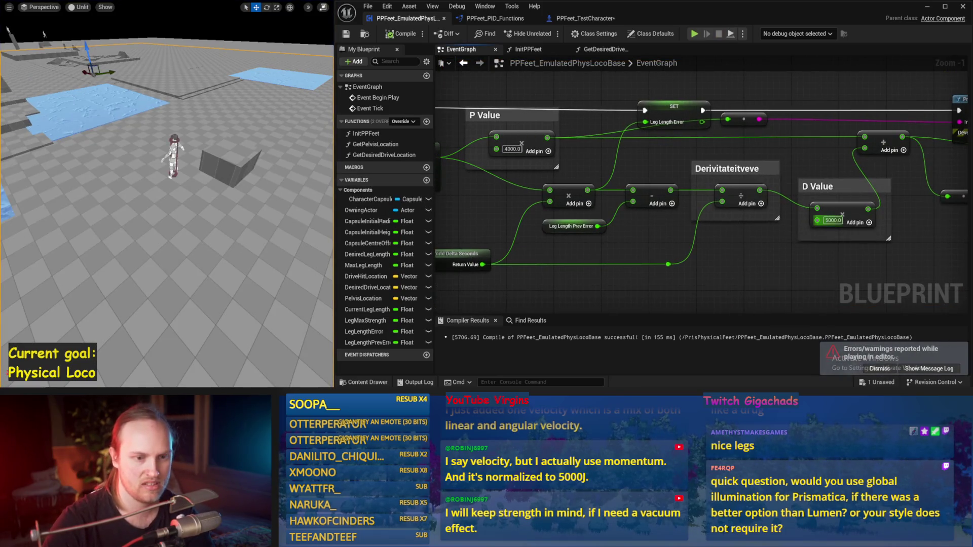
# Step: Set the D Value gain to 10000 and play-test the character
pyautogui.write('10000')
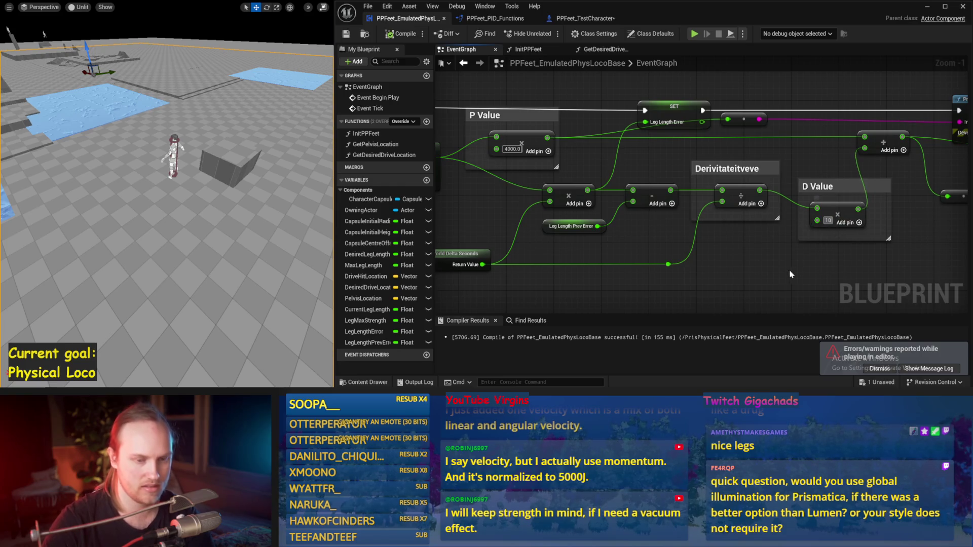
pyautogui.press('Return')
pyautogui.moveTo(731, 269); pyautogui.dragTo(768, 255)
pyautogui.hotkey('alt', 'p')
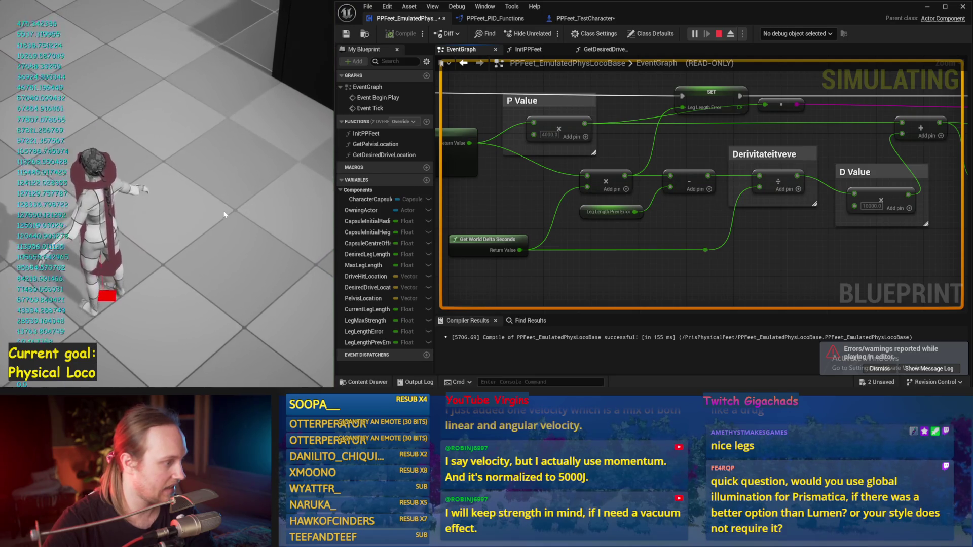
pyautogui.press('Escape')
# Step: Raise the P Value gain to 7000 and run another play test
pyautogui.moveTo(495, 182); pyautogui.dragTo(590, 193)
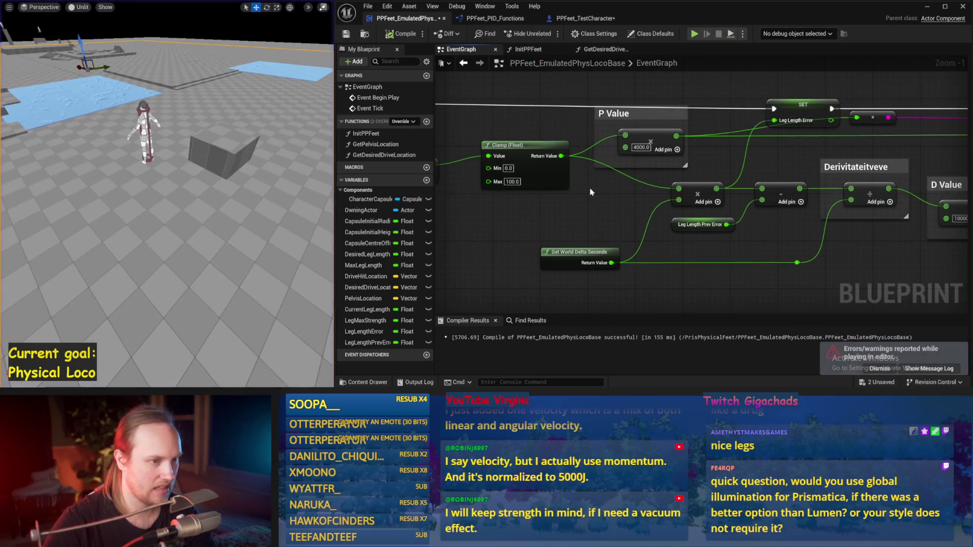
pyautogui.write('7')
pyautogui.press('Return')
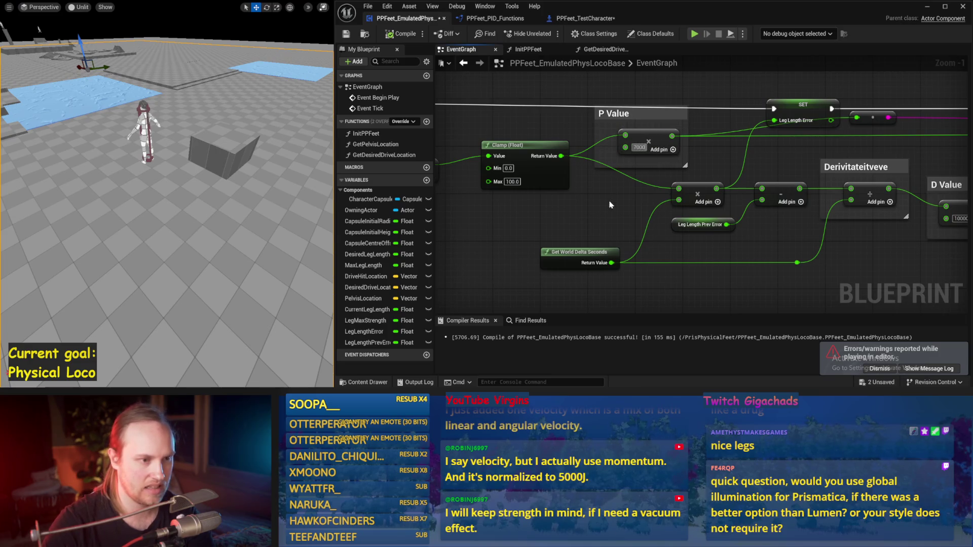
pyautogui.hotkey('alt', 'p')
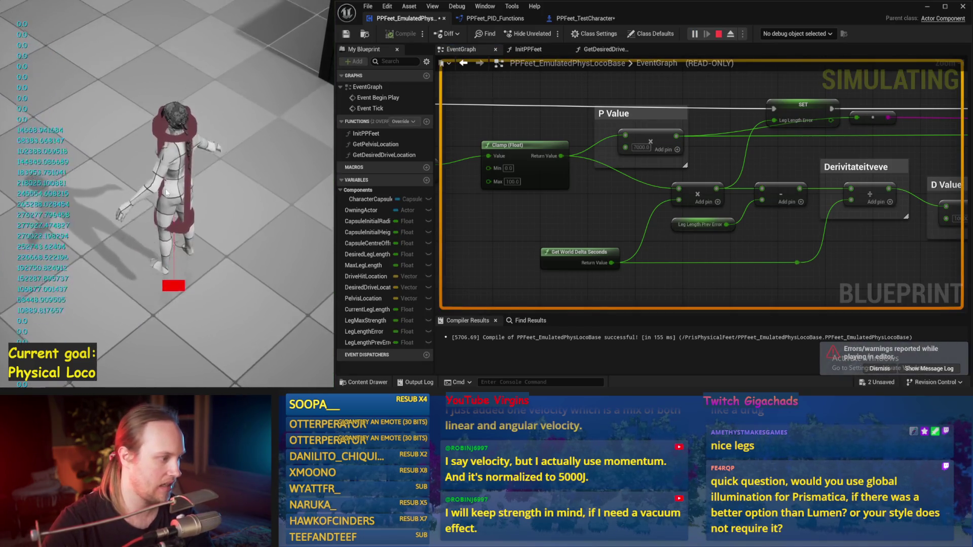
pyautogui.press('Escape')
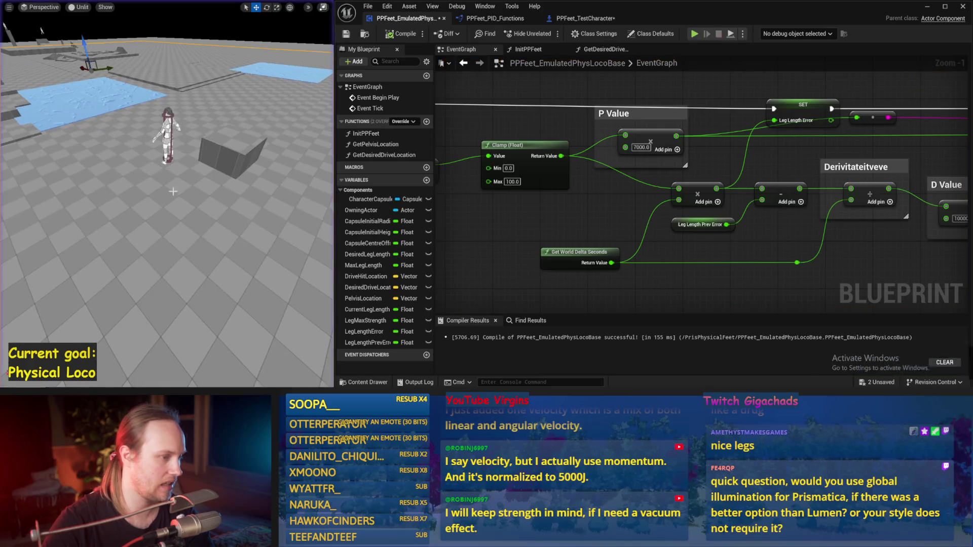
# Step: Reposition the Desired and Current Leg Length getters, then compile and save
pyautogui.click(400, 34)
pyautogui.moveTo(569, 86); pyautogui.dragTo(619, 106)
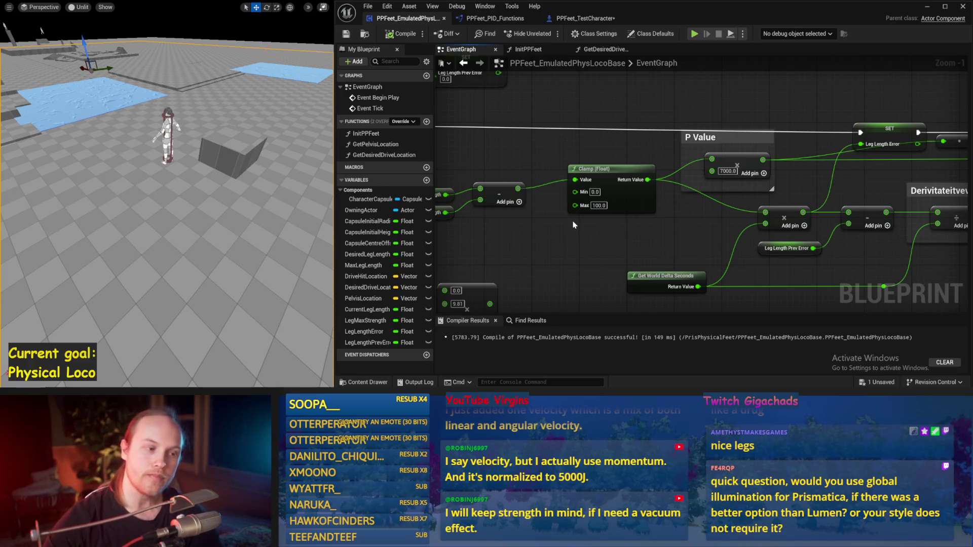
pyautogui.moveTo(552, 203); pyautogui.dragTo(629, 198)
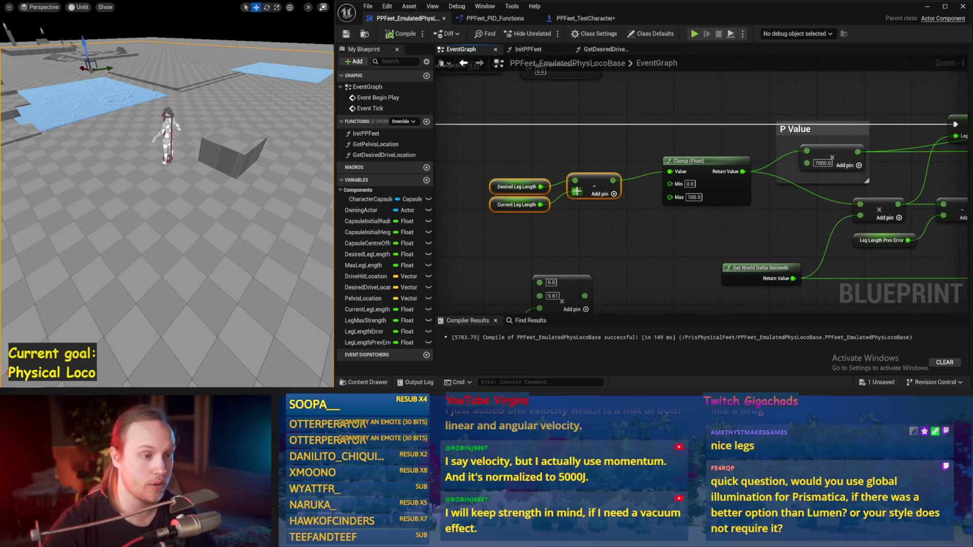
pyautogui.moveTo(611, 148); pyautogui.dragTo(489, 212)
pyautogui.moveTo(583, 201); pyautogui.dragTo(618, 185)
pyautogui.click(617, 186)
pyautogui.scroll(1, 538, 162)
pyautogui.moveTo(517, 152)
pyautogui.mouseDown()
pyautogui.moveTo(591, 197)
pyautogui.moveTo(564, 182)
pyautogui.mouseUp()
pyautogui.moveTo(614, 228); pyautogui.dragTo(558, 169)
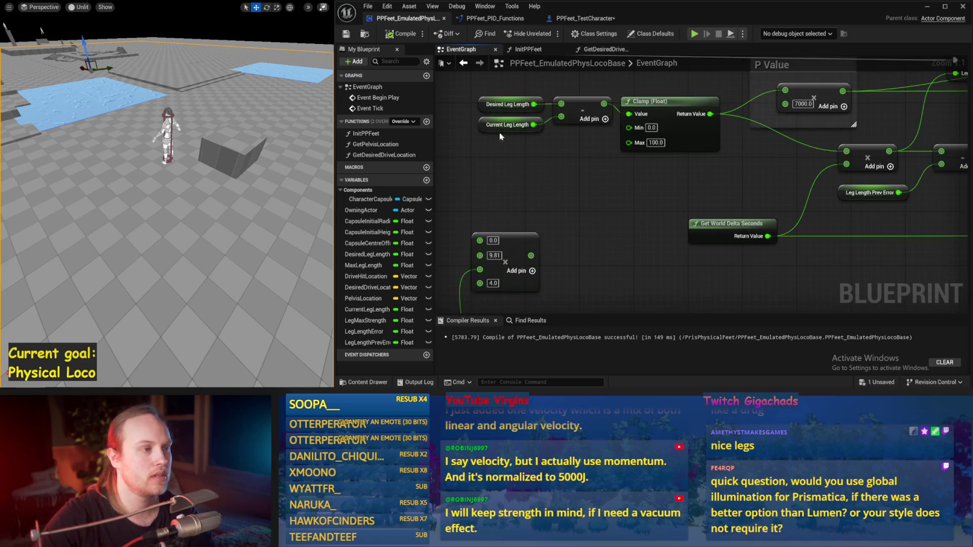
pyautogui.click(401, 33)
pyautogui.click(346, 33)
# Step: Paste Get Mass and Character Capsule nodes beside the 9.81 multiply, then compile and save
pyautogui.moveTo(264, 118); pyautogui.dragTo(263, 86)
pyautogui.scroll(-2, 578, 238)
pyautogui.hotkey('ctrl', 'v')
pyautogui.moveTo(522, 230)
pyautogui.mouseDown()
pyautogui.moveTo(526, 148)
pyautogui.moveTo(505, 199)
pyautogui.mouseUp()
pyautogui.click(400, 33)
pyautogui.click(348, 34)
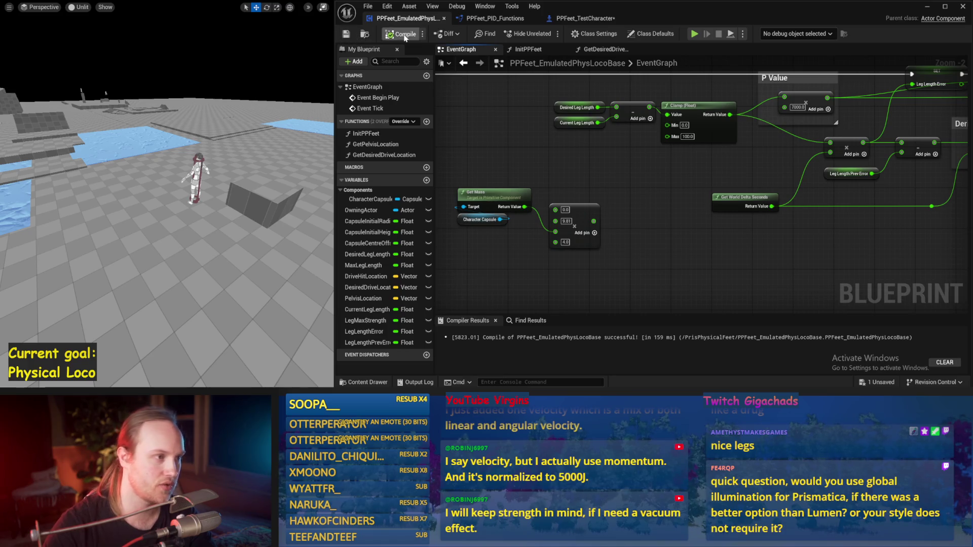
pyautogui.moveTo(693, 193); pyautogui.dragTo(579, 233)
pyautogui.moveTo(878, 141); pyautogui.dragTo(716, 137)
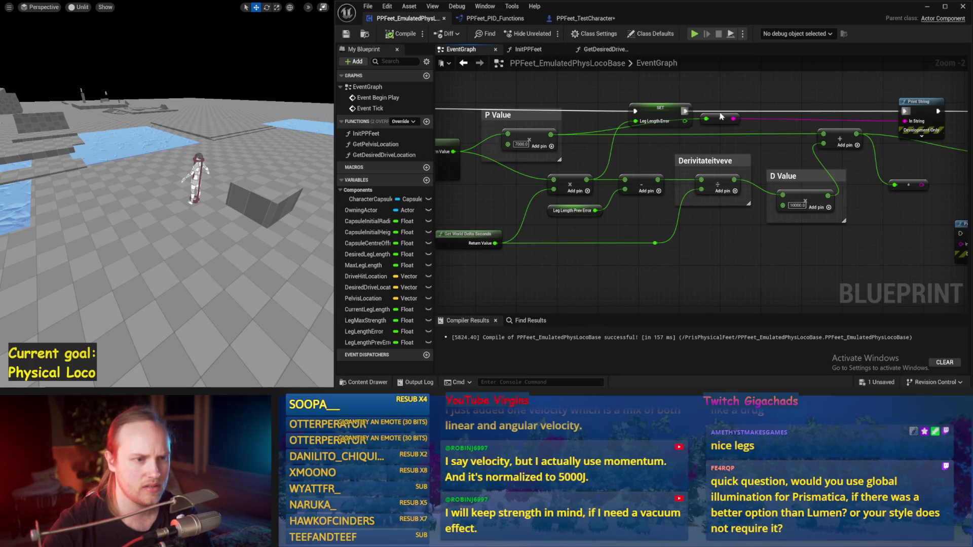
# Step: Delete the Print String node and wire SET's execution straight into Add Force at Location
pyautogui.press('Delete')
pyautogui.moveTo(721, 116); pyautogui.dragTo(625, 96)
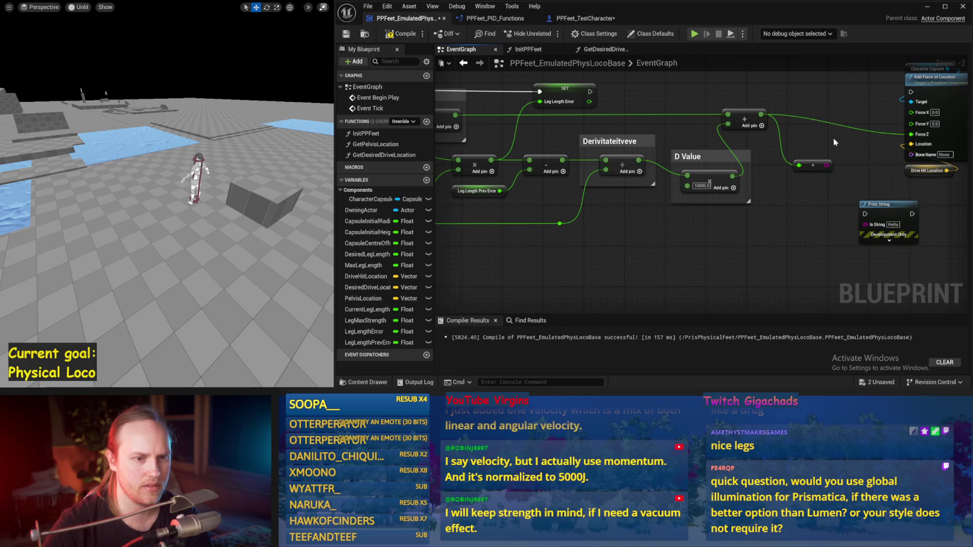
pyautogui.moveTo(812, 152); pyautogui.dragTo(738, 198)
pyautogui.moveTo(520, 135)
pyautogui.mouseDown()
pyautogui.moveTo(554, 145)
pyautogui.moveTo(838, 137)
pyautogui.mouseUp()
# Step: Remove the leftover Print String node, shift the add node right, and compile-save with Ctrl+S
pyautogui.moveTo(814, 261)
pyautogui.mouseDown()
pyautogui.moveTo(814, 219)
pyautogui.moveTo(768, 169)
pyautogui.mouseUp()
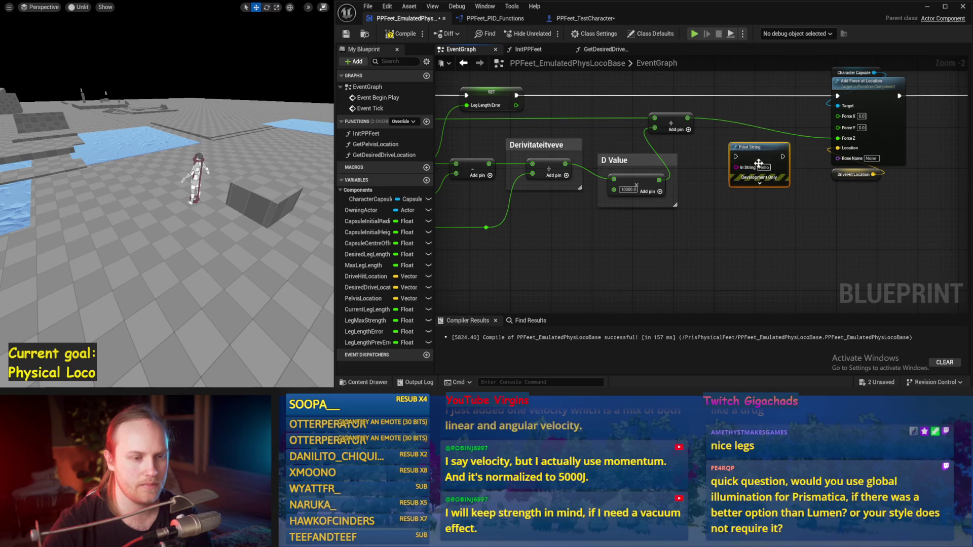
pyautogui.press('Delete')
pyautogui.moveTo(695, 227); pyautogui.dragTo(778, 222)
pyautogui.moveTo(755, 122); pyautogui.dragTo(801, 122)
pyautogui.hotkey('ctrl', 's')
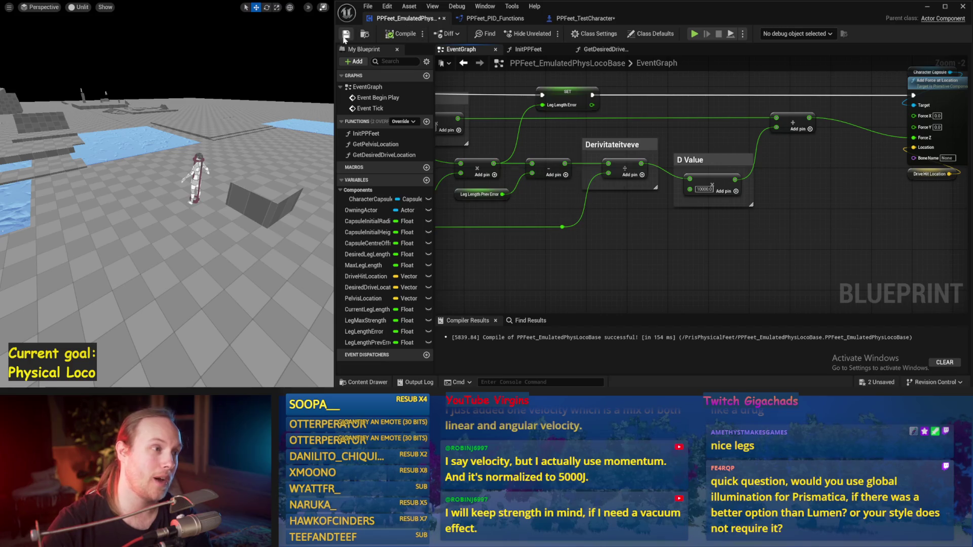
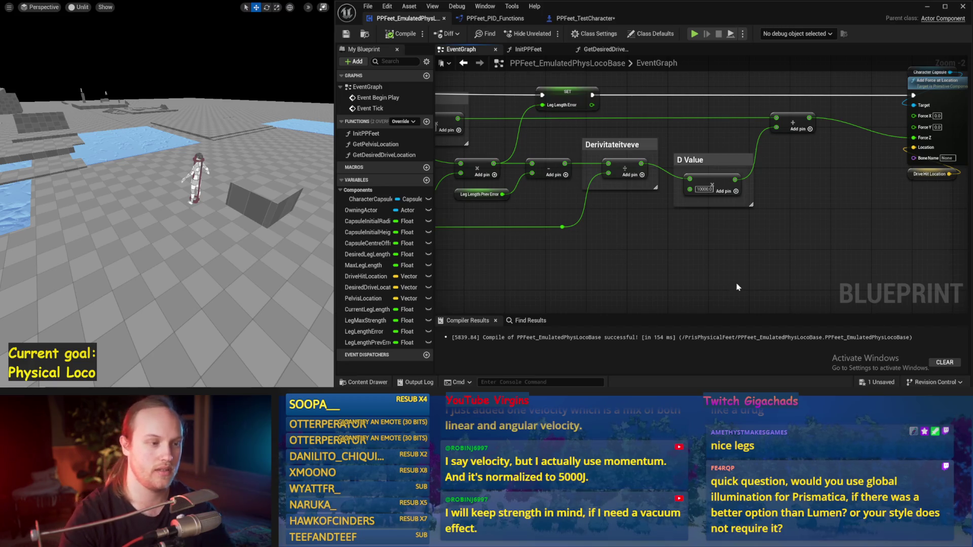
# Step: Set the D Value to 0 and the P Value to 10000, then play-test the character's balance
pyautogui.write('0')
pyautogui.press('Return')
pyautogui.moveTo(470, 238); pyautogui.dragTo(602, 222)
pyautogui.click(560, 111)
pyautogui.press('BackSpace')
pyautogui.write('0')
pyautogui.press('Return')
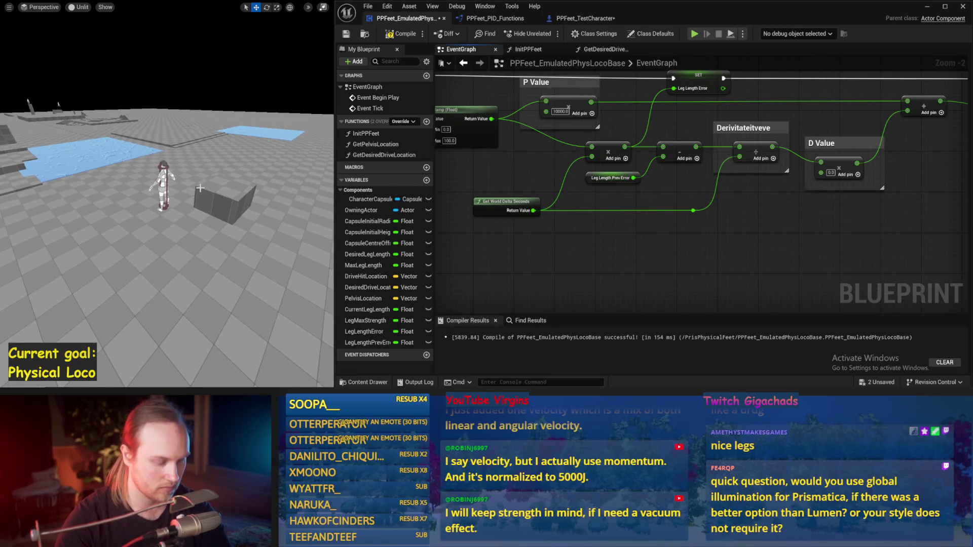
pyautogui.hotkey('alt', 'p')
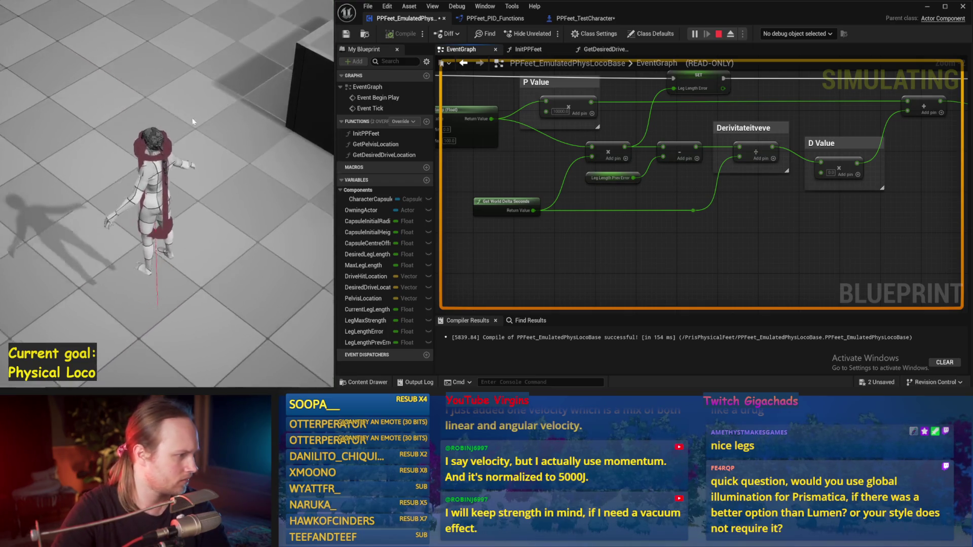
pyautogui.press('Escape')
# Step: Raise the P Value to 100000, play-test the character twice, and save the Blueprint
pyautogui.click(560, 111)
pyautogui.write('100000')
pyautogui.press('Return')
pyautogui.hotkey('alt', 'p')
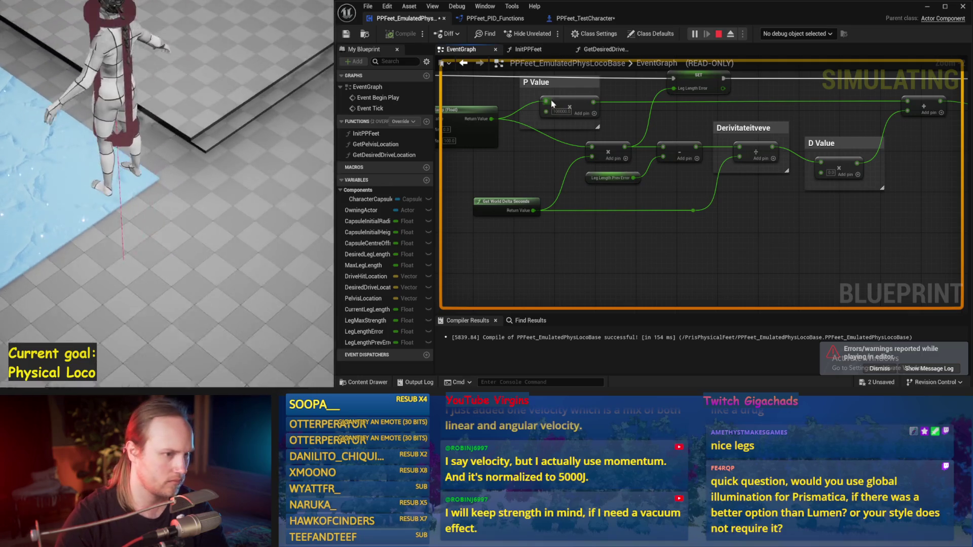
pyautogui.press('Escape')
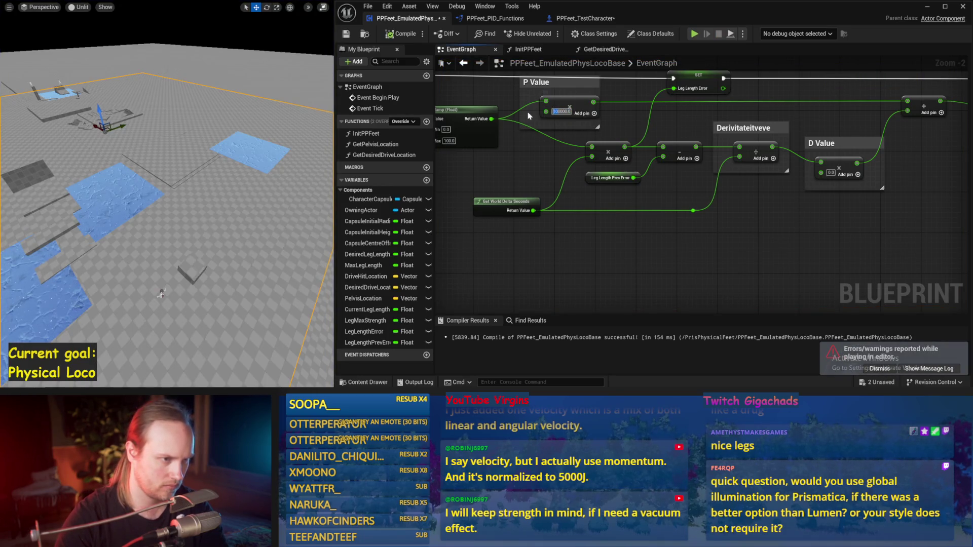
pyautogui.hotkey('alt', 'p')
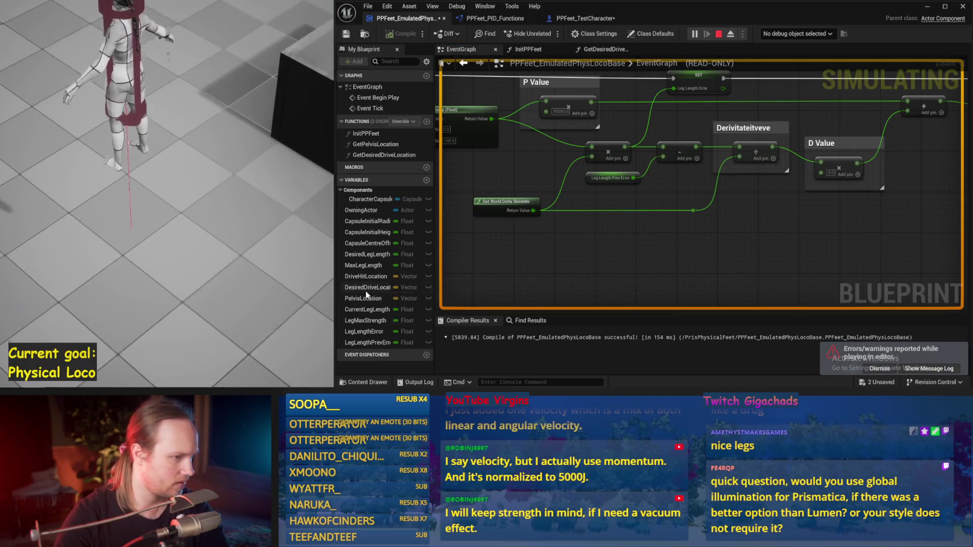
pyautogui.press('Escape')
pyautogui.hotkey('ctrl', 's')
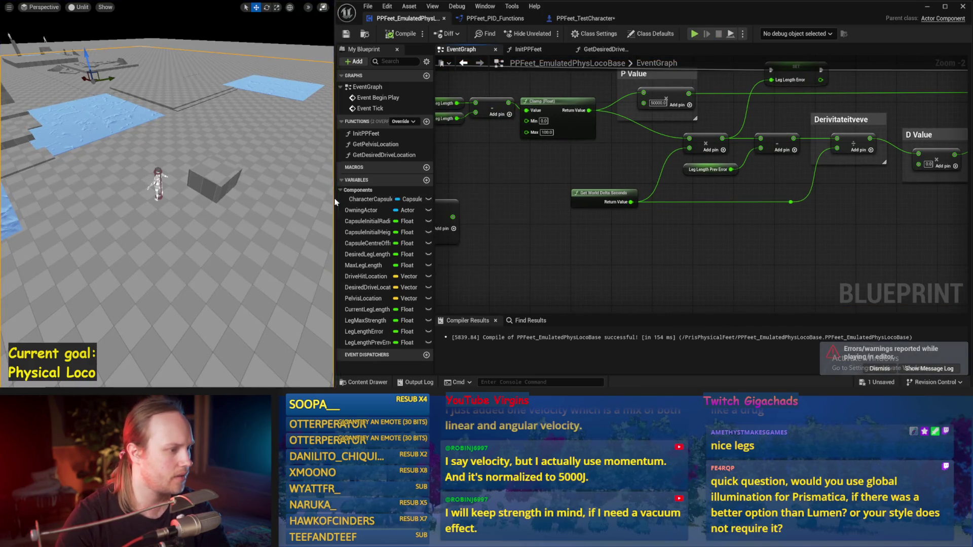
# Step: Widen the level view, move the camera closer, and play-test the character several more times
pyautogui.moveTo(335, 198); pyautogui.dragTo(412, 203)
pyautogui.hotkey('alt', 'p')
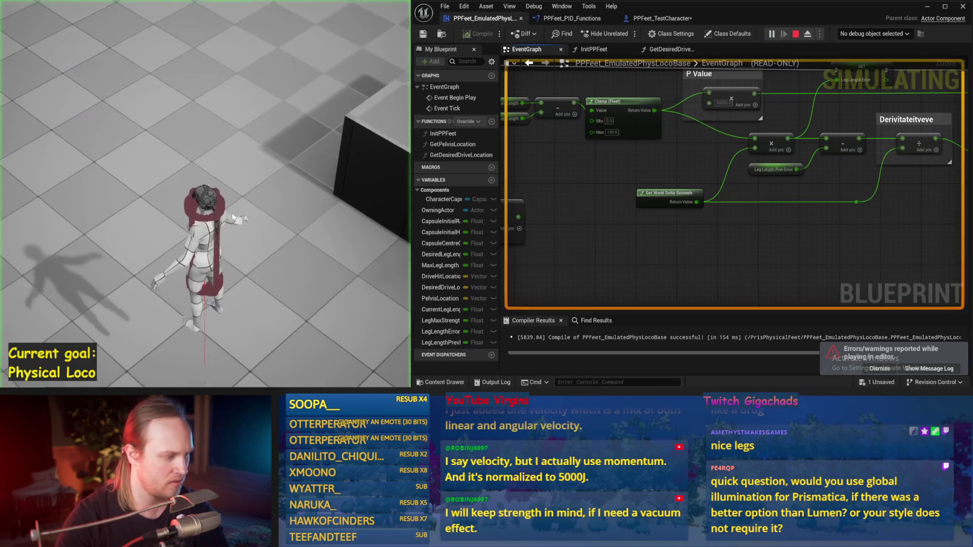
pyautogui.press('Escape')
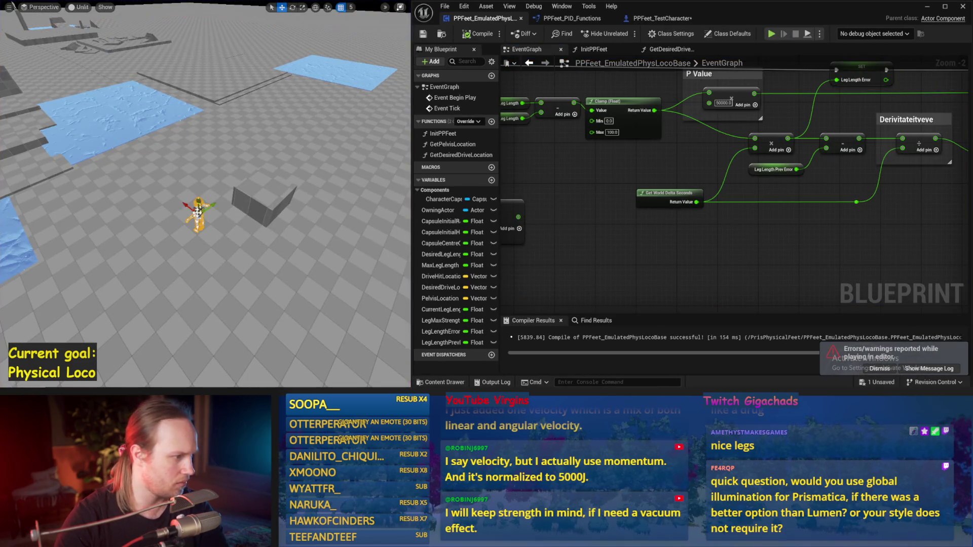
pyautogui.moveTo(50, 58); pyautogui.dragTo(49, 59)
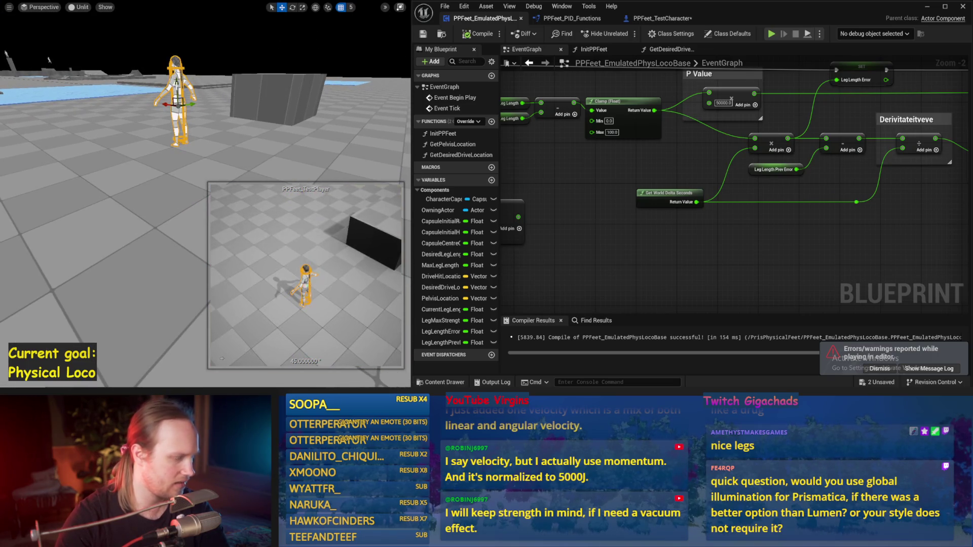
pyautogui.hotkey('alt', 'p')
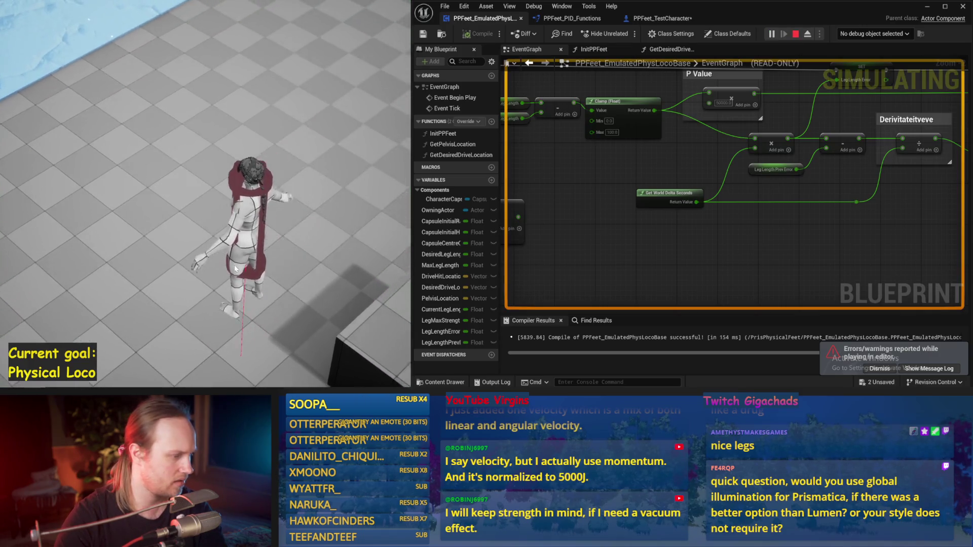
pyautogui.press('Escape')
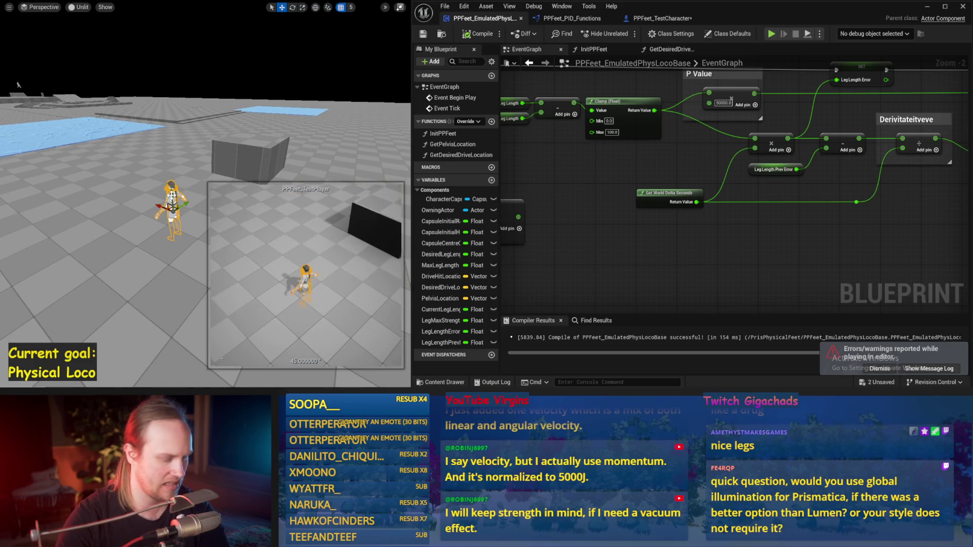
pyautogui.hotkey('alt', 'p')
pyautogui.press('Escape')
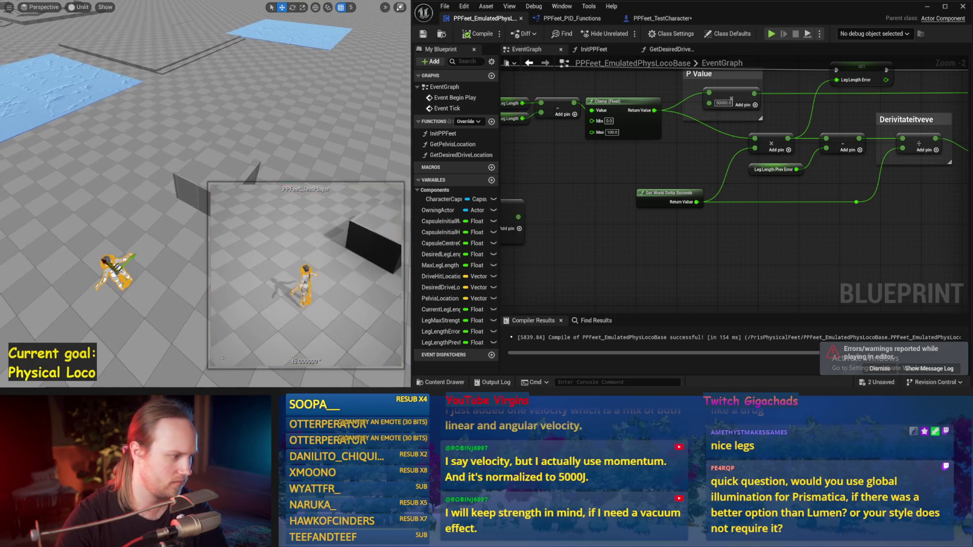
pyautogui.moveTo(652, 256); pyautogui.dragTo(678, 266)
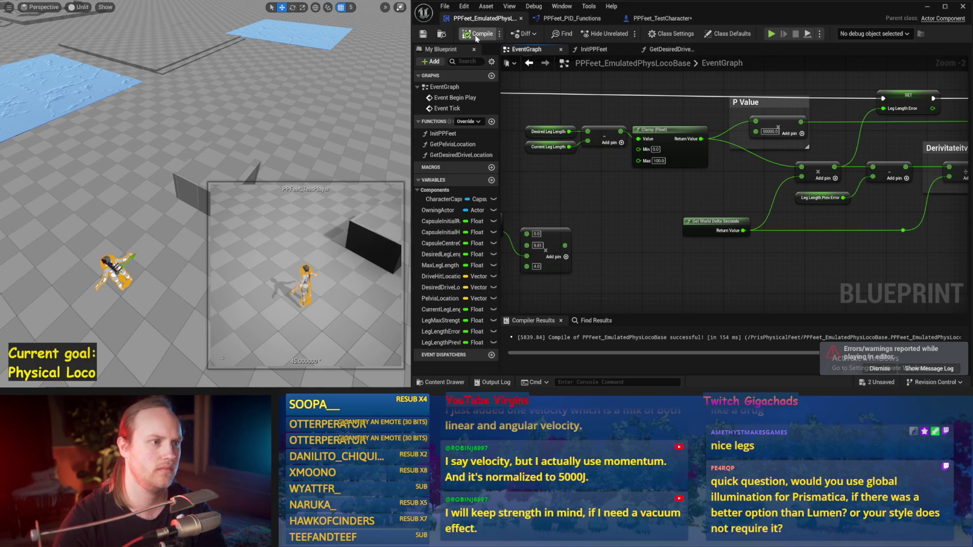
# Step: Reframe the graph around the Get Mass and Clamp nodes and play-test the character twice
pyautogui.moveTo(593, 208); pyautogui.dragTo(690, 192)
pyautogui.moveTo(546, 270); pyautogui.dragTo(692, 188)
pyautogui.moveTo(692, 187)
pyautogui.mouseDown()
pyautogui.moveTo(651, 238)
pyautogui.moveTo(618, 236)
pyautogui.mouseUp()
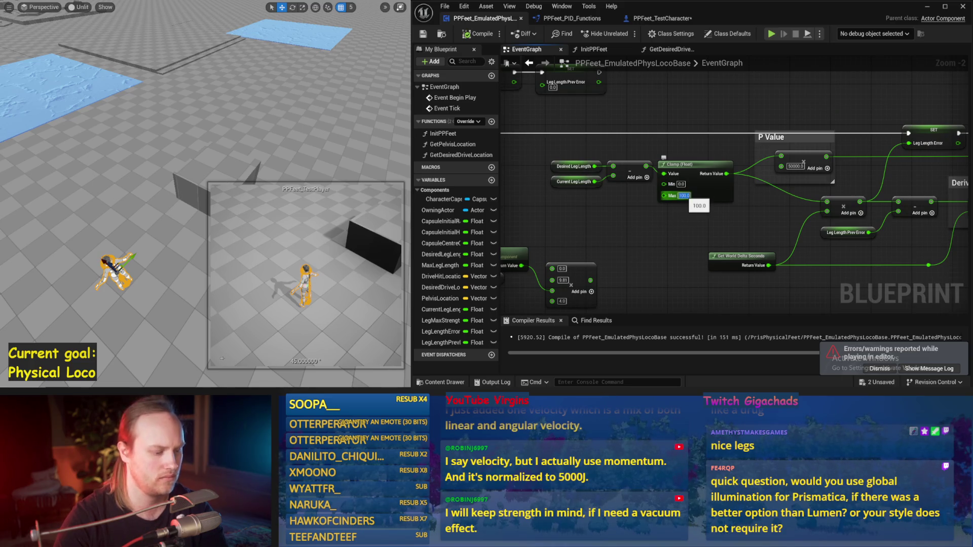
pyautogui.click(109, 152)
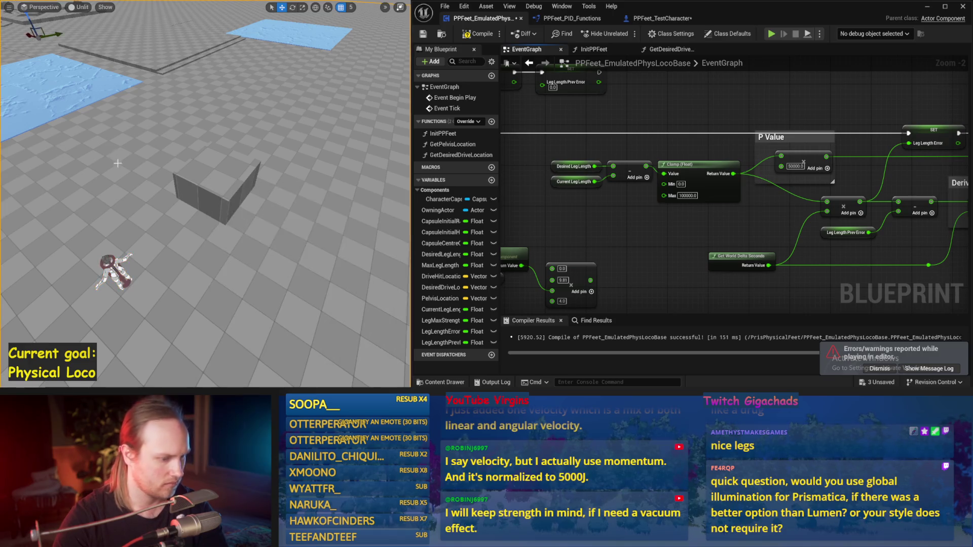
pyautogui.hotkey('alt', 'p')
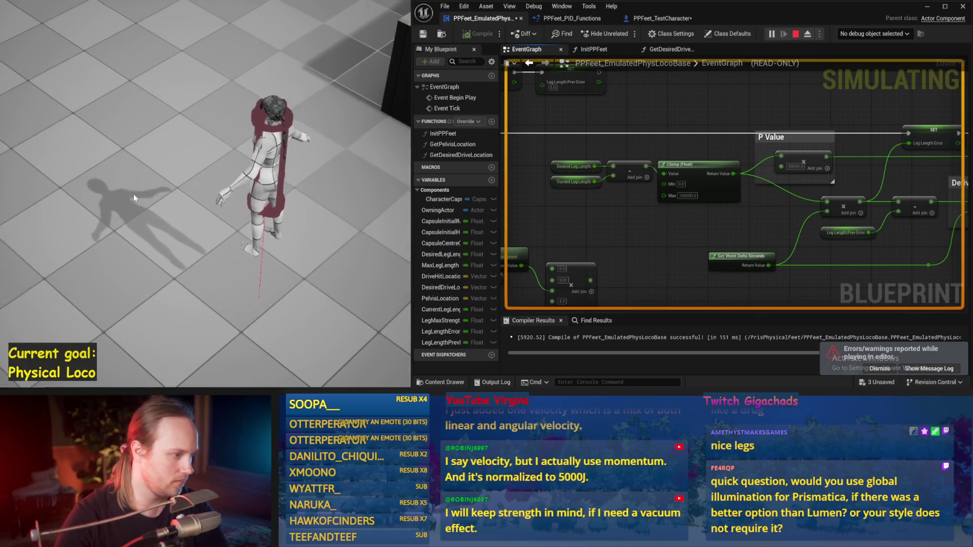
pyautogui.press('Escape')
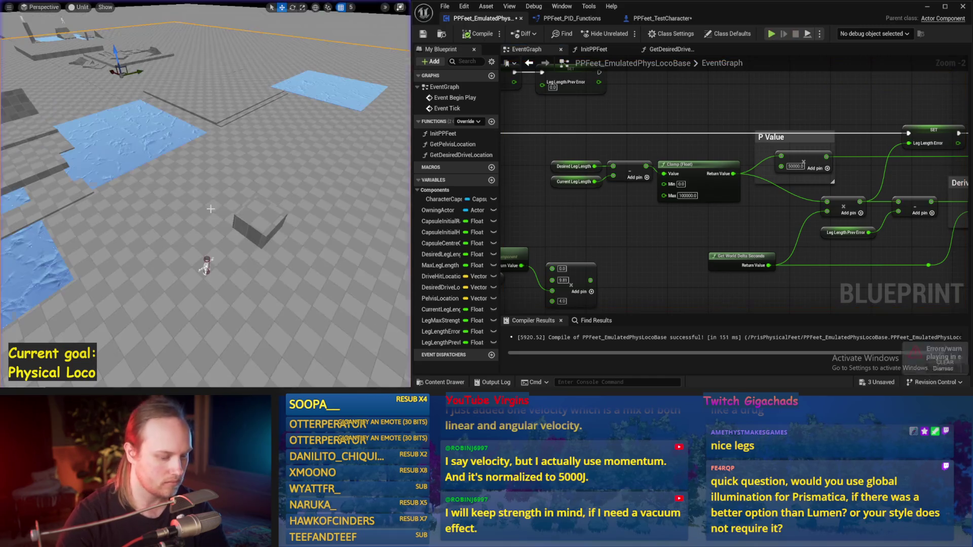
pyautogui.hotkey('alt', 'p')
pyautogui.press('Escape')
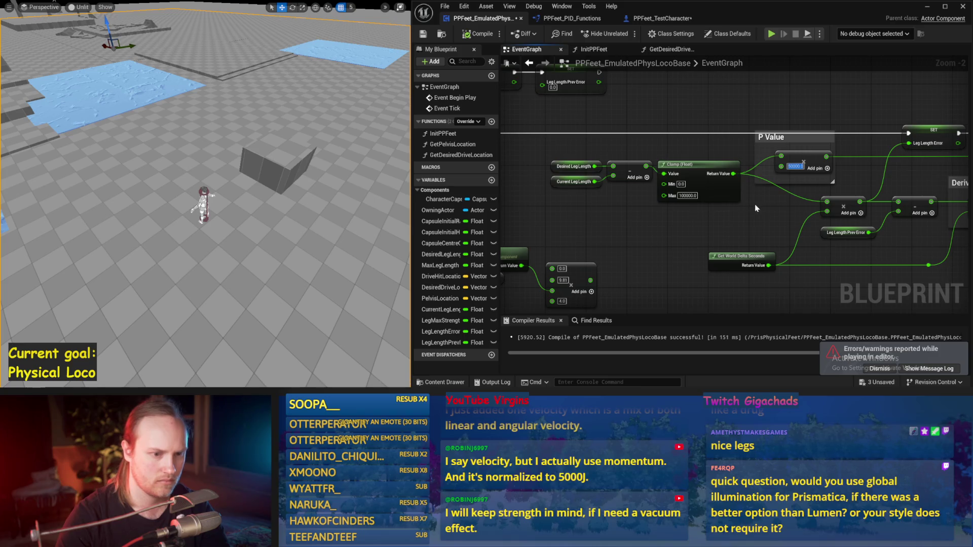
# Step: Set the P Value to 20000 and play-test the character's balance
pyautogui.write('20000')
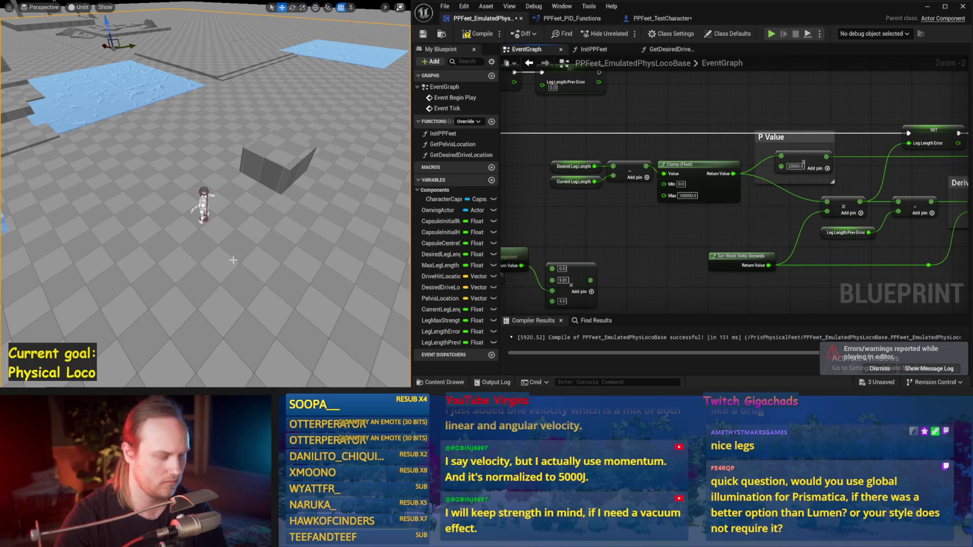
pyautogui.hotkey('alt', 'p')
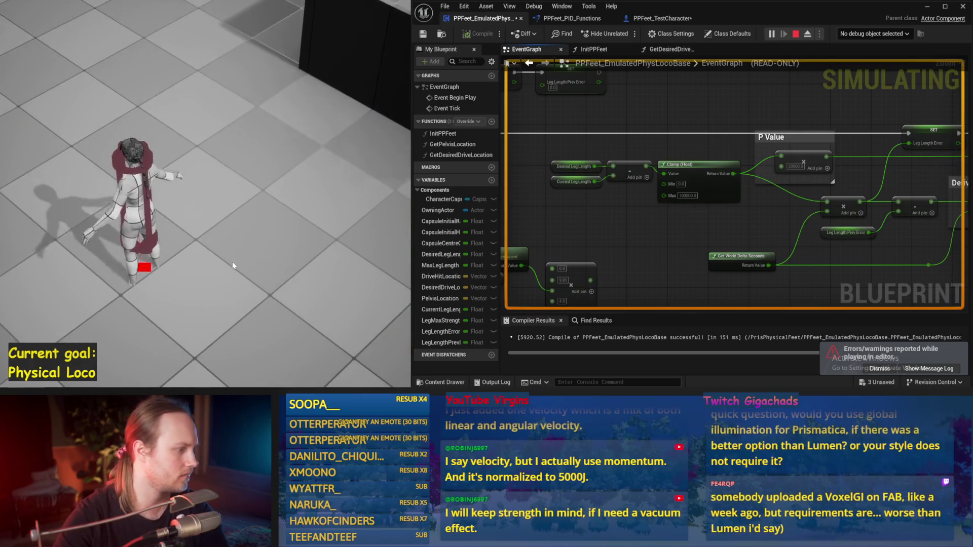
pyautogui.press('Escape')
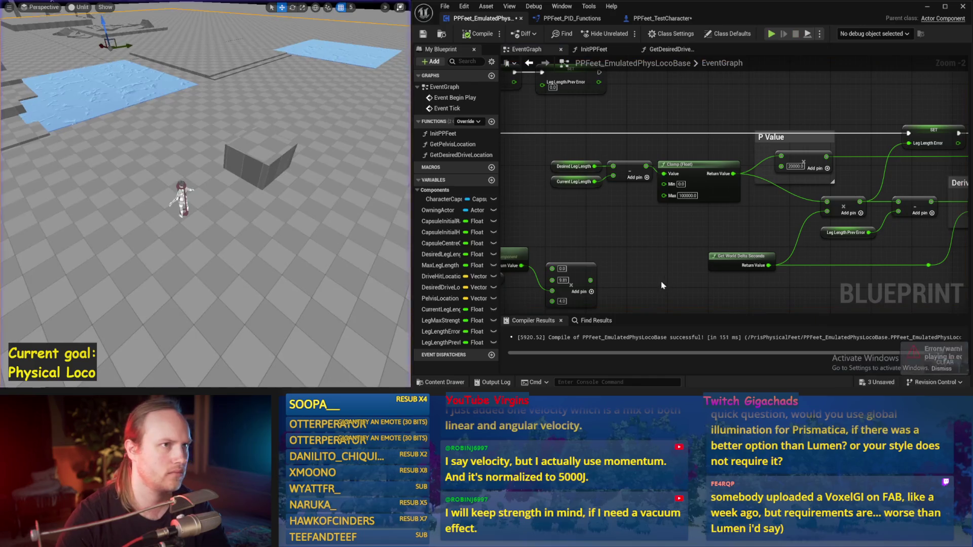
pyautogui.moveTo(663, 285); pyautogui.dragTo(539, 211)
pyautogui.moveTo(722, 262); pyautogui.dragTo(544, 231)
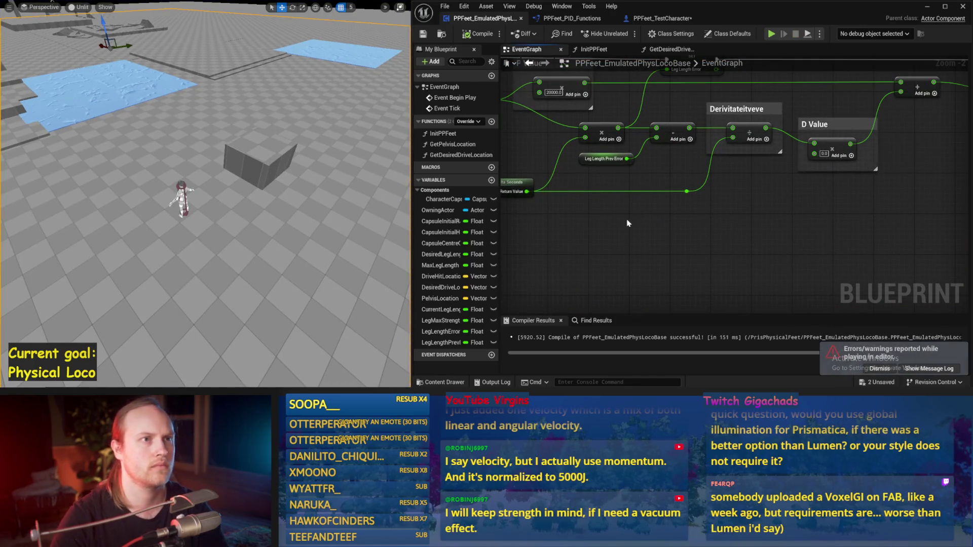
# Step: Save the Blueprint, reframe the P Value and Clamp nodes, and run two balance simulations
pyautogui.hotkey('ctrl', 's')
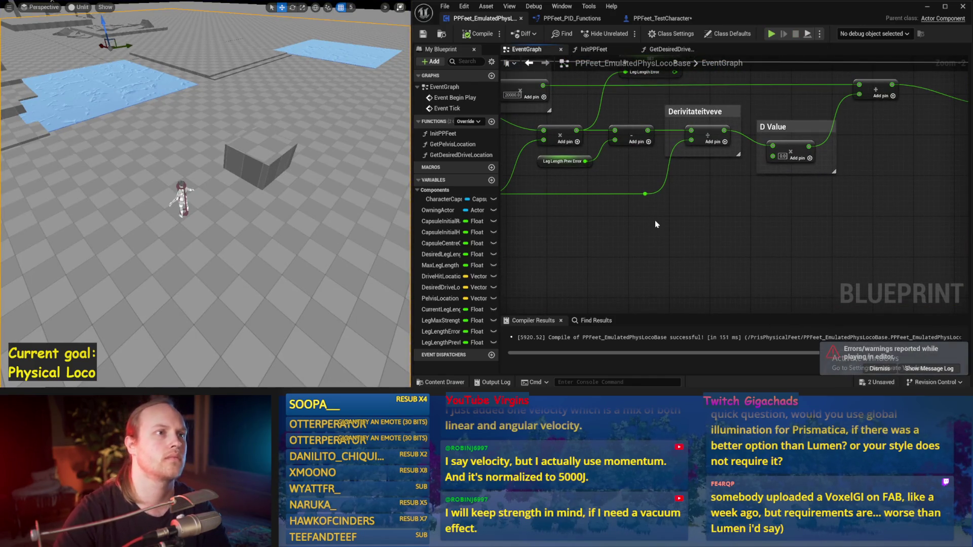
pyautogui.moveTo(767, 227)
pyautogui.mouseDown()
pyautogui.moveTo(643, 210)
pyautogui.moveTo(697, 206)
pyautogui.moveTo(709, 243)
pyautogui.mouseUp()
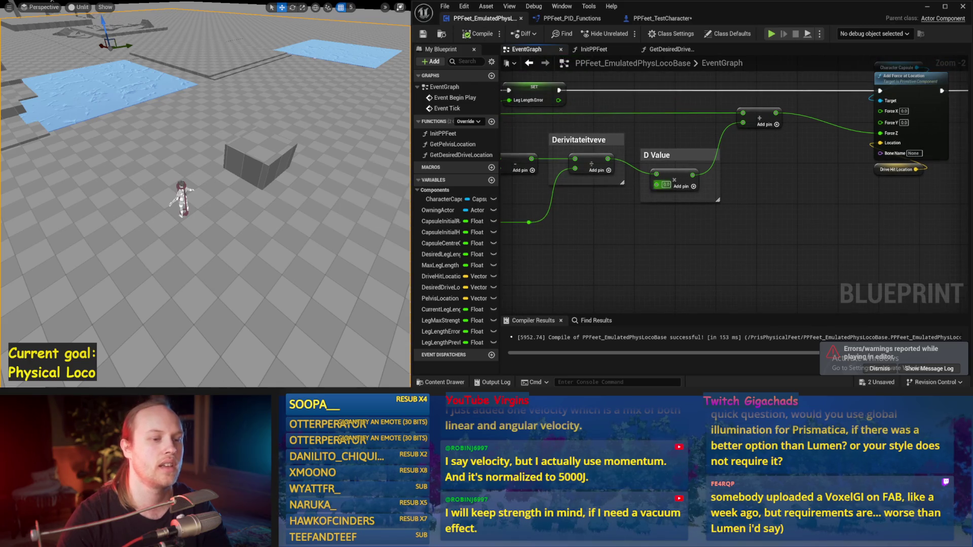
pyautogui.moveTo(641, 258); pyautogui.dragTo(819, 241)
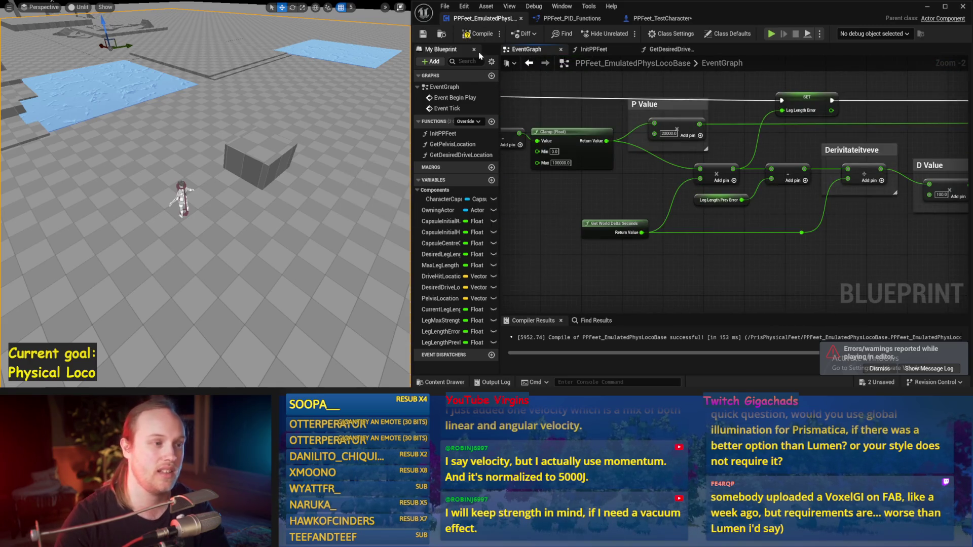
pyautogui.hotkey('alt', 's')
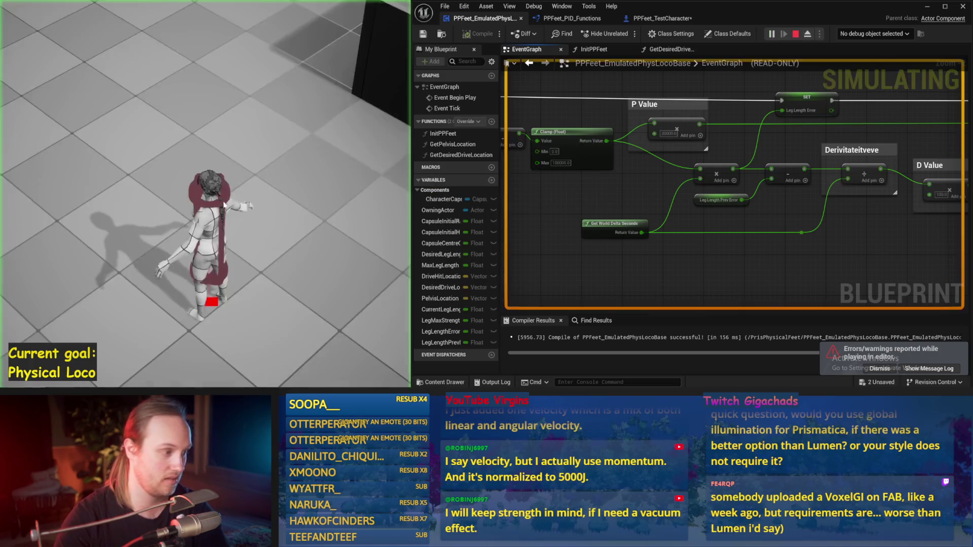
pyautogui.press('Escape')
pyautogui.scroll(2, 824, 107)
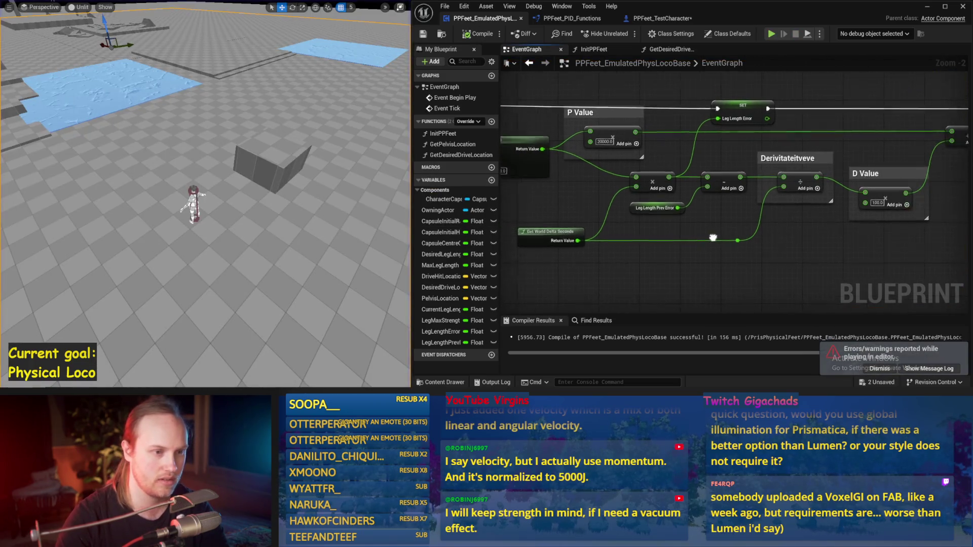
pyautogui.hotkey('alt', 's')
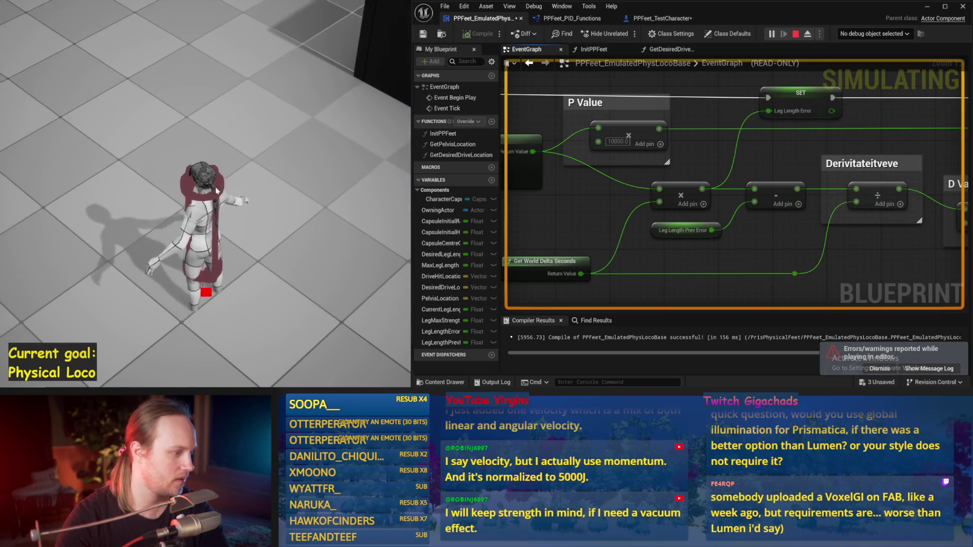
pyautogui.press('Escape')
# Step: Set the D Value to 2000 and simulate to check the character's balance
pyautogui.write('2000')
pyautogui.press('Return')
pyautogui.moveTo(251, 164); pyautogui.dragTo(262, 168)
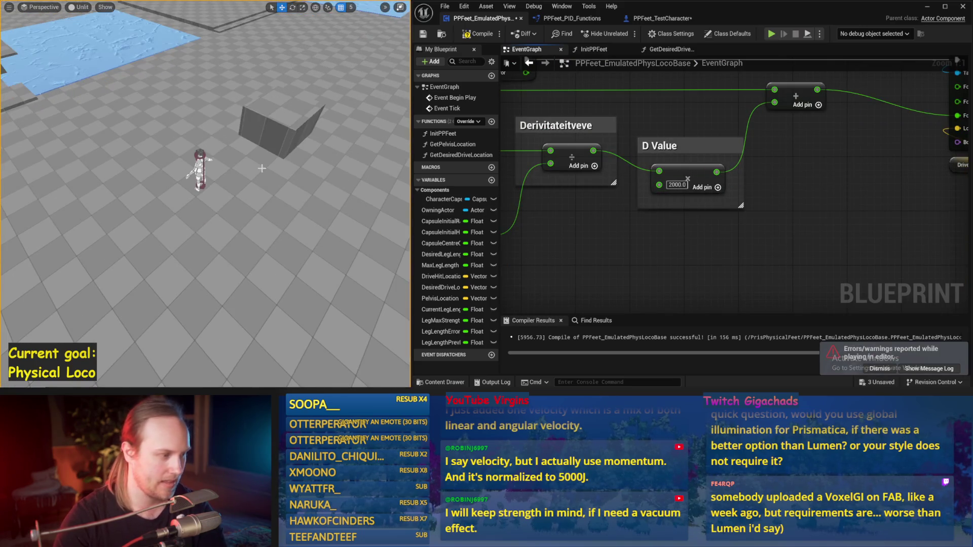
pyautogui.hotkey('alt', 's')
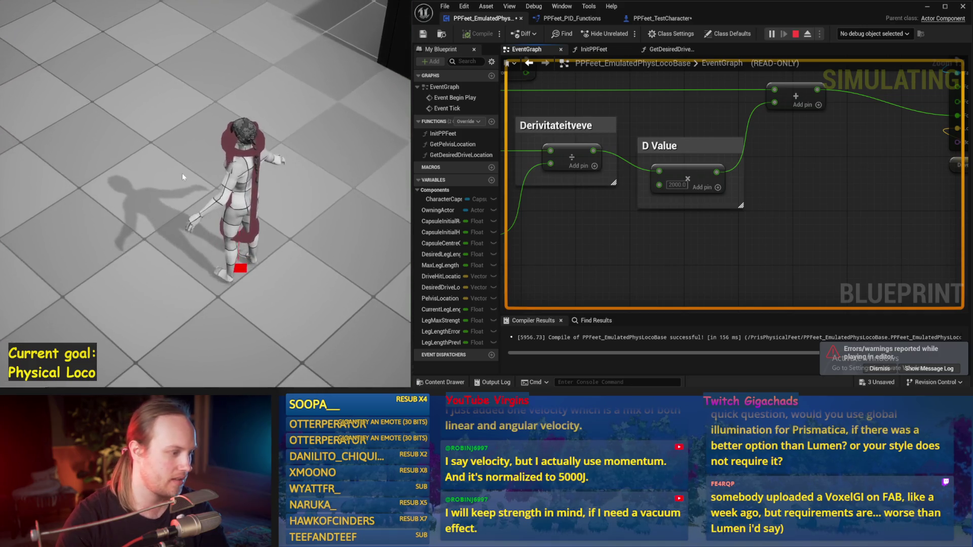
pyautogui.press('Escape')
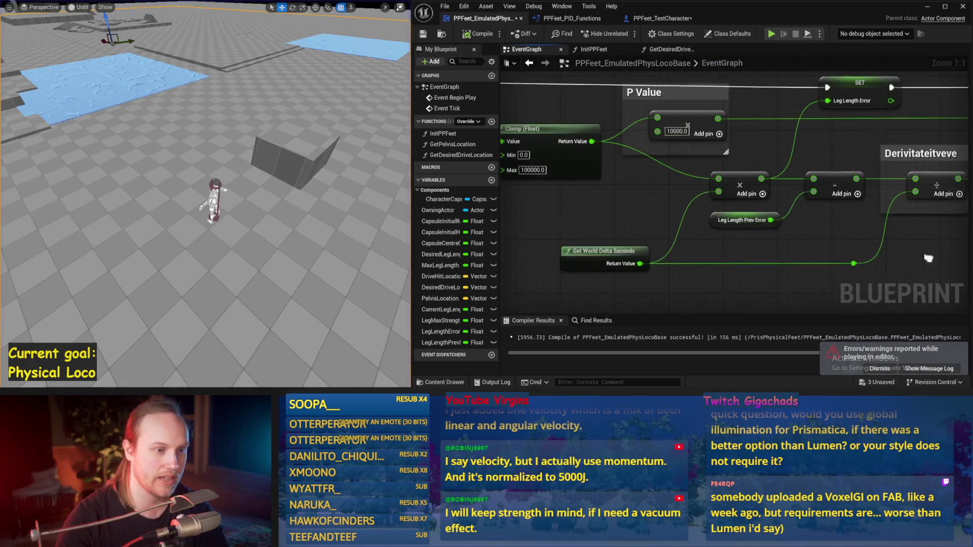
pyautogui.moveTo(922, 260); pyautogui.dragTo(799, 208)
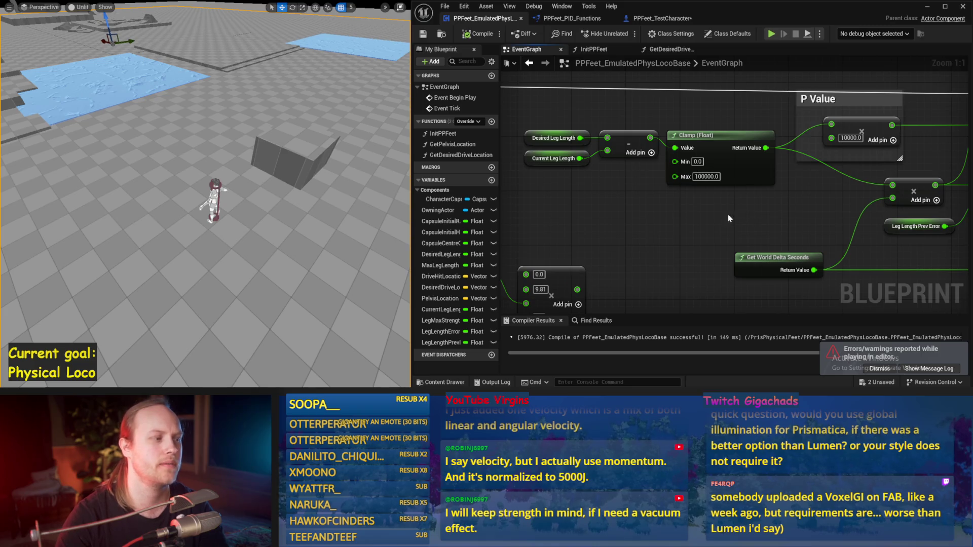
# Step: Save the Blueprint, set the Clamp minimum to 5.0, and play-test the change
pyautogui.moveTo(664, 208); pyautogui.dragTo(663, 234)
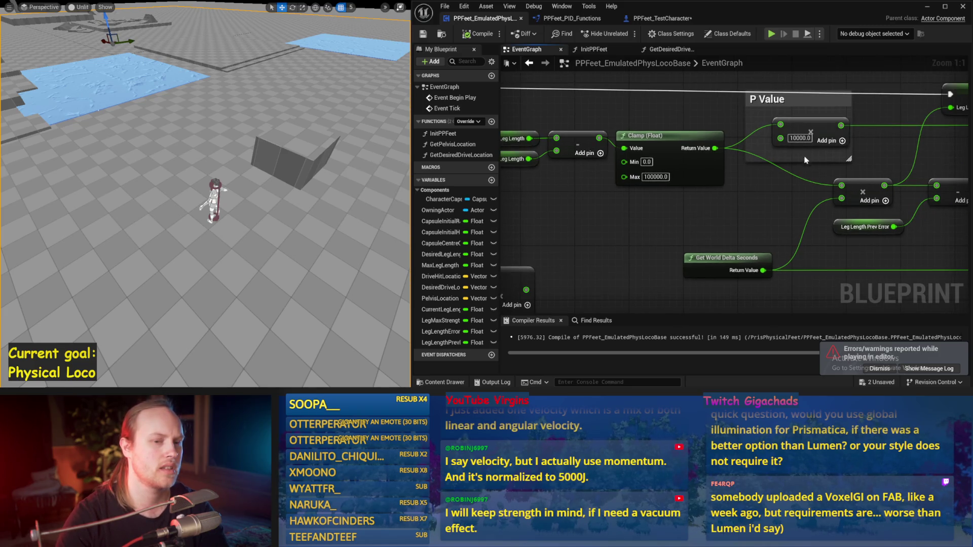
pyautogui.hotkey('ctrl', 's')
pyautogui.moveTo(805, 158)
pyautogui.mouseDown()
pyautogui.moveTo(856, 158)
pyautogui.moveTo(805, 207)
pyautogui.moveTo(854, 140)
pyautogui.mouseUp()
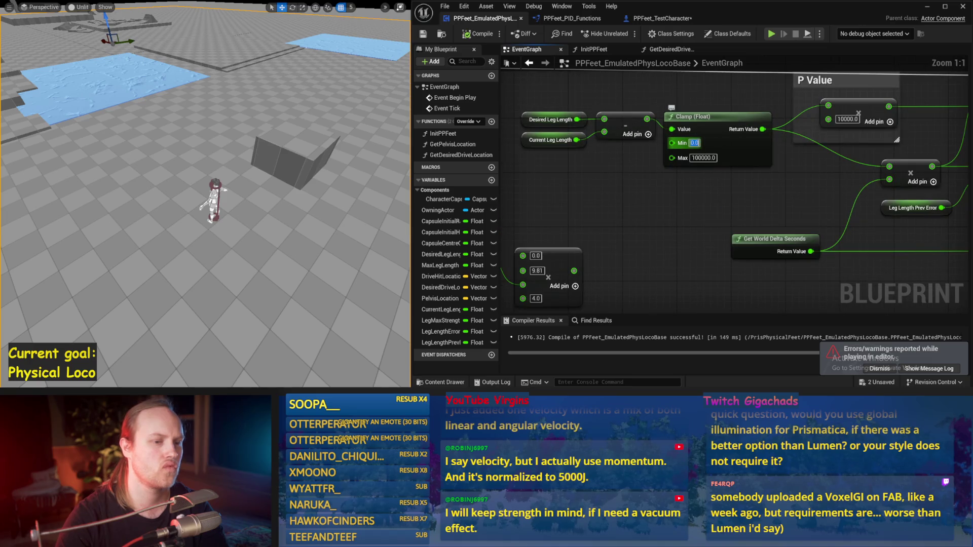
pyautogui.click(693, 147)
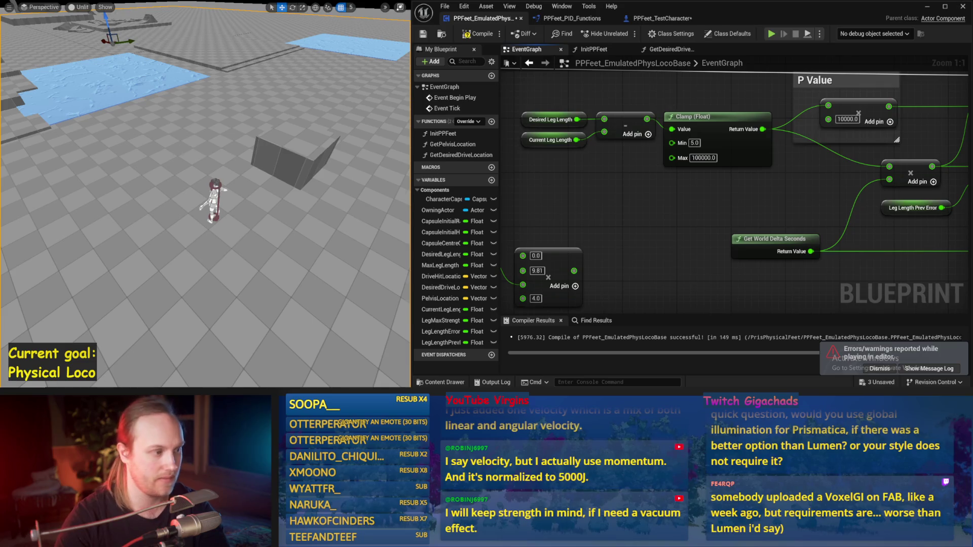
pyautogui.press('Return')
pyautogui.hotkey('alt', 'p')
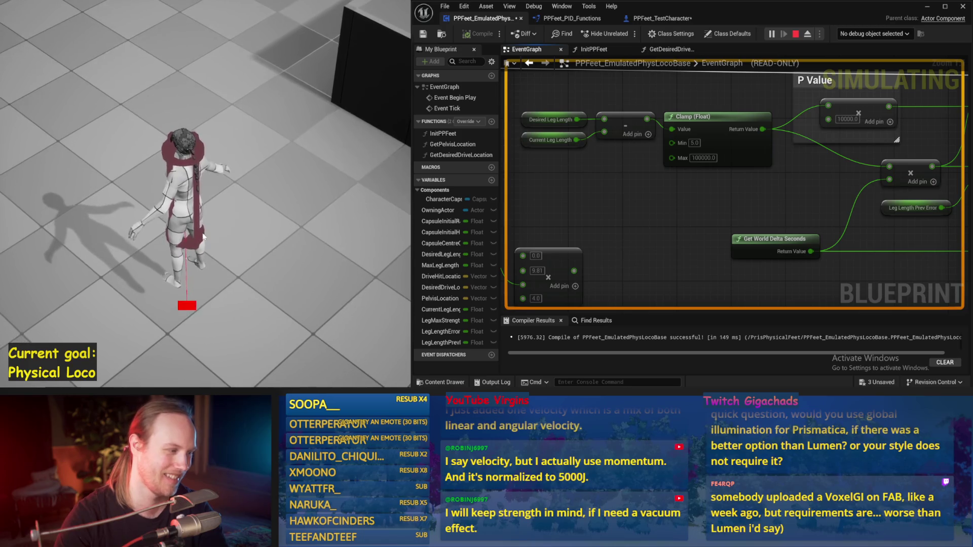
pyautogui.press('Escape')
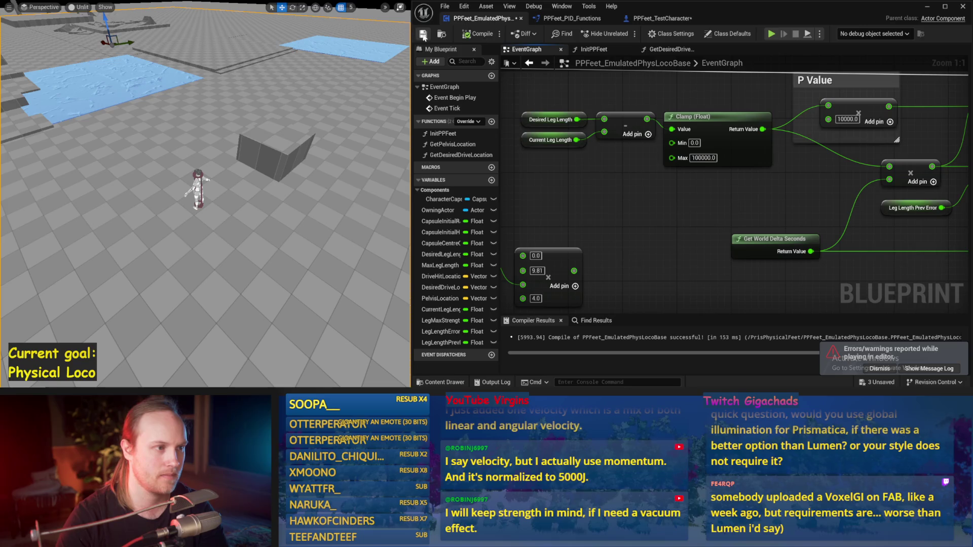
# Step: Insert an Add node between the leg-length subtract and the Clamp, then test it
pyautogui.moveTo(617, 111); pyautogui.dragTo(520, 147)
pyautogui.moveTo(725, 116); pyautogui.dragTo(609, 119)
pyautogui.moveTo(669, 111); pyautogui.dragTo(669, 111)
pyautogui.write('+')
pyautogui.click(683, 186)
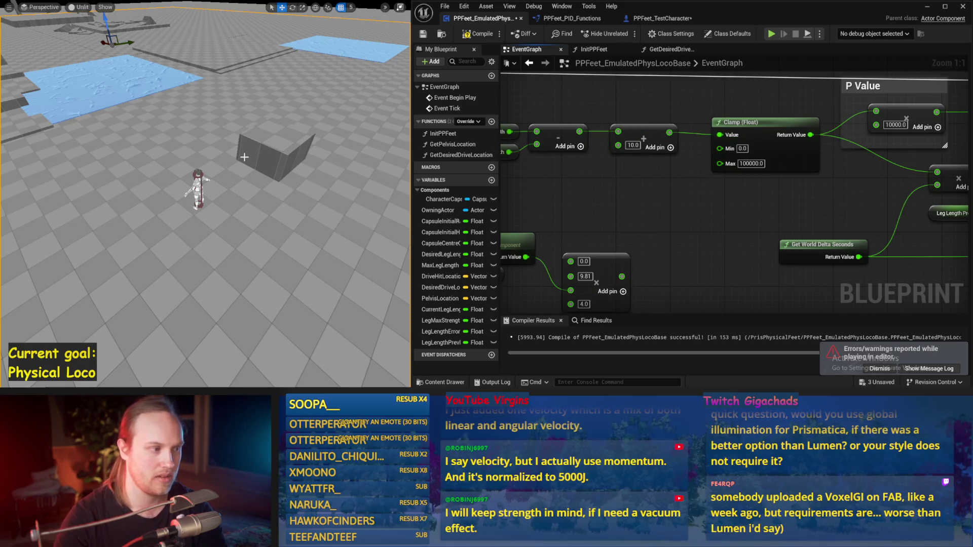
pyautogui.hotkey('alt', 'p')
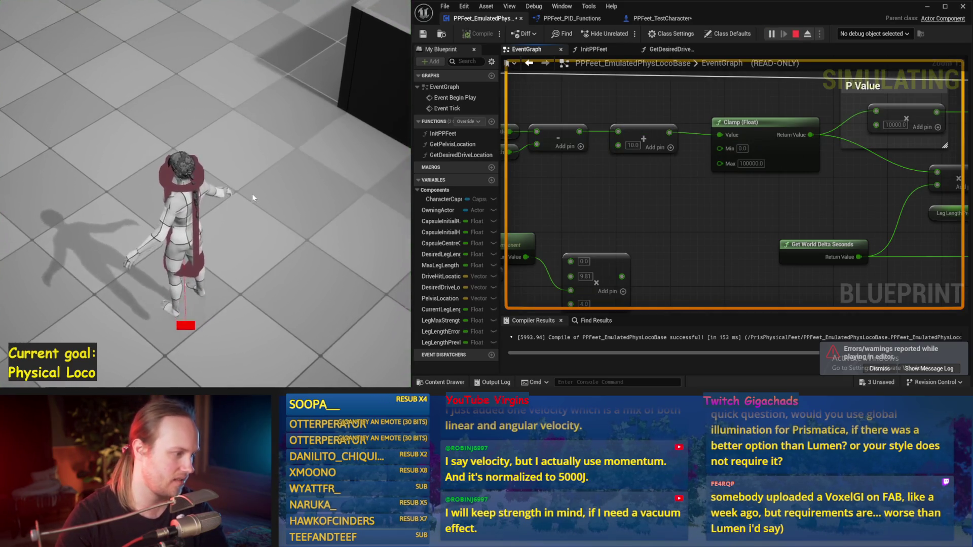
pyautogui.press('Escape')
# Step: Set the Add node's offset to -10.0 and simulate the character twice
pyautogui.click(633, 145)
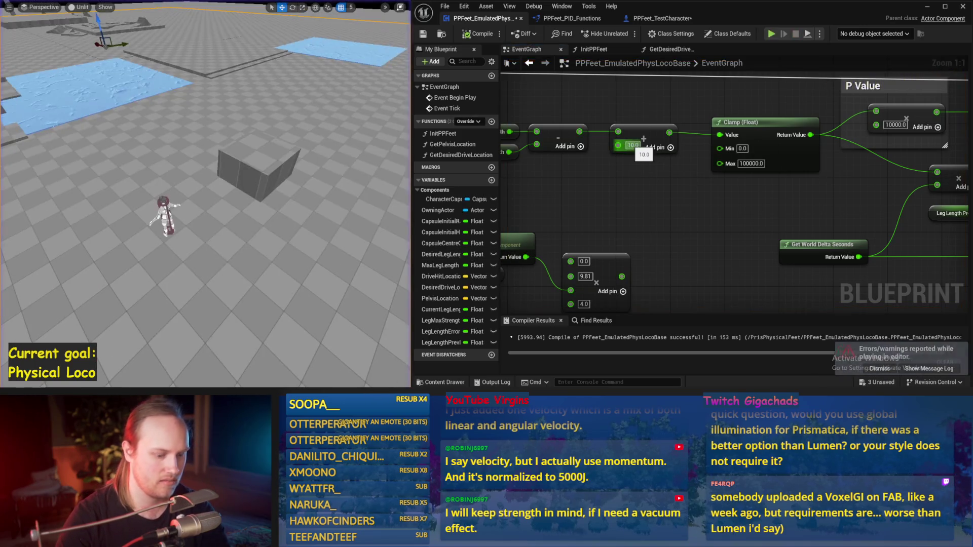
pyautogui.write('-10')
pyautogui.press('Return')
pyautogui.hotkey('alt', 'p')
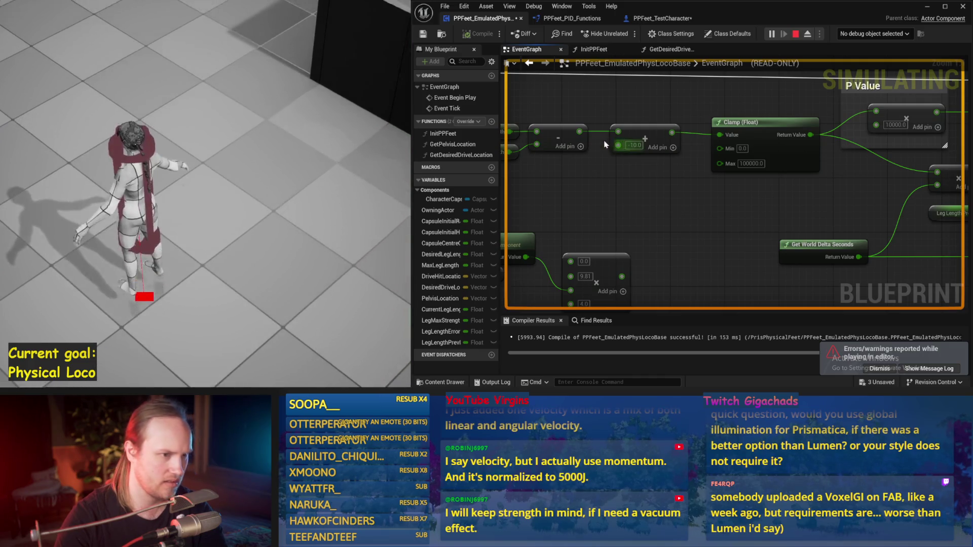
pyautogui.press('Escape')
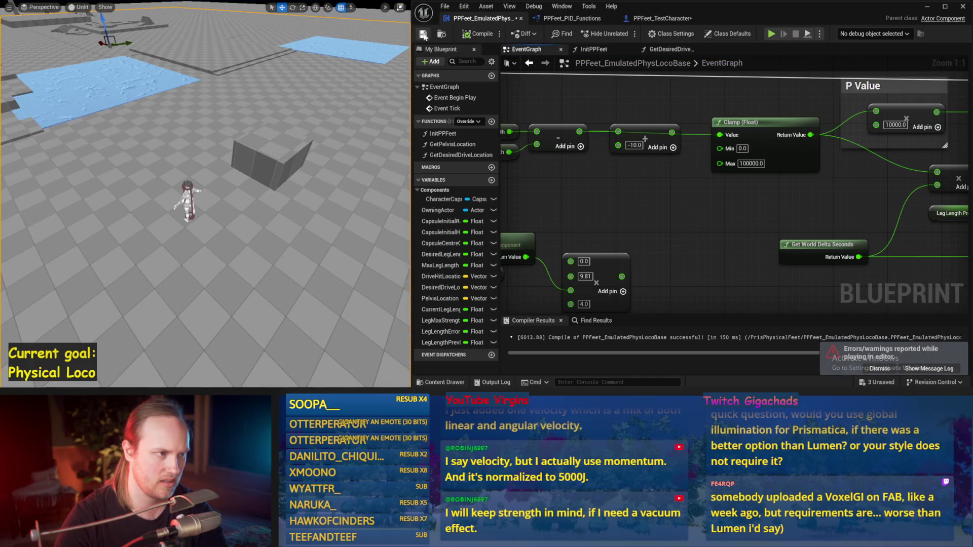
pyautogui.hotkey('alt', 'p')
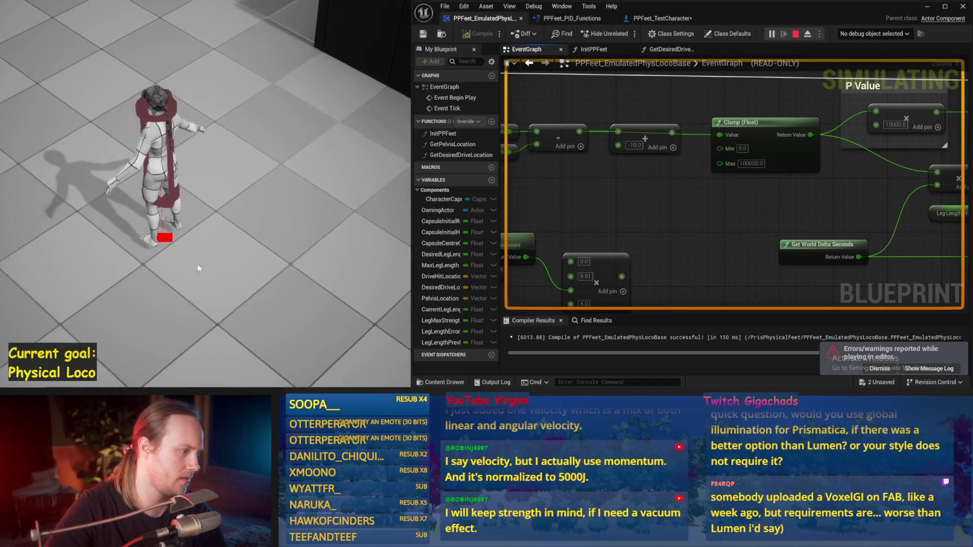
pyautogui.press('Escape')
pyautogui.scroll(-1, 708, 184)
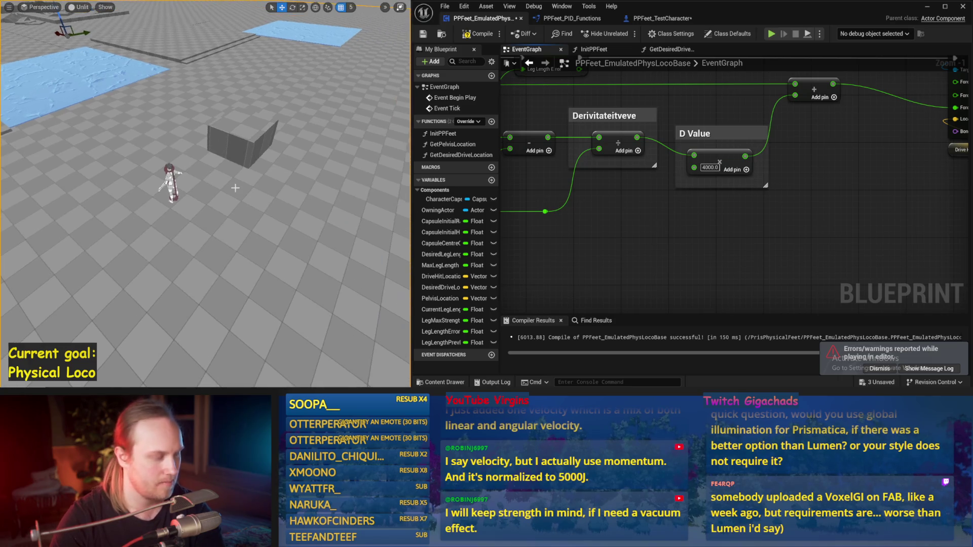
# Step: Play-test and simulate the character several times with the D Value at 4000
pyautogui.hotkey('alt', 'p')
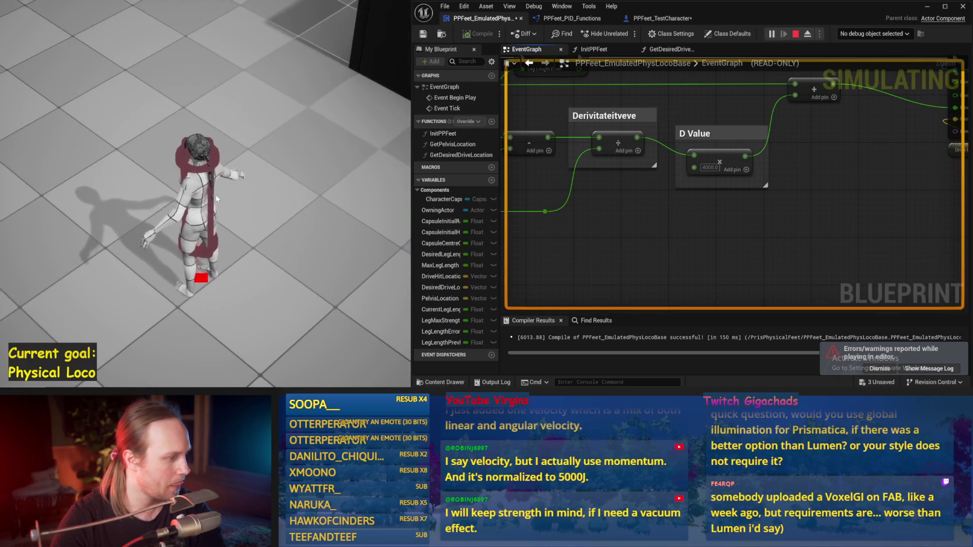
pyautogui.press('Escape')
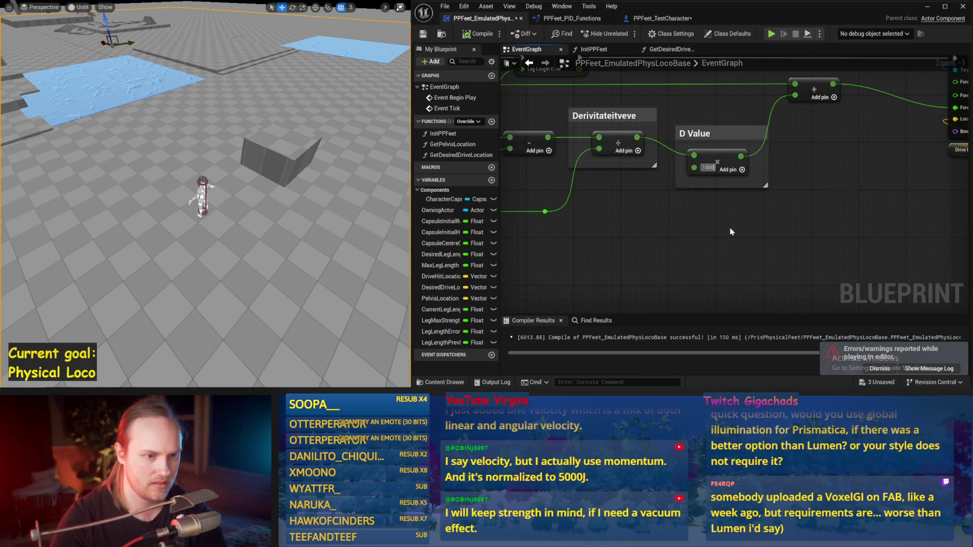
pyautogui.hotkey('alt', 'p')
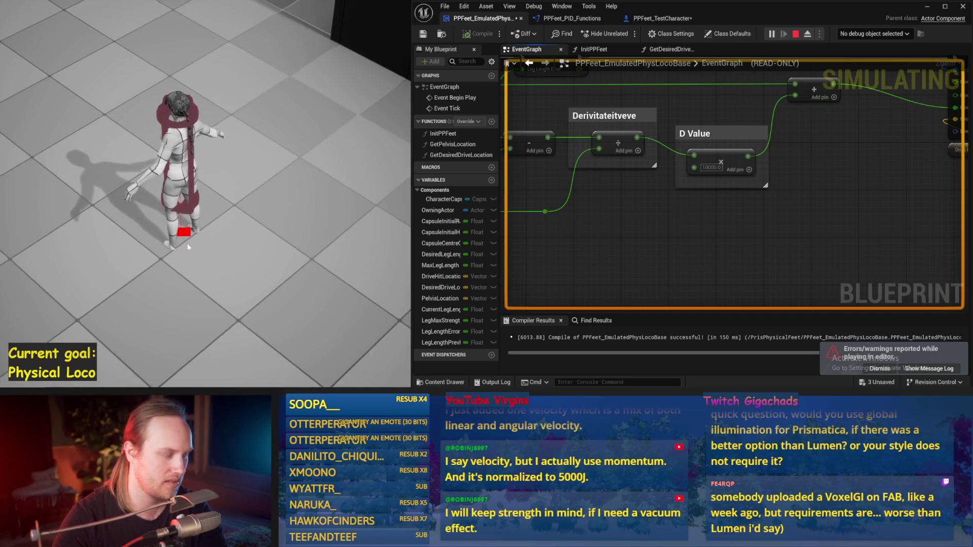
pyautogui.press('Escape')
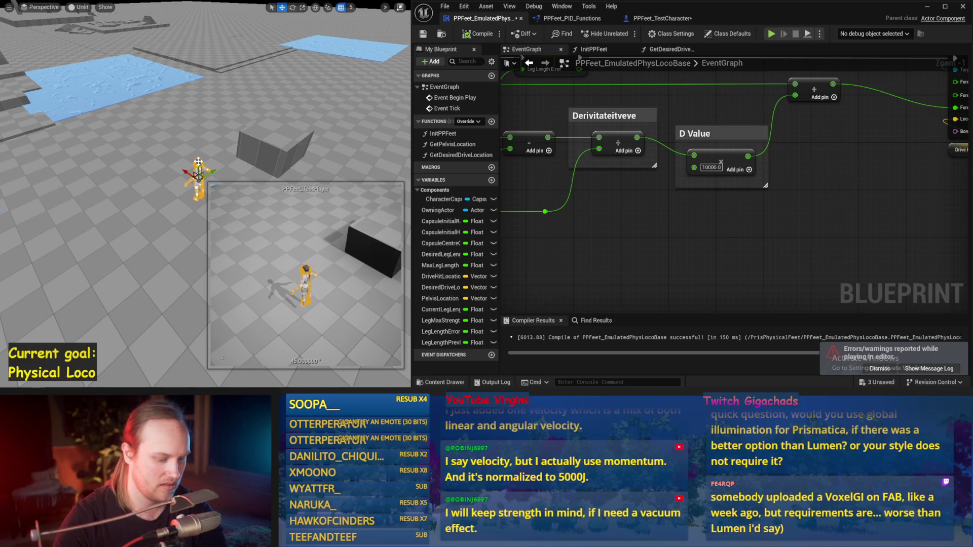
pyautogui.hotkey('alt', 's')
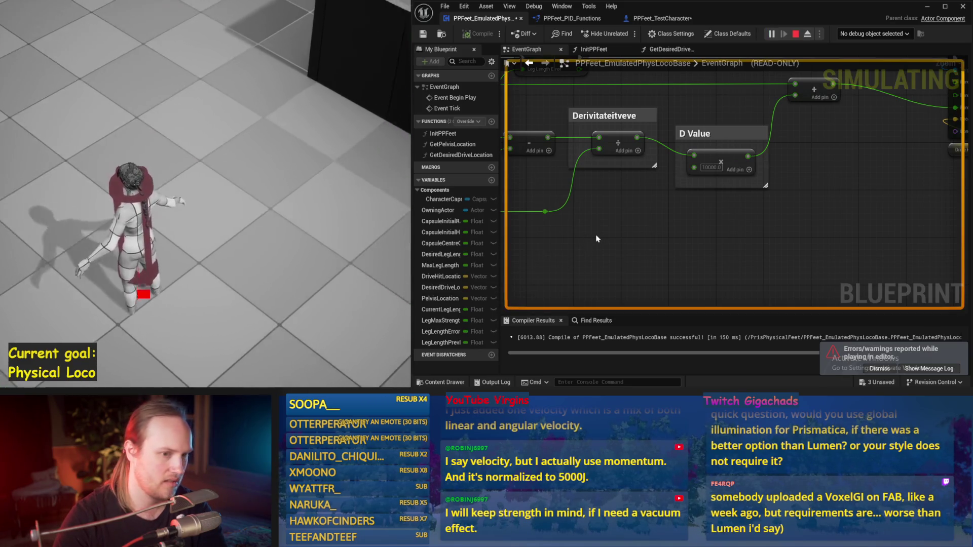
pyautogui.moveTo(603, 227); pyautogui.dragTo(660, 219)
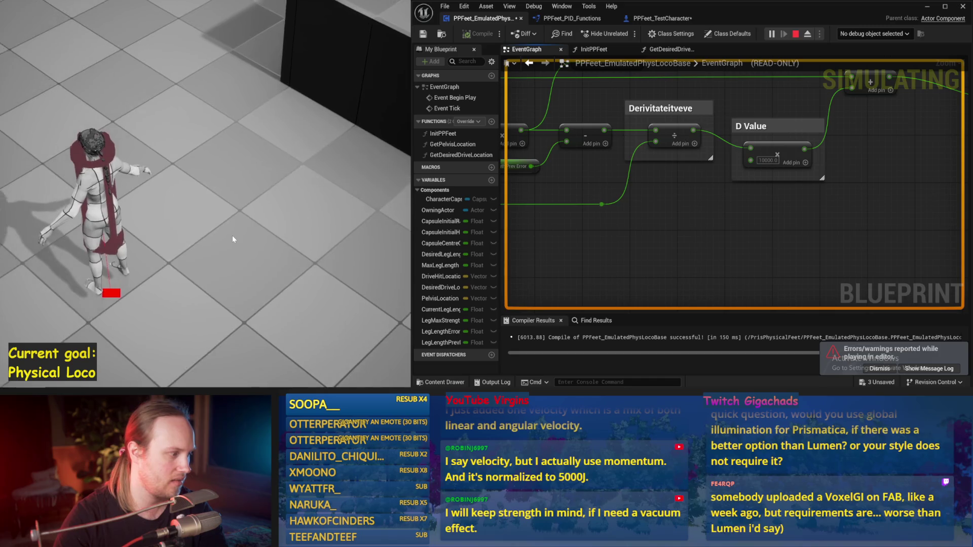
pyautogui.press('Escape')
pyautogui.scroll(-2, 836, 160)
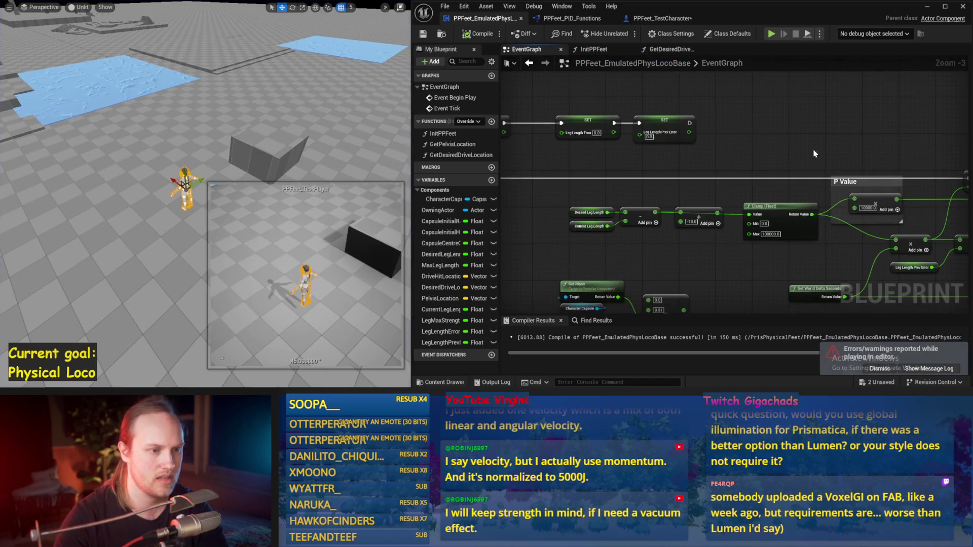
pyautogui.scroll(4, 717, 165)
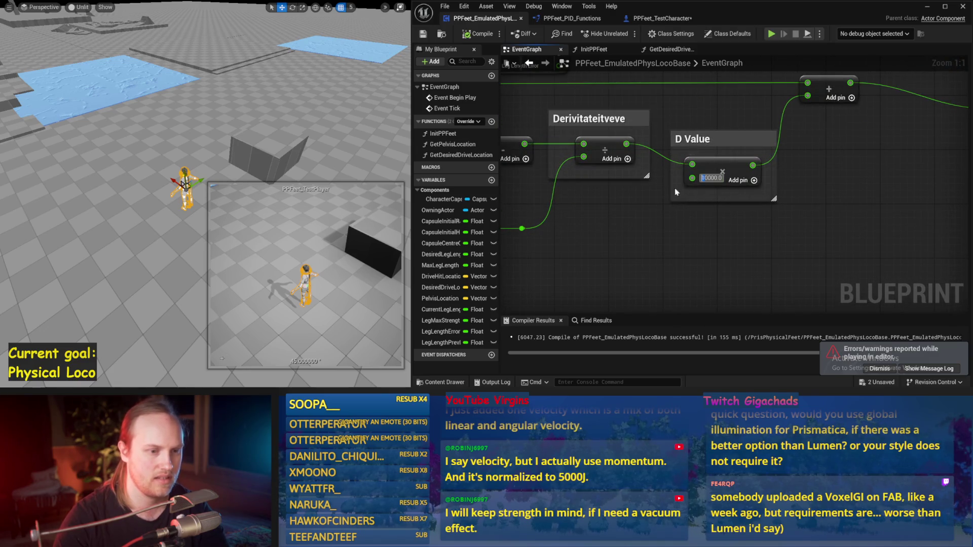
# Step: Raise the D Value to 50000 and simulate repeatedly to check whether the character stays upright
pyautogui.click(201, 161)
pyautogui.hotkey('alt', 's')
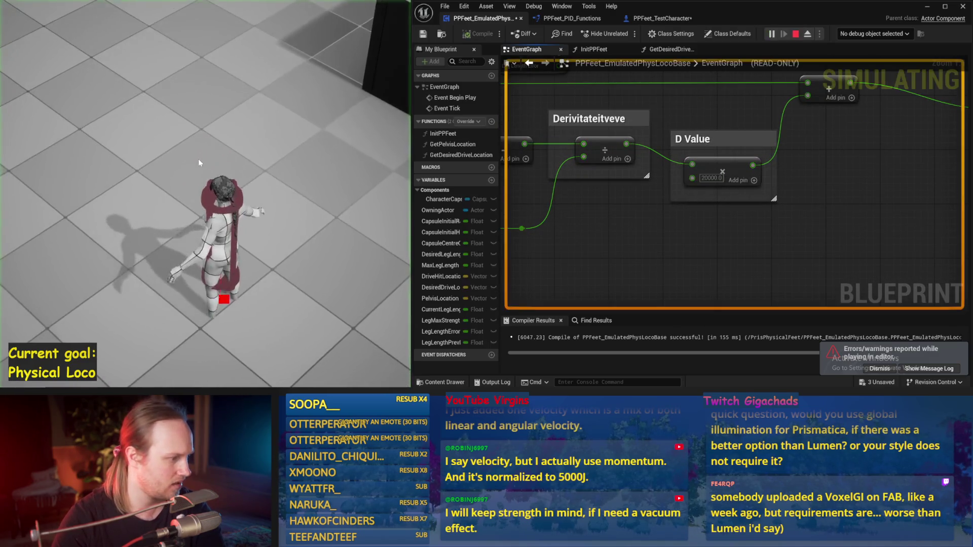
pyautogui.press('Escape')
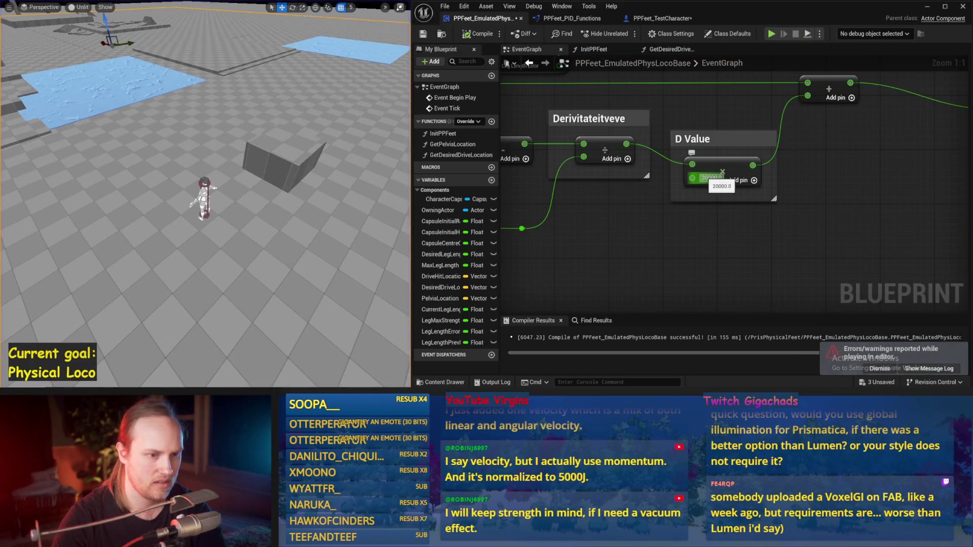
pyautogui.write('50000')
pyautogui.press('Return')
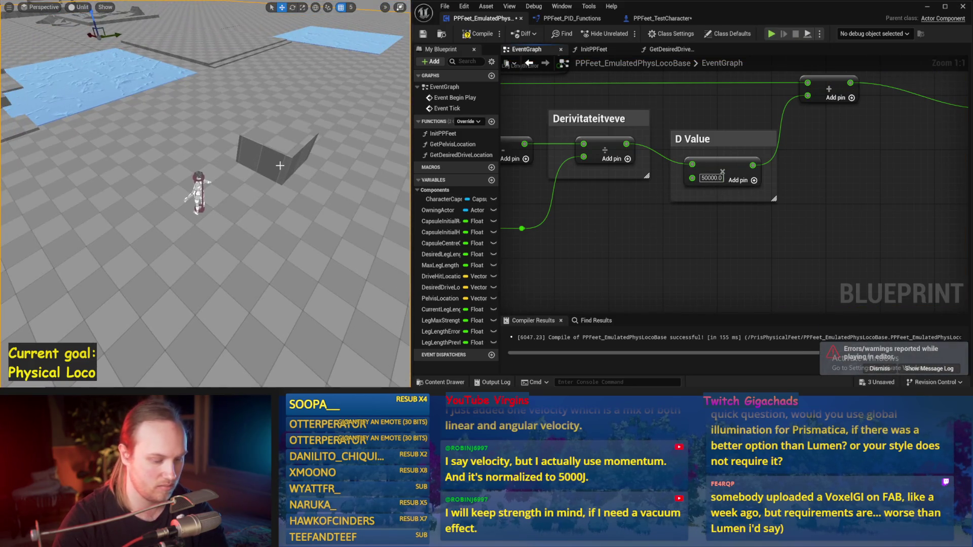
pyautogui.hotkey('alt', 's')
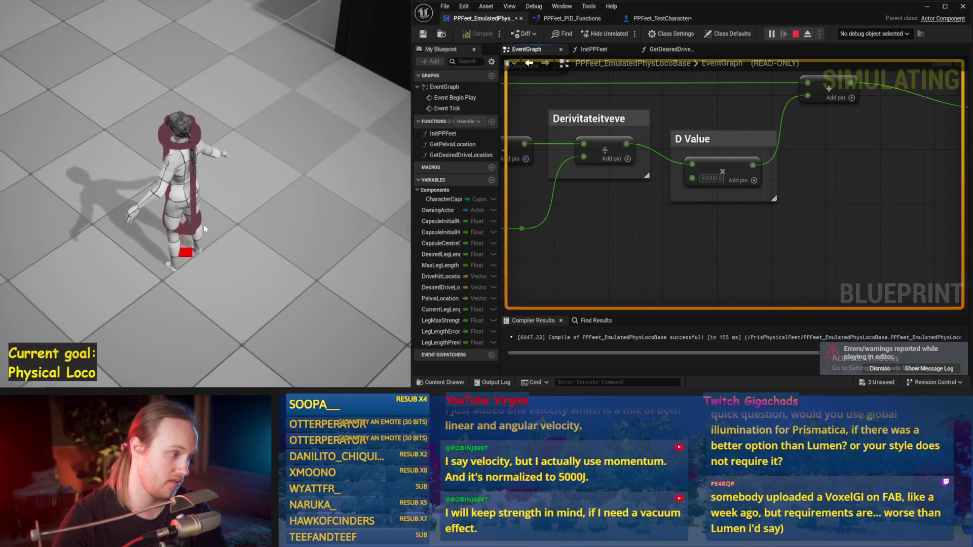
pyautogui.press('Escape')
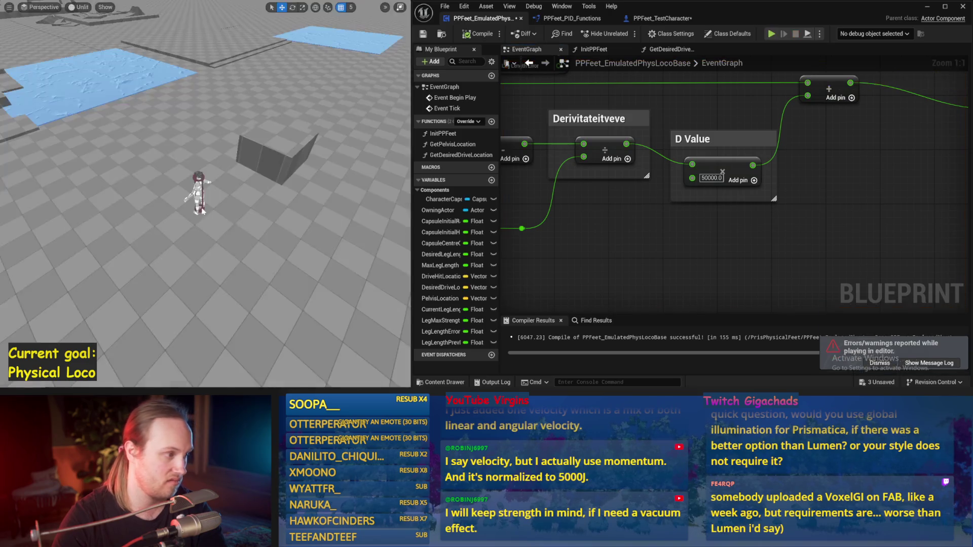
pyautogui.click(198, 175)
pyautogui.hotkey('alt', 's')
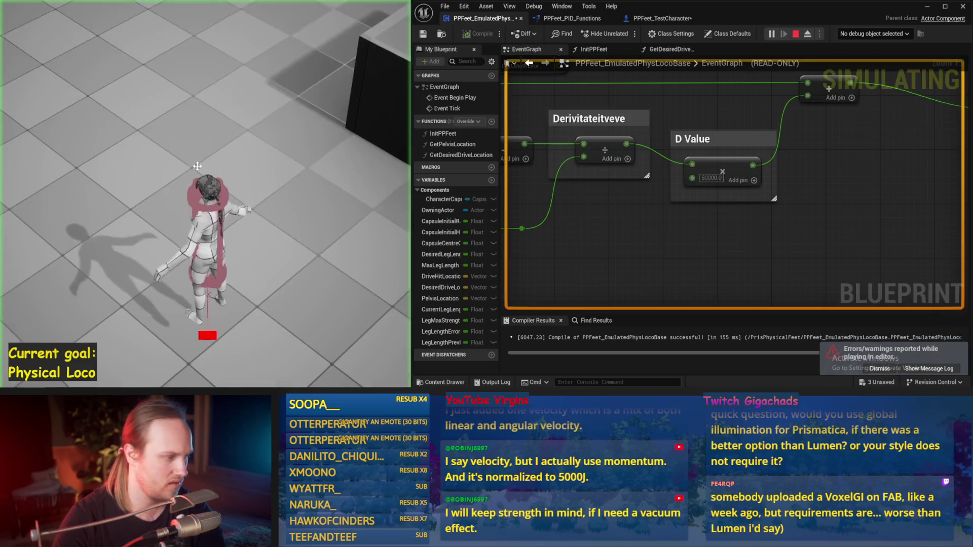
pyautogui.press('Escape')
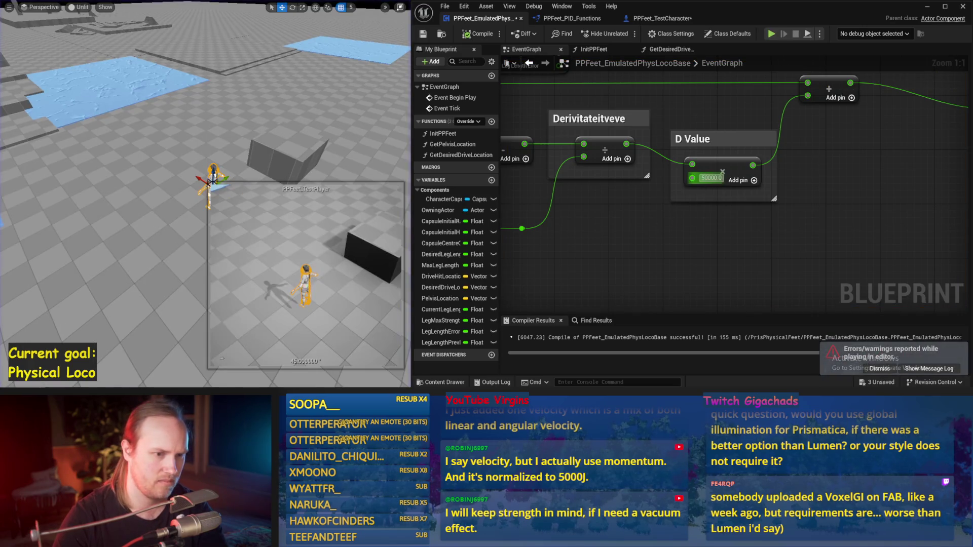
# Step: Set the D Value to 40000 and simulate the character twice to check its balance
pyautogui.write('40000')
pyautogui.press('Return')
pyautogui.click(119, 163)
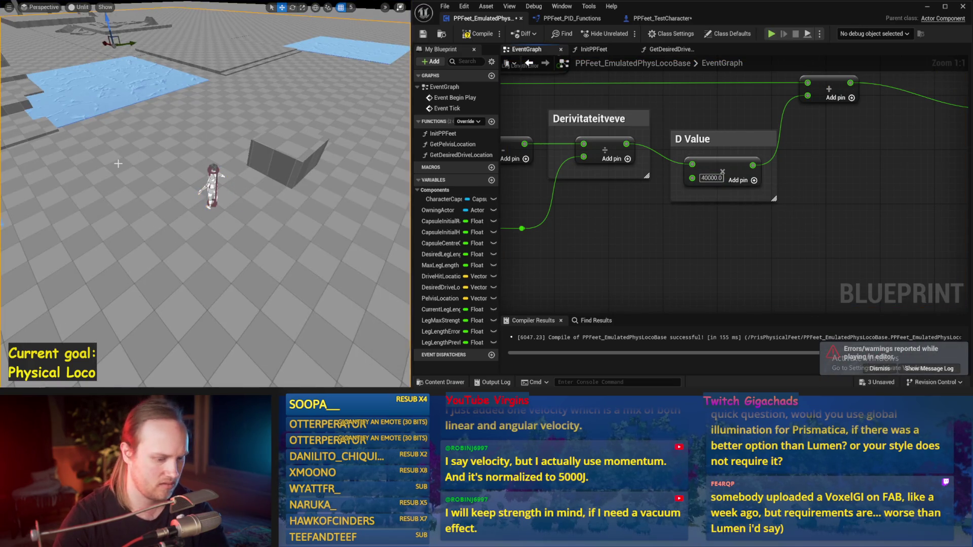
pyautogui.hotkey('alt', 's')
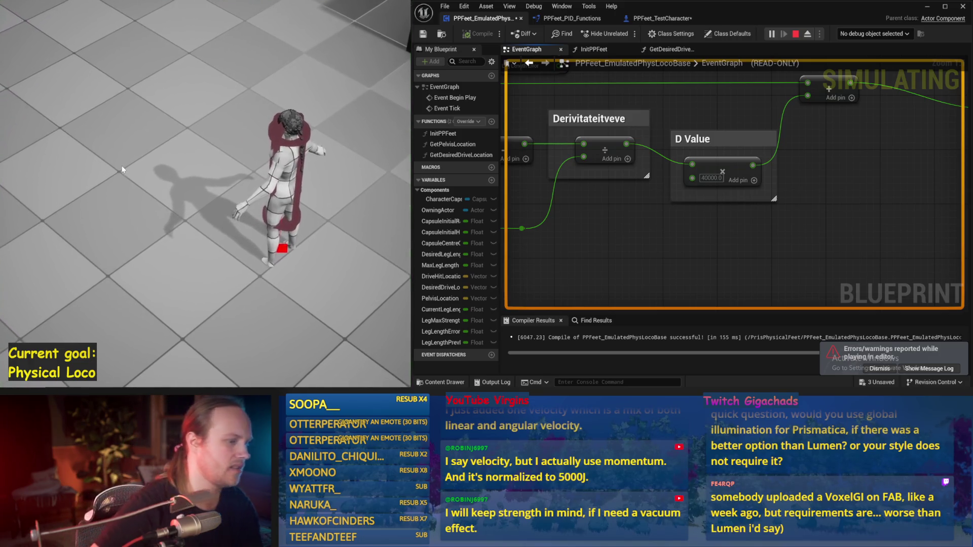
pyautogui.press('Escape')
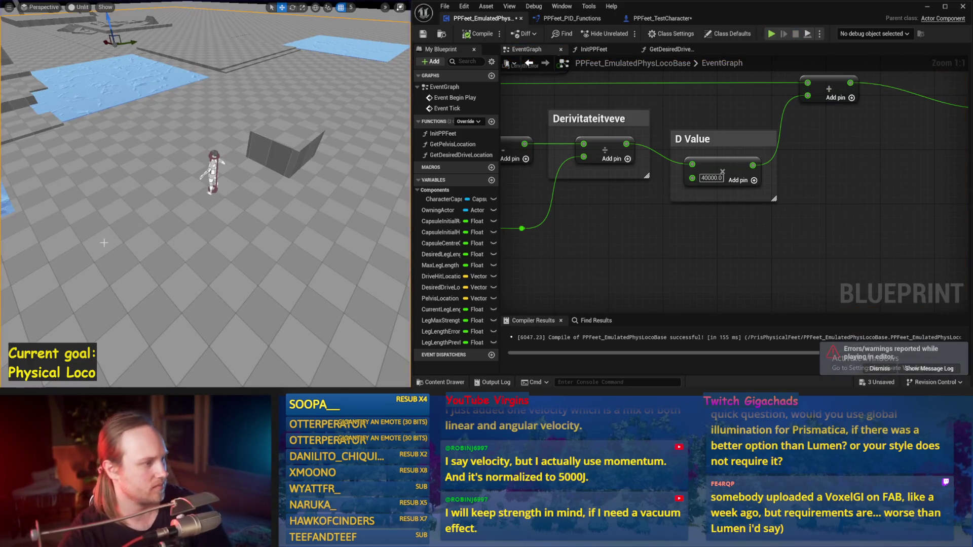
pyautogui.click(93, 191)
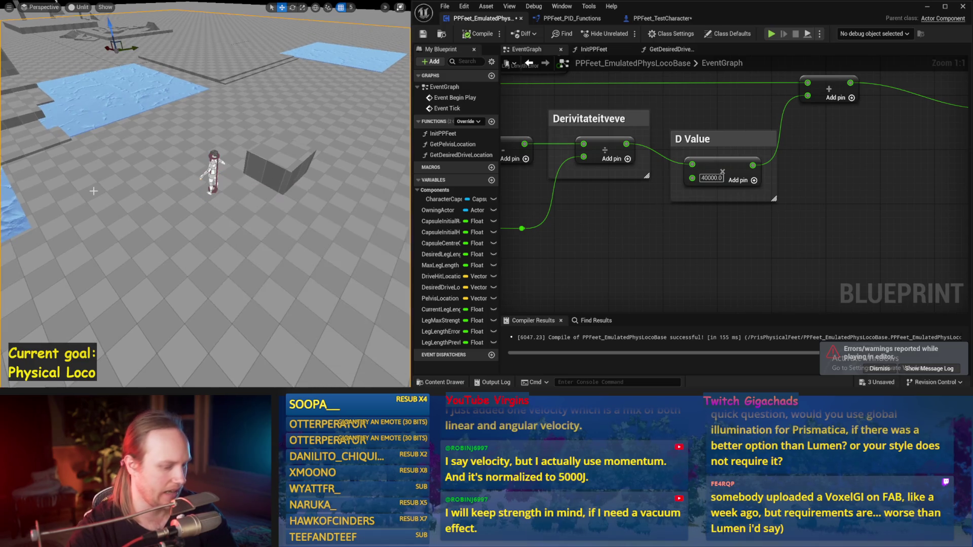
pyautogui.hotkey('alt', 's')
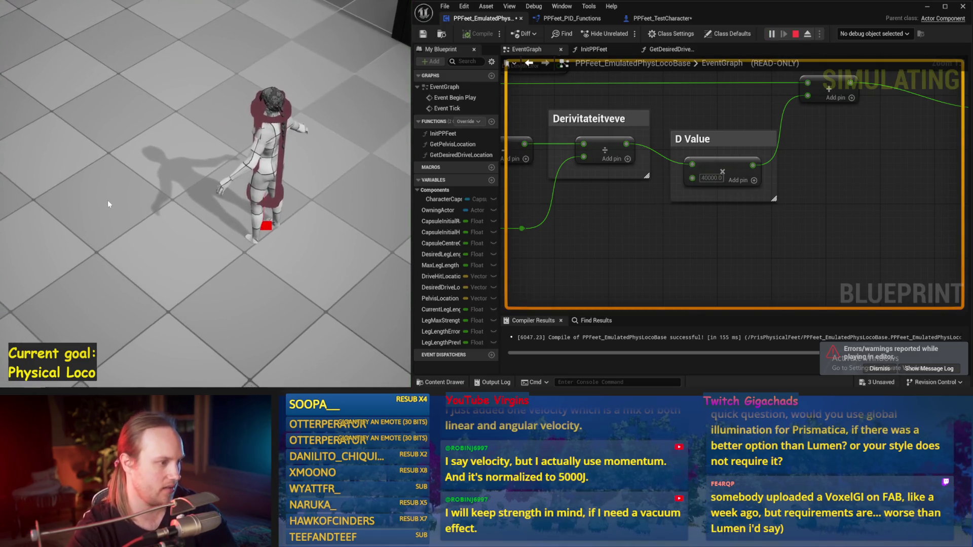
pyautogui.press('Escape')
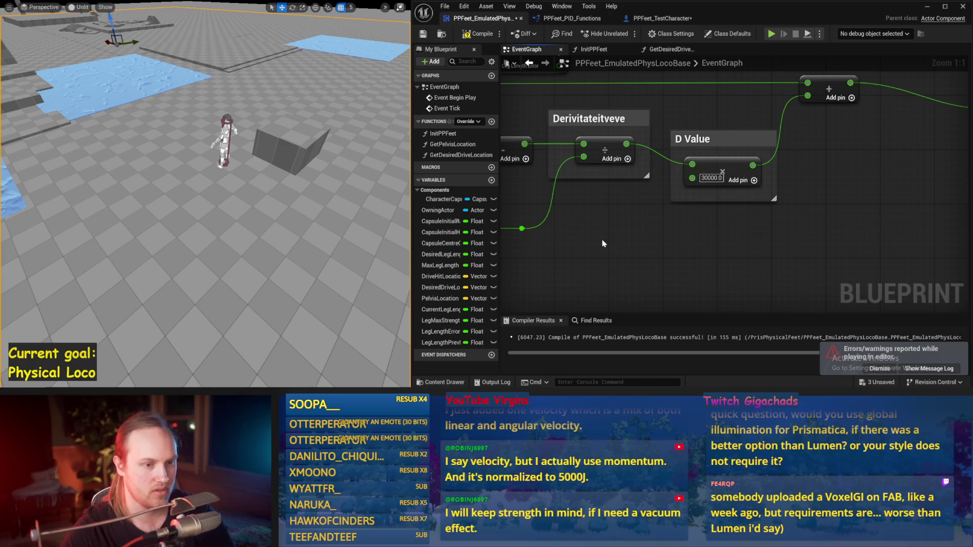
# Step: Test another D Value, restore it to 40000, simulate again, and save the Blueprint
pyautogui.hotkey('alt', 'p')
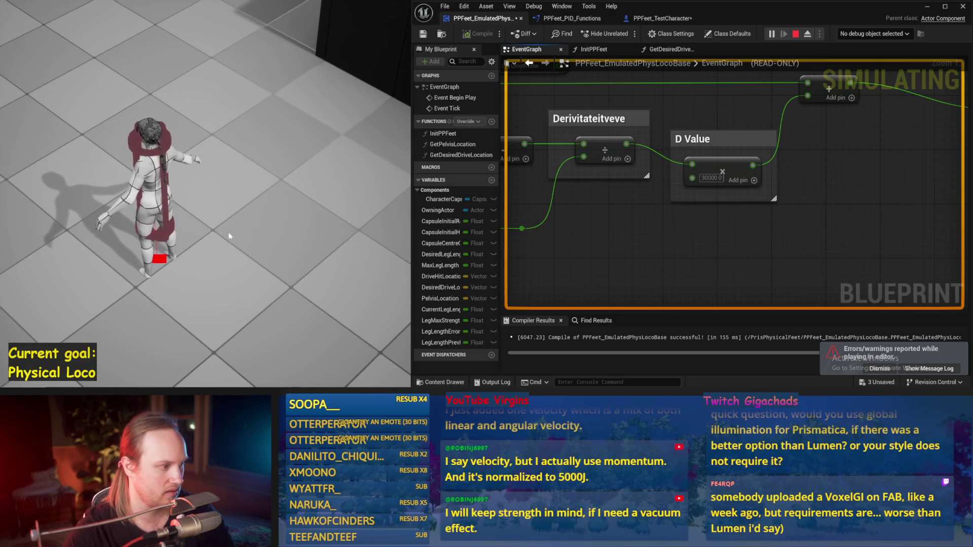
pyautogui.press('Escape')
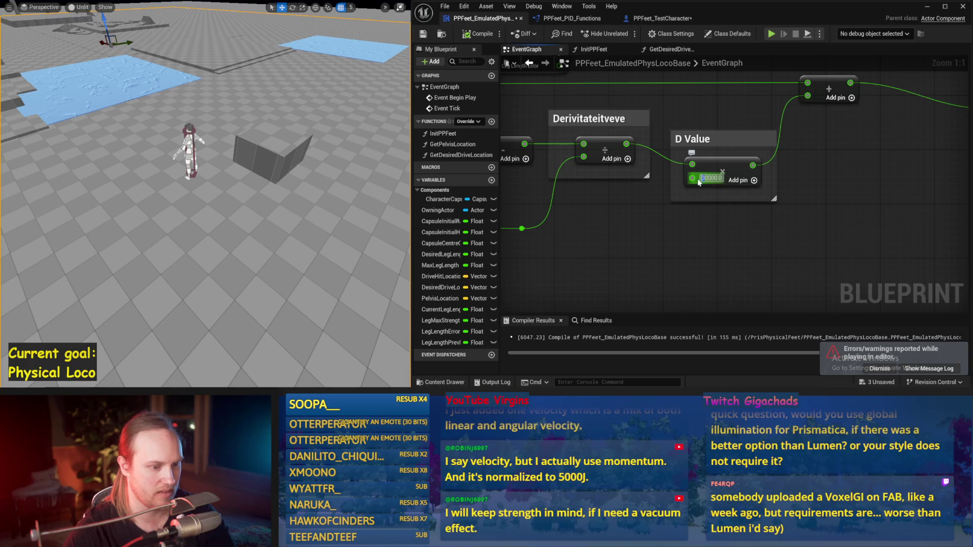
pyautogui.write('40000')
pyautogui.press('Return')
pyautogui.hotkey('alt', 's')
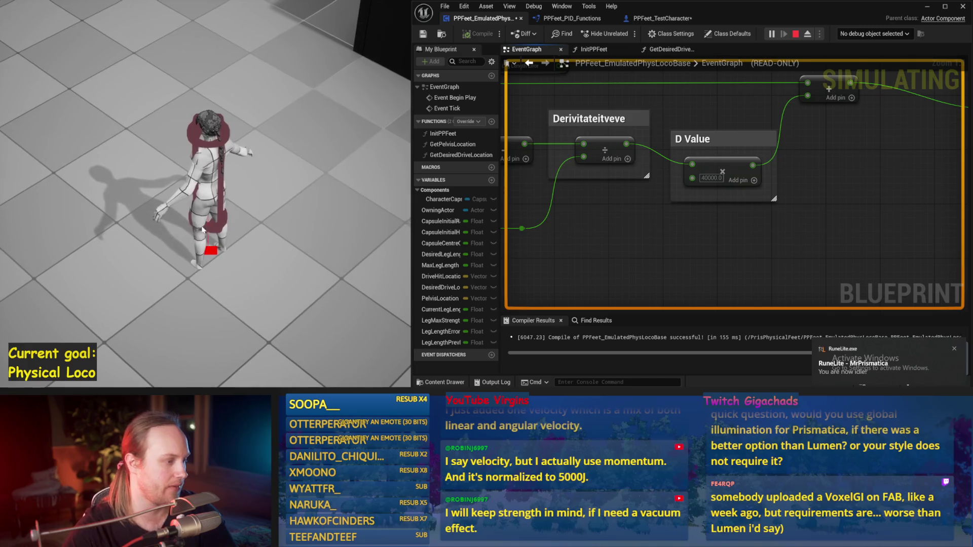
pyautogui.scroll(-2, 617, 223)
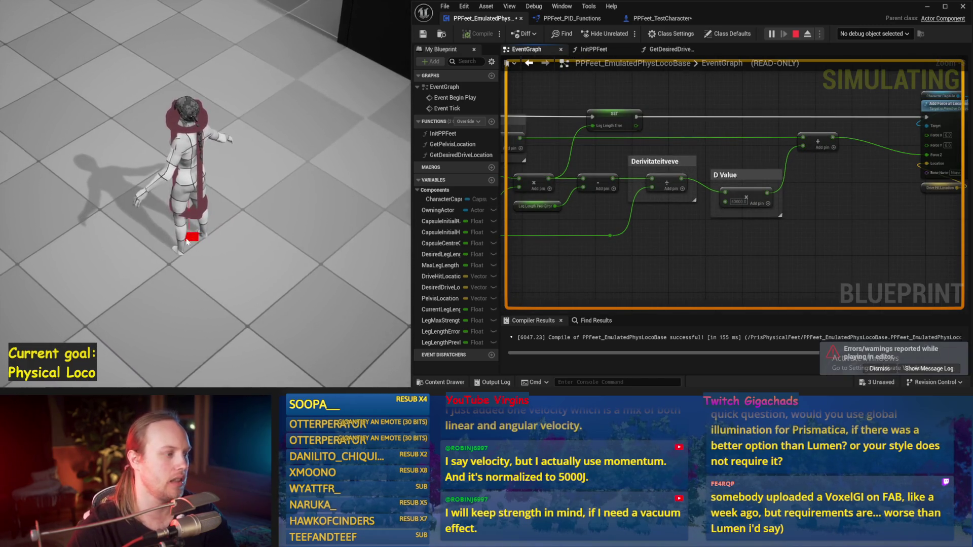
pyautogui.press('Escape')
pyautogui.hotkey('ctrl', 's')
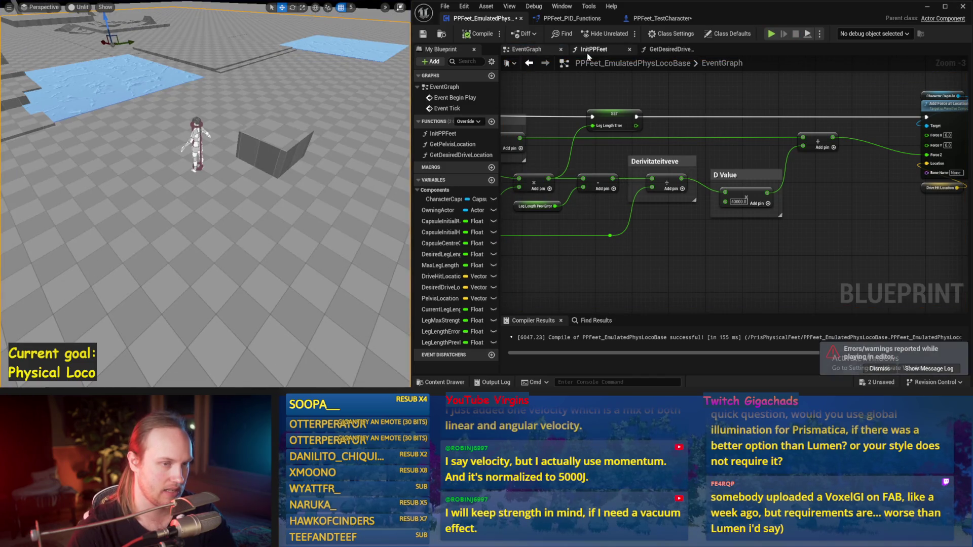
# Step: Compile and save the Blueprint
pyautogui.click(479, 33)
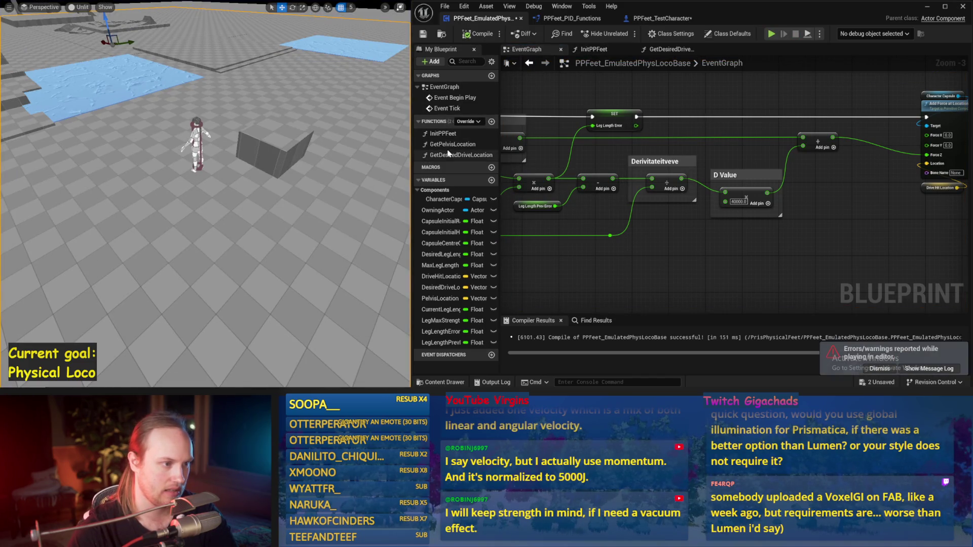
pyautogui.click(479, 34)
pyautogui.click(424, 35)
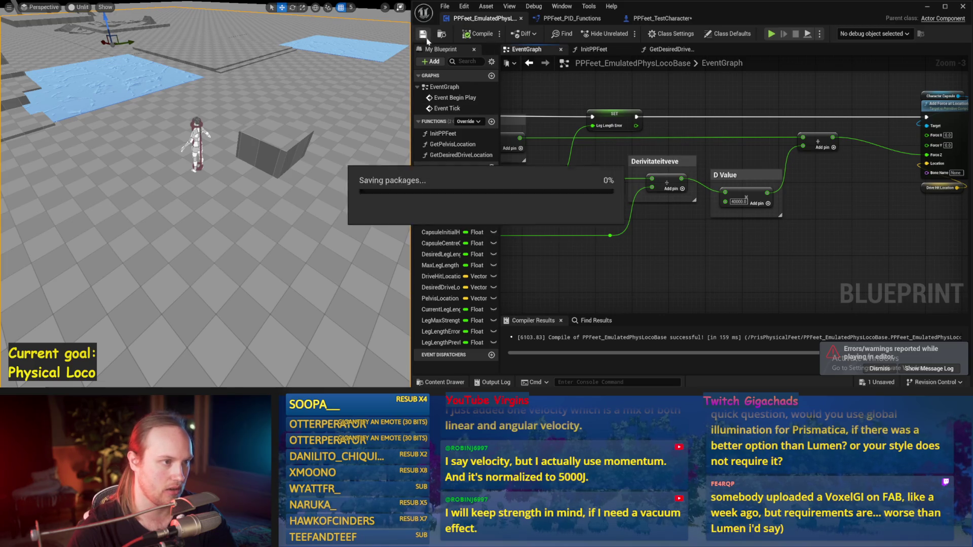
pyautogui.scroll(2, 716, 131)
# Step: Move the -10.0 Add node before the Clamp, change its offset to 5.0, and simulate
pyautogui.moveTo(716, 131); pyautogui.dragTo(730, 173)
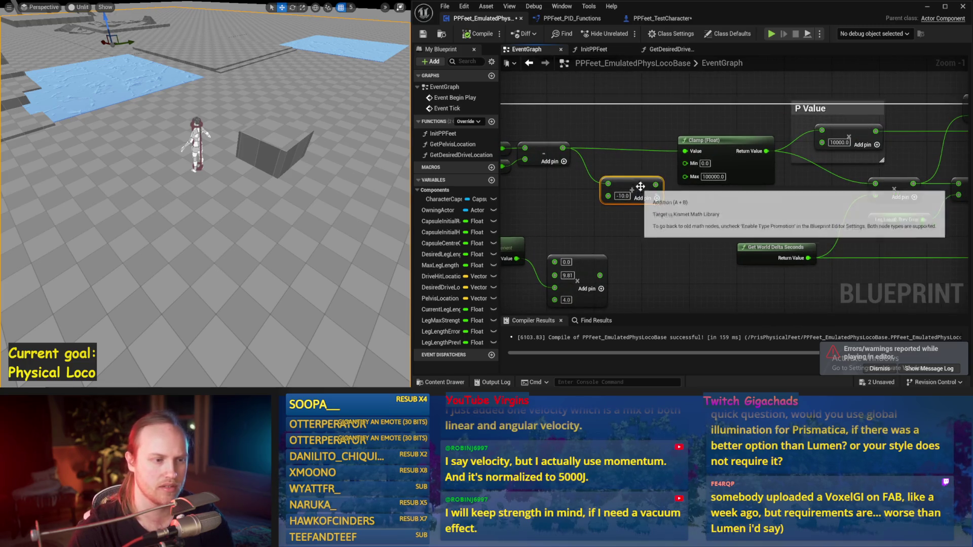
pyautogui.moveTo(633, 188); pyautogui.dragTo(621, 158)
pyautogui.click(558, 213)
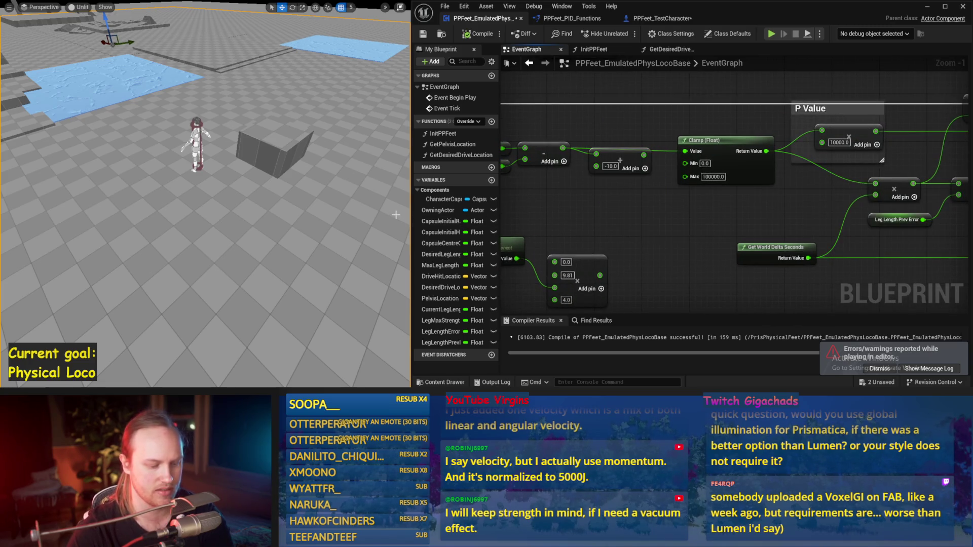
pyautogui.hotkey('alt', 'p')
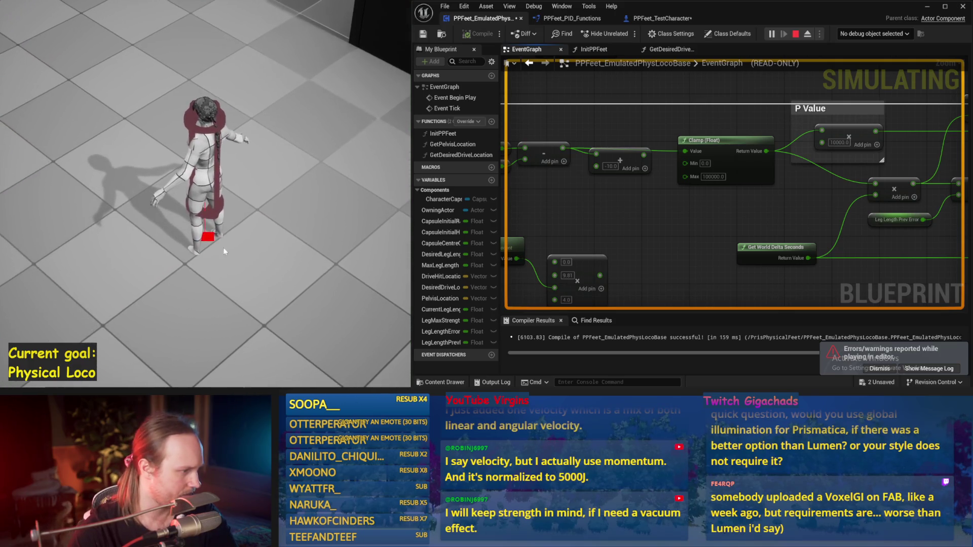
pyautogui.press('Escape')
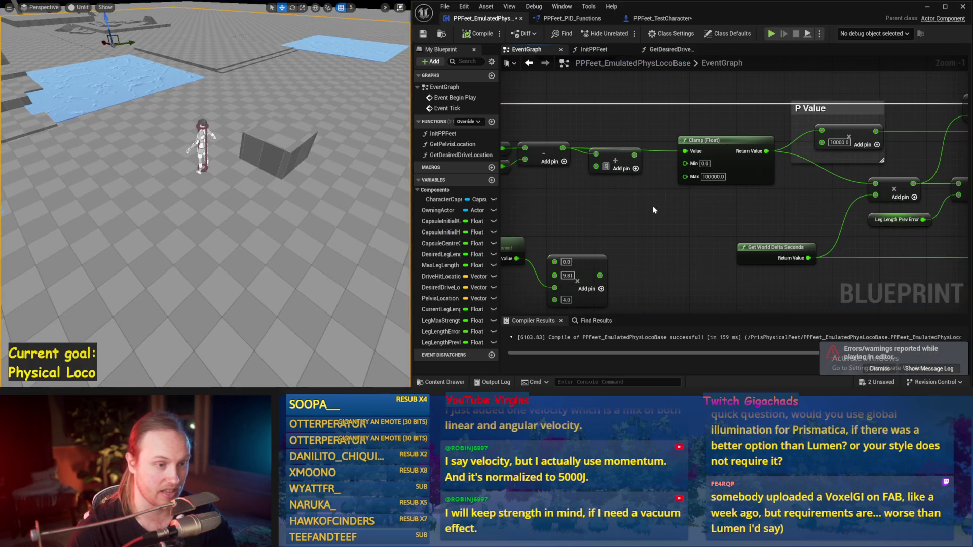
pyautogui.write('5')
pyautogui.press('Return')
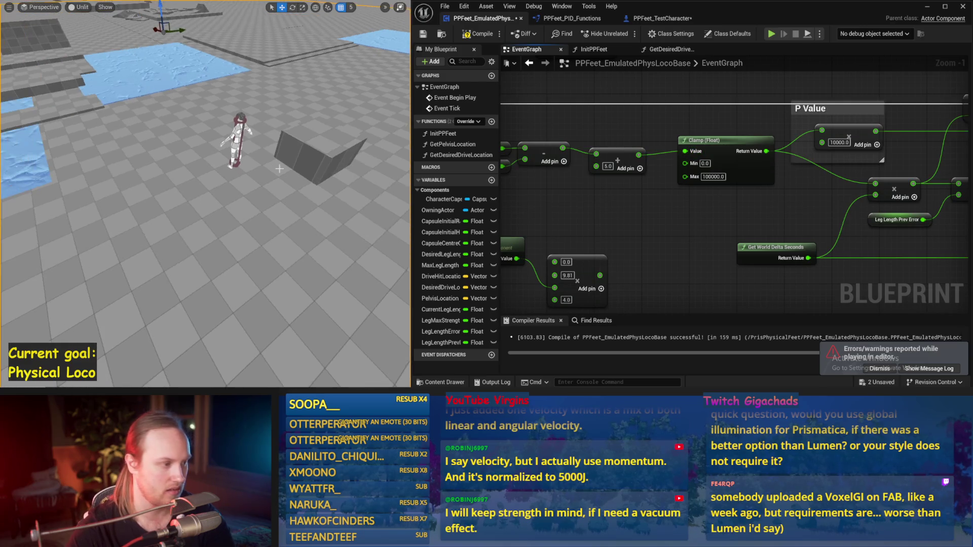
pyautogui.hotkey('alt', 'p')
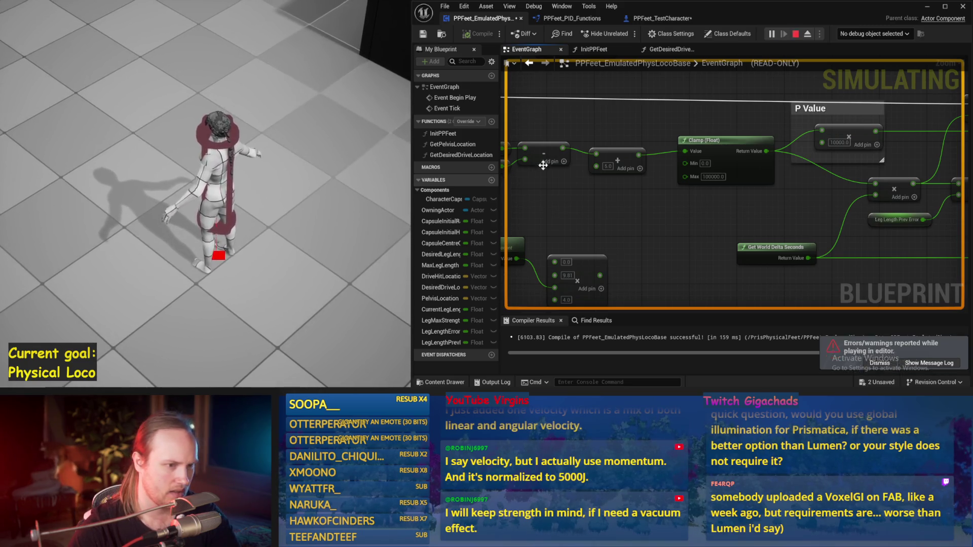
# Step: Set the offset to 4.0 and simulate, undo an accidental extra Add pin, and test 3.0
pyautogui.press('Escape')
pyautogui.click(606, 167)
pyautogui.write('4')
pyautogui.press('Return')
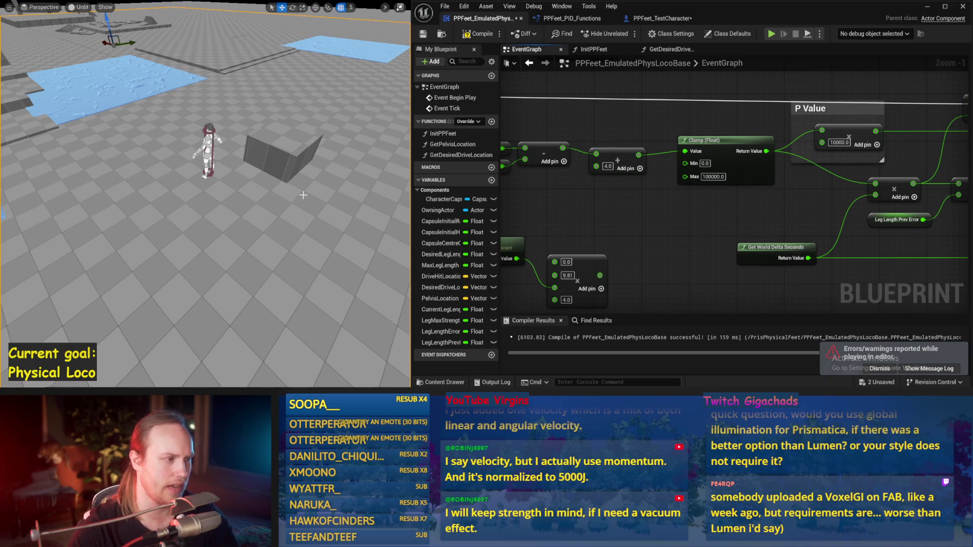
pyautogui.hotkey('alt', 'p')
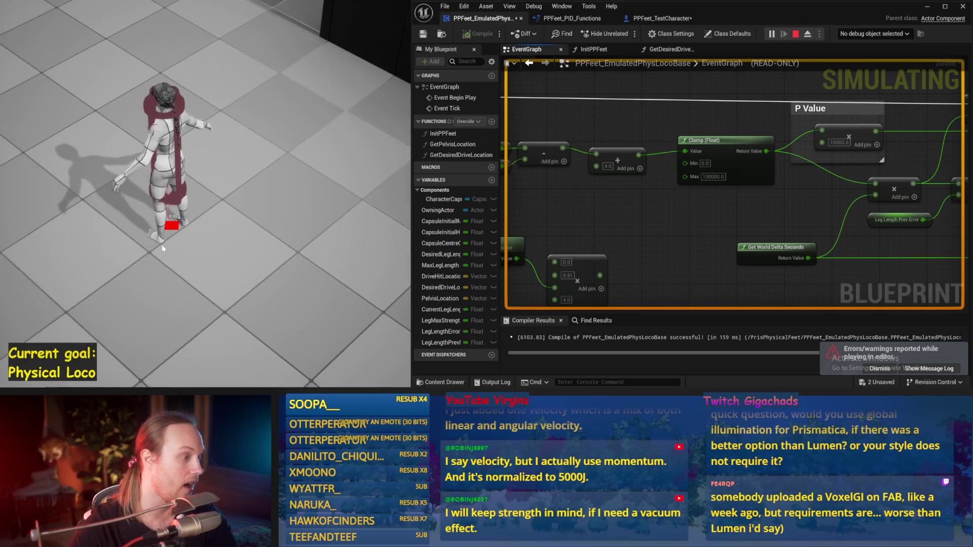
pyautogui.press('Escape')
pyautogui.click(629, 168)
pyautogui.hotkey('ctrl', 'z')
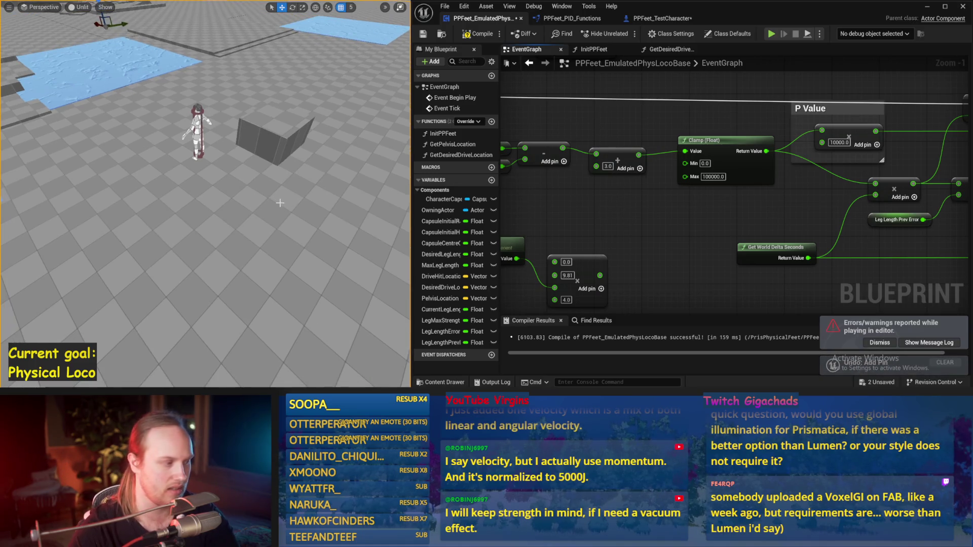
pyautogui.hotkey('alt', 'p')
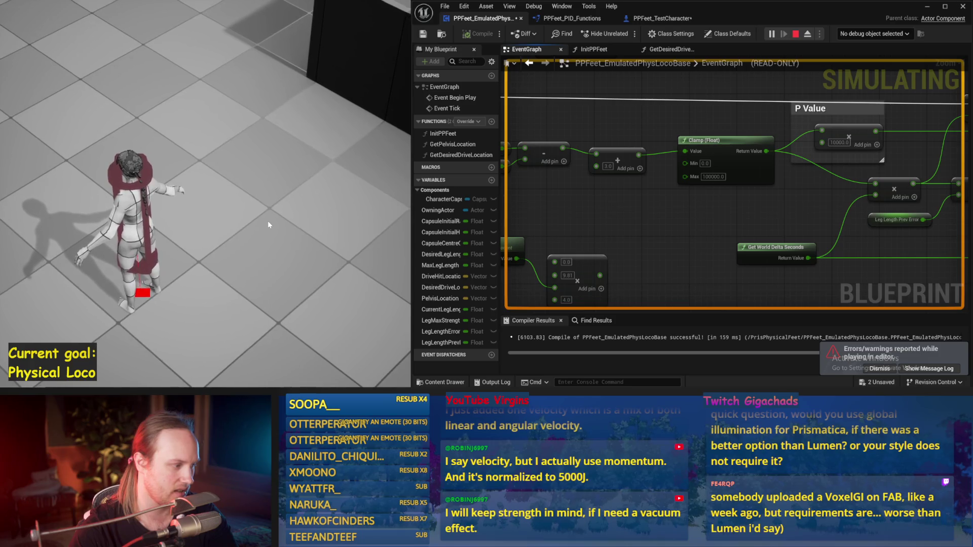
pyautogui.press('Escape')
# Step: Restore the offset to 4.0, compile and save the Blueprint, and run a final simulation
pyautogui.click(607, 167)
pyautogui.write('4')
pyautogui.press('Return')
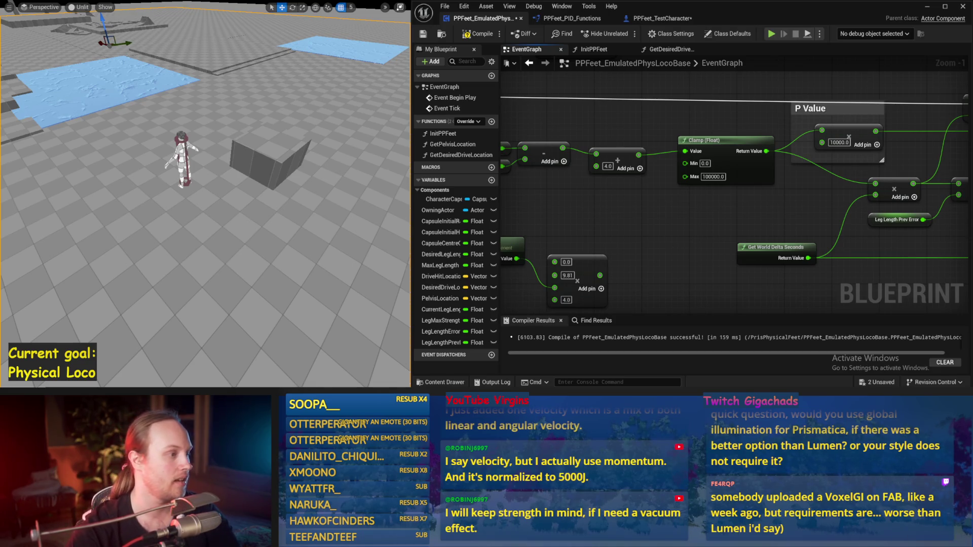
pyautogui.moveTo(661, 226); pyautogui.dragTo(632, 237)
pyautogui.click(479, 33)
pyautogui.click(423, 34)
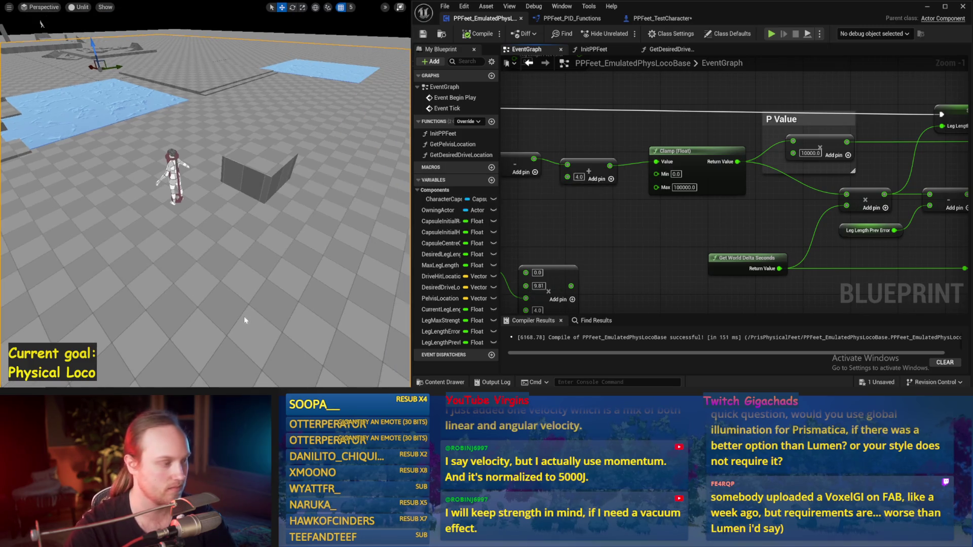
pyautogui.hotkey('alt', 'p')
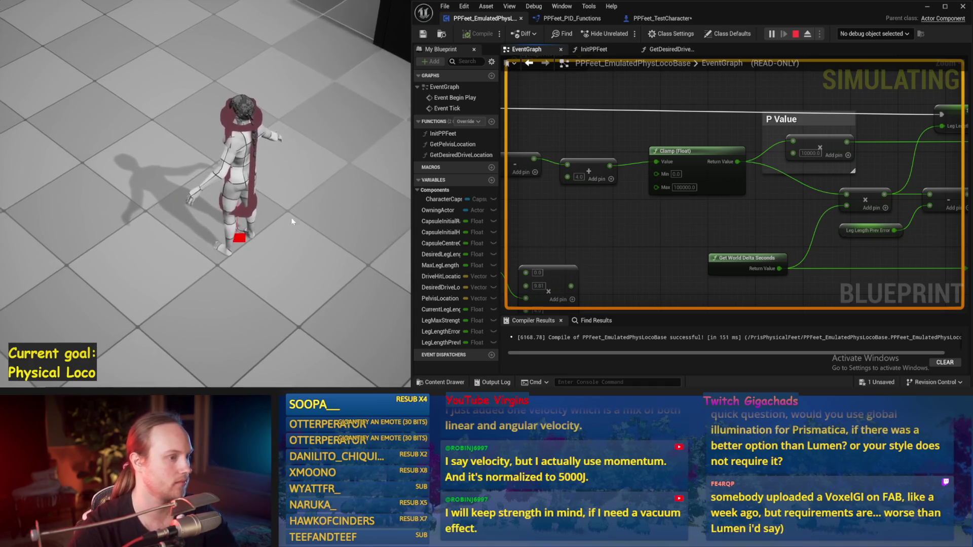
pyautogui.press('Escape')
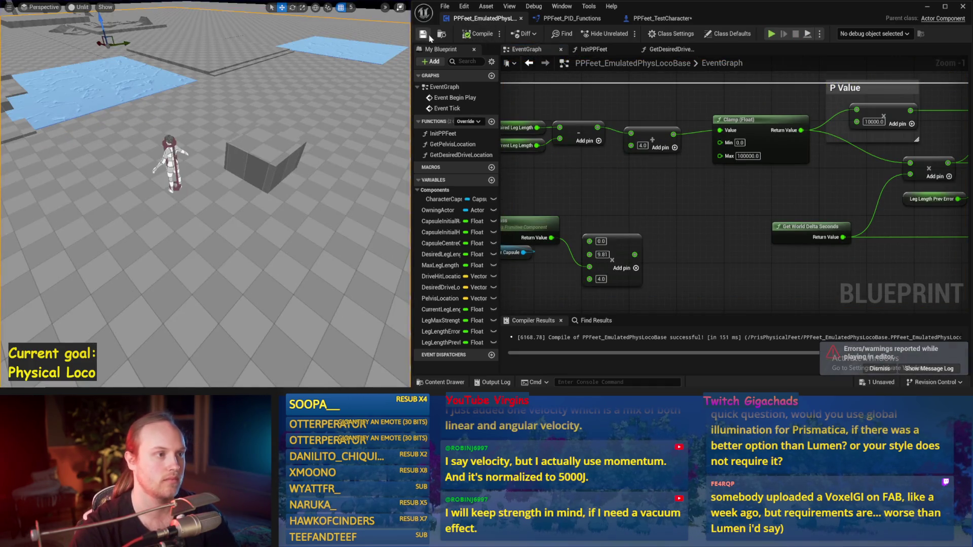
pyautogui.scroll(-3, 691, 190)
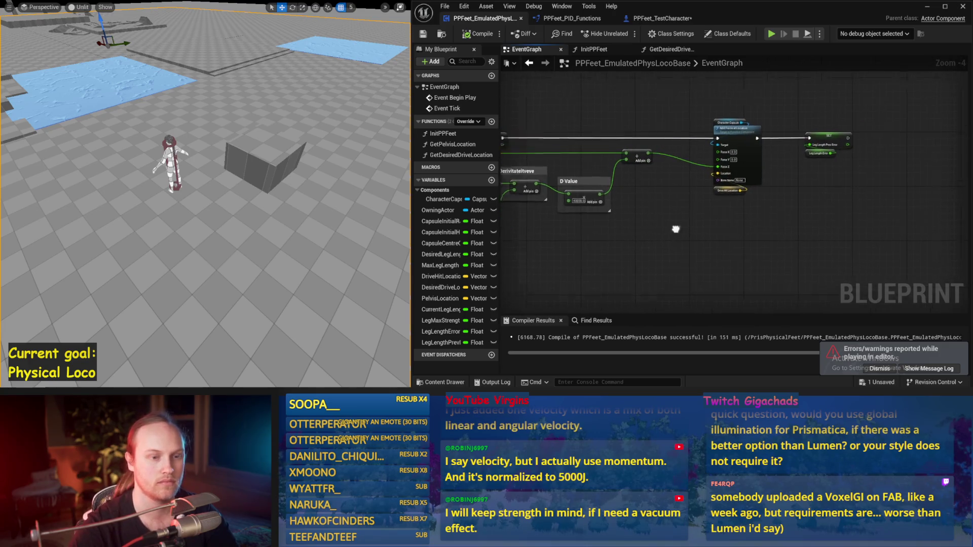
pyautogui.scroll(1, 759, 213)
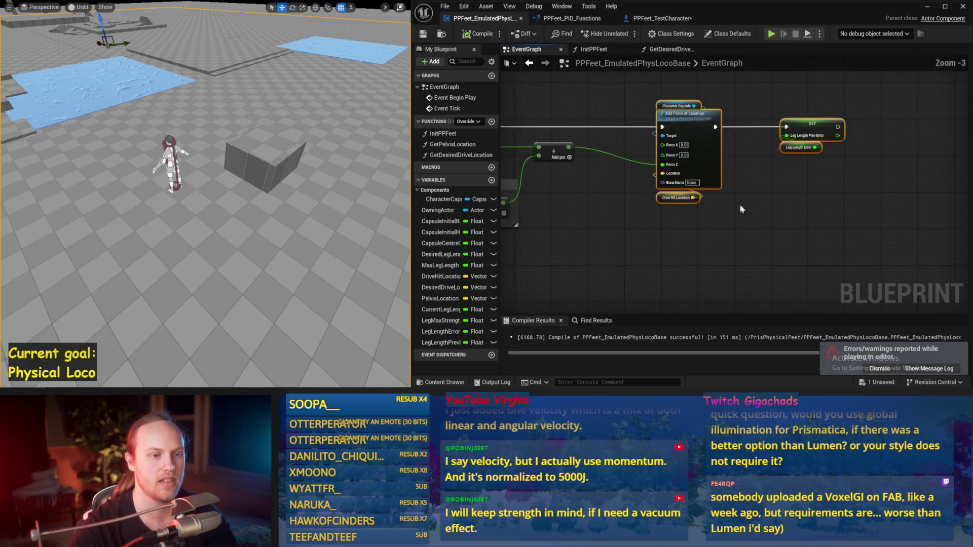
# Step: Move the Add Force at Location and SET nodes right together, then compile the Blueprint
pyautogui.moveTo(840, 113)
pyautogui.mouseDown()
pyautogui.moveTo(627, 226)
pyautogui.moveTo(600, 268)
pyautogui.mouseUp()
pyautogui.moveTo(668, 181); pyautogui.dragTo(783, 181)
pyautogui.click(705, 217)
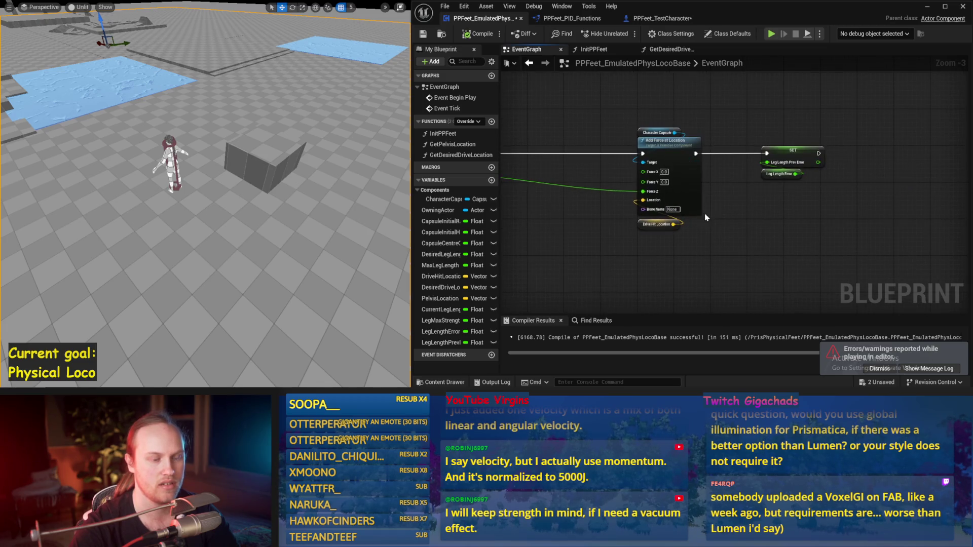
pyautogui.click(477, 33)
# Step: Bring the D Value node into view, then exit immersive mode with F11
pyautogui.moveTo(733, 195); pyautogui.dragTo(864, 181)
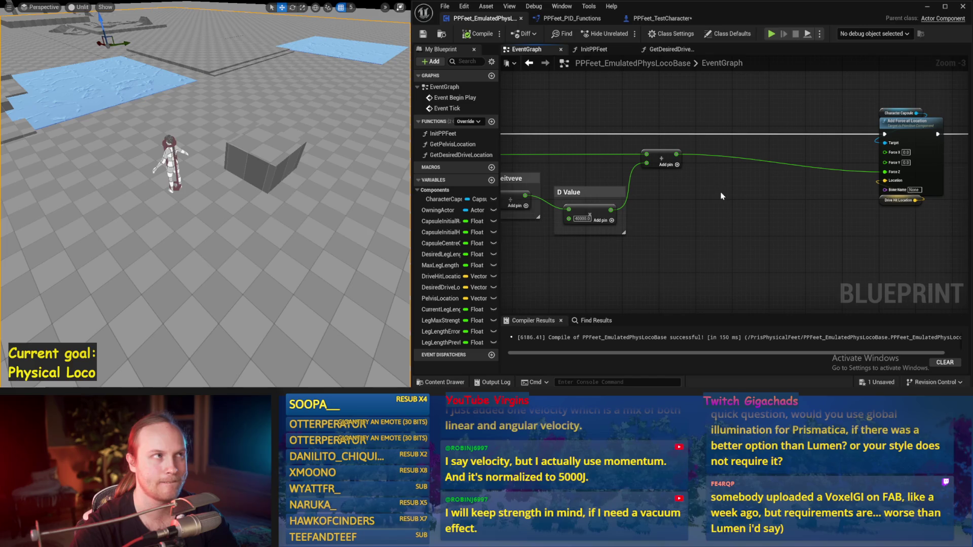
pyautogui.scroll(-2, 721, 197)
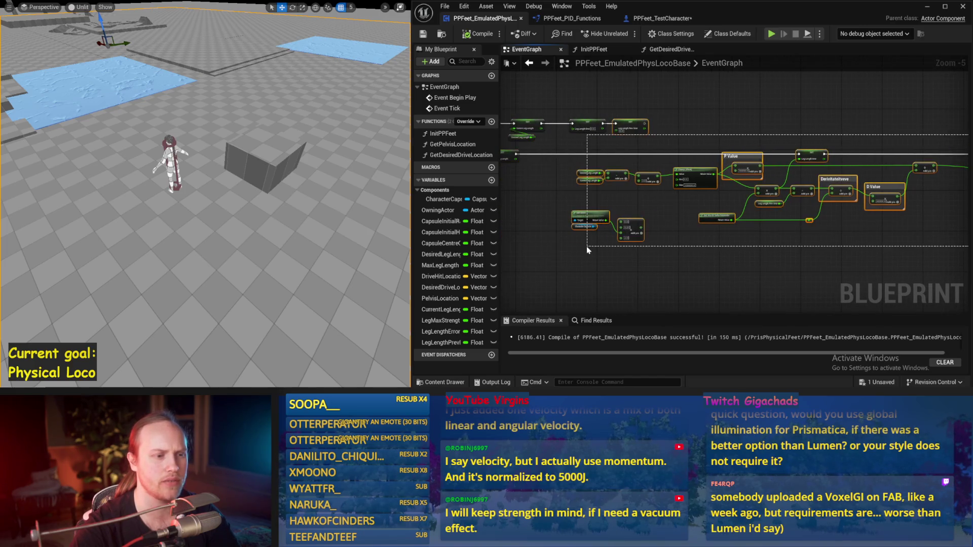
pyautogui.scroll(2, 699, 226)
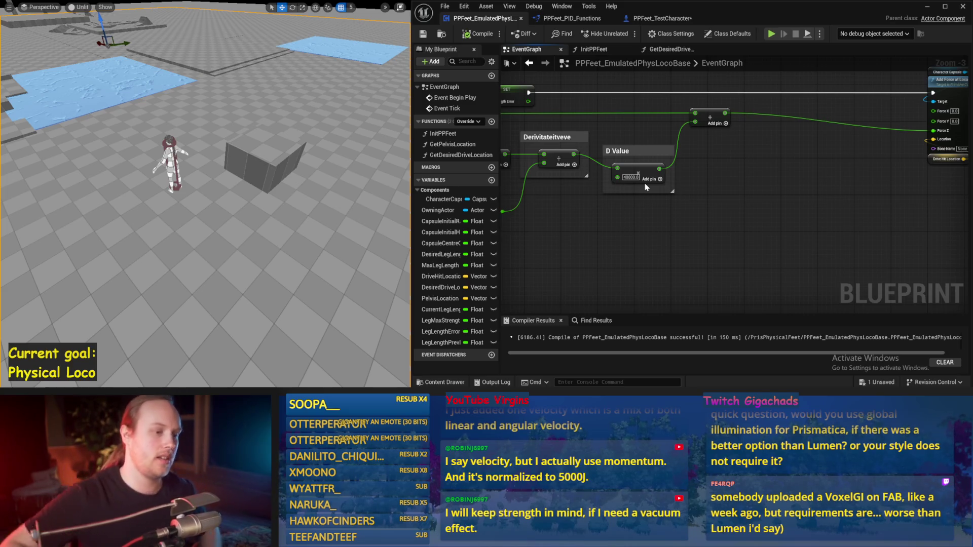
pyautogui.scroll(-3, 242, 240)
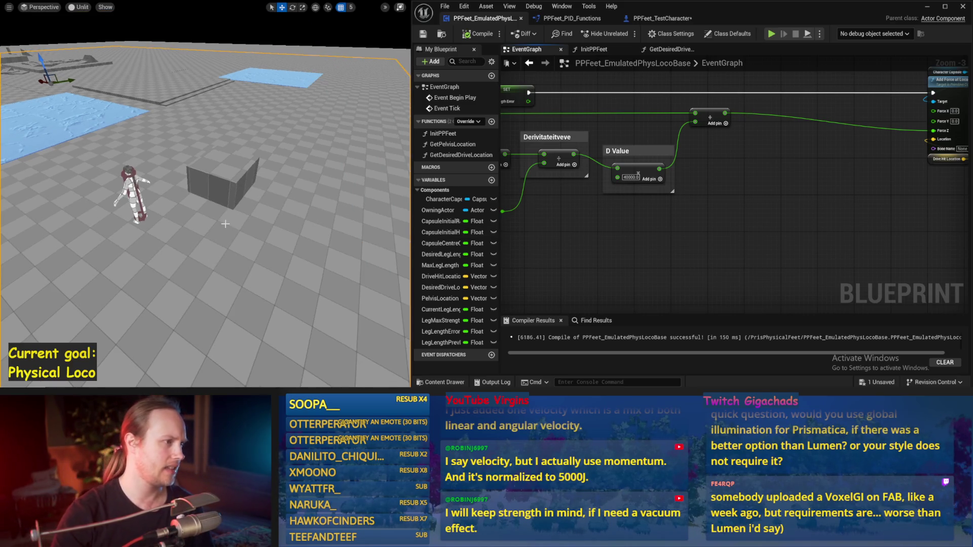
pyautogui.press('F11')
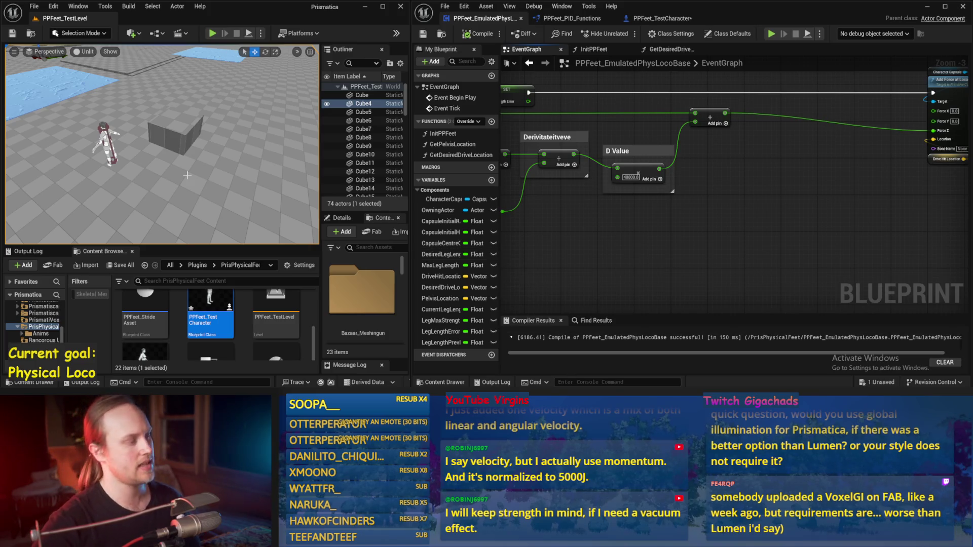
# Step: Compile the locomotion Blueprint, test-simulate the character with Alt+S, stop, and recompile
pyautogui.moveTo(743, 216); pyautogui.dragTo(674, 228)
pyautogui.click(478, 34)
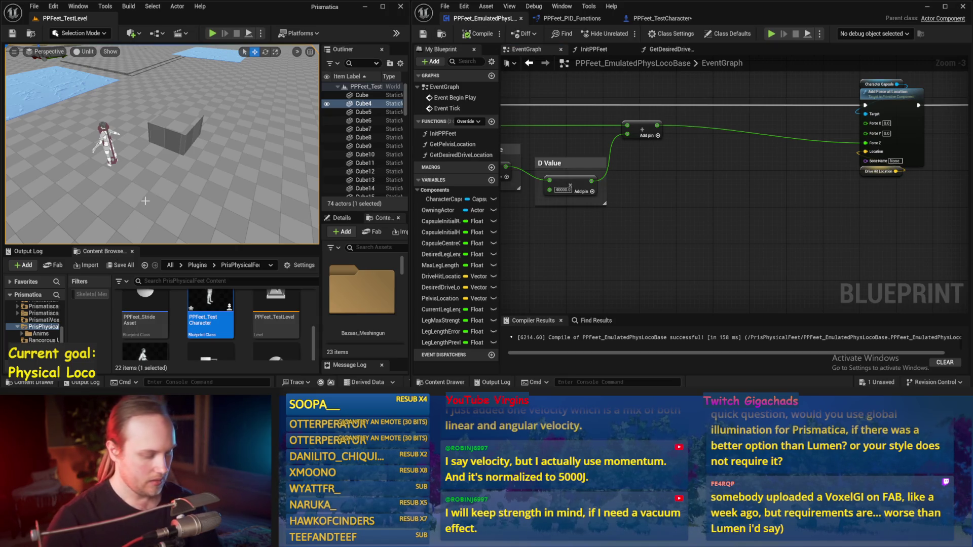
pyautogui.hotkey('alt', 's')
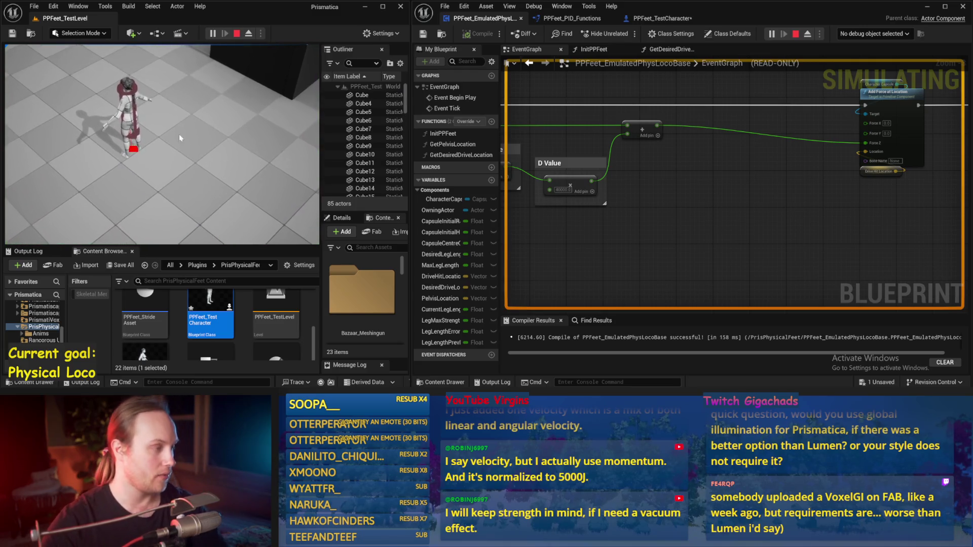
pyautogui.scroll(5, 170, 151)
pyautogui.press('F11')
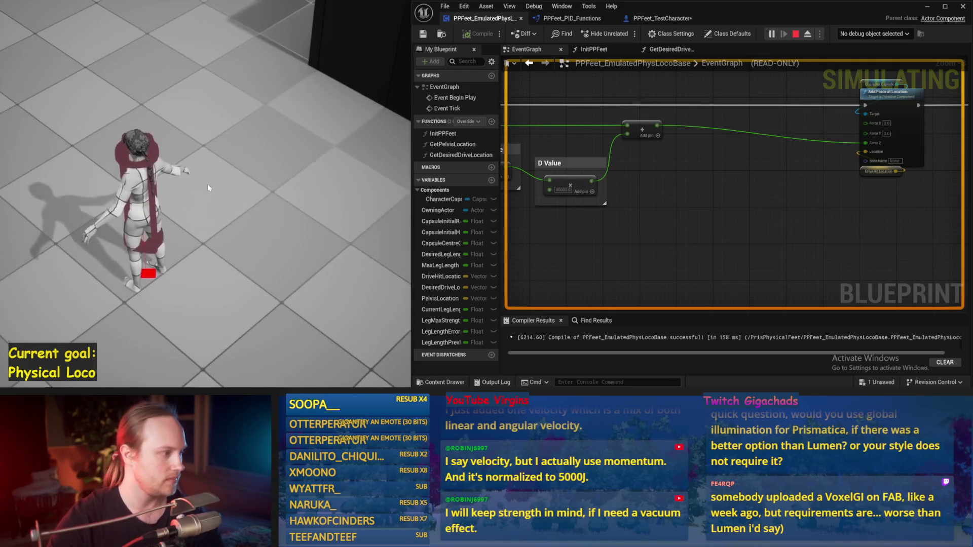
pyautogui.press('Escape')
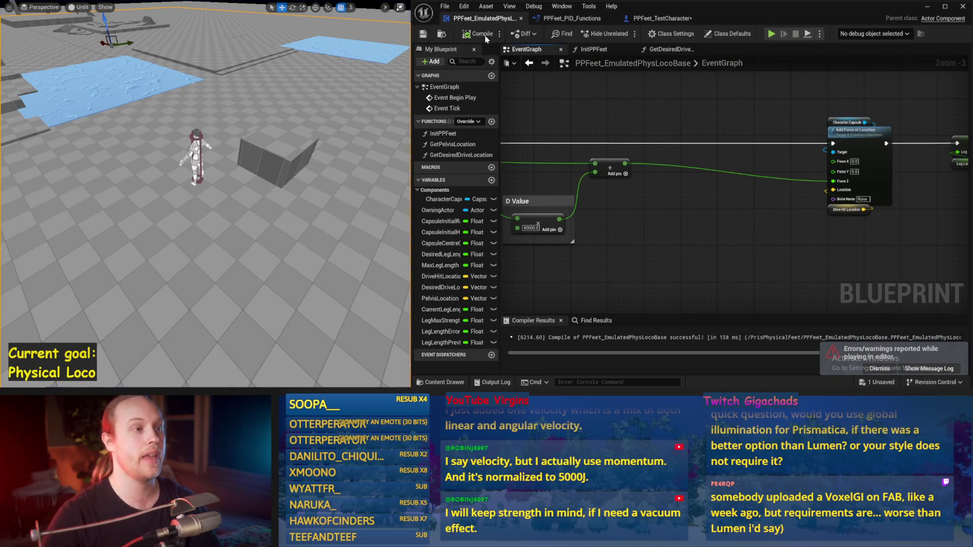
pyautogui.click(485, 32)
# Step: Drag the Add Force at Location group left, then move the SET and Leg Length Error nodes beside it
pyautogui.moveTo(821, 101); pyautogui.dragTo(793, 235)
pyautogui.moveTo(808, 140)
pyautogui.mouseDown()
pyautogui.moveTo(686, 142)
pyautogui.moveTo(539, 172)
pyautogui.mouseUp()
pyautogui.click(777, 186)
pyautogui.moveTo(777, 189); pyautogui.dragTo(661, 169)
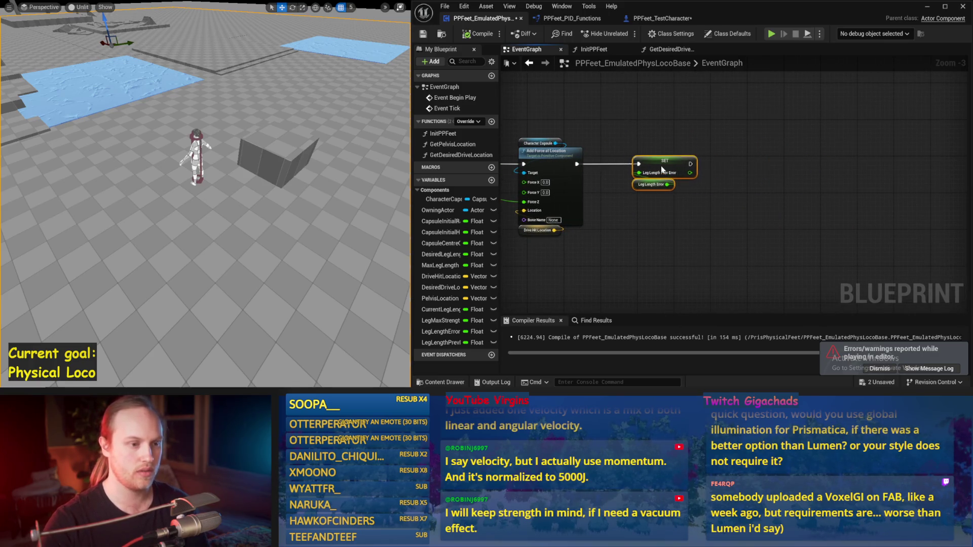
# Step: Compile and save the locomotion Blueprint, then add a Float variable named AccelerationPID
pyautogui.click(690, 151)
pyautogui.click(477, 34)
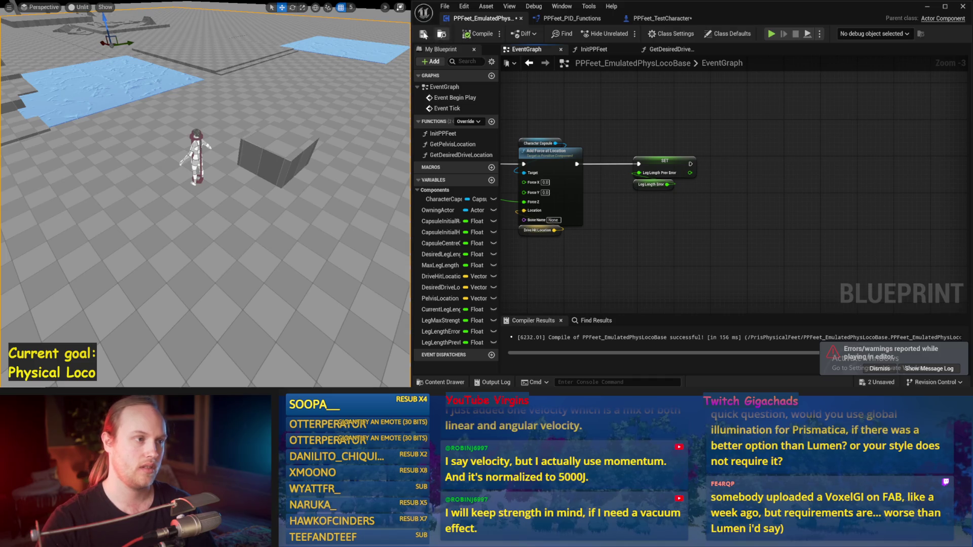
pyautogui.click(552, 20)
pyautogui.click(661, 18)
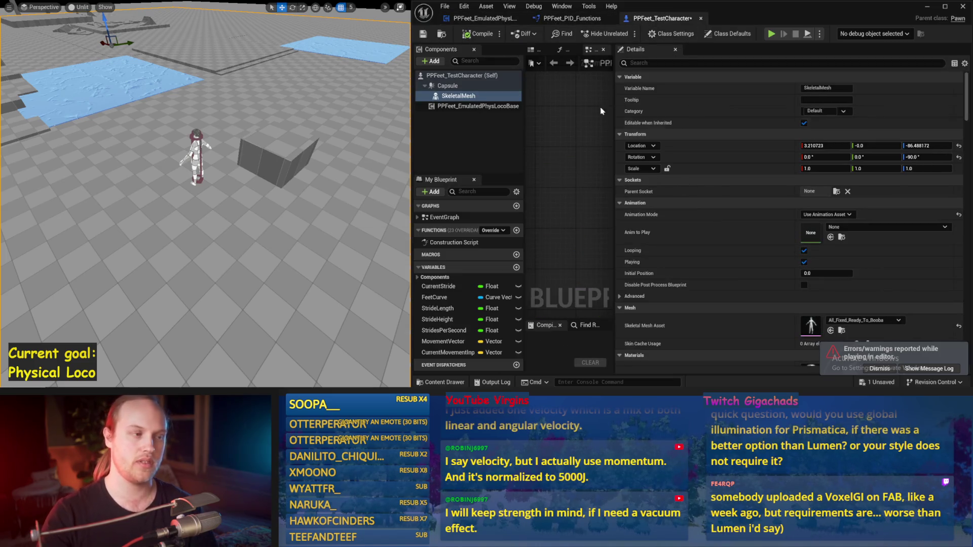
pyautogui.click(572, 19)
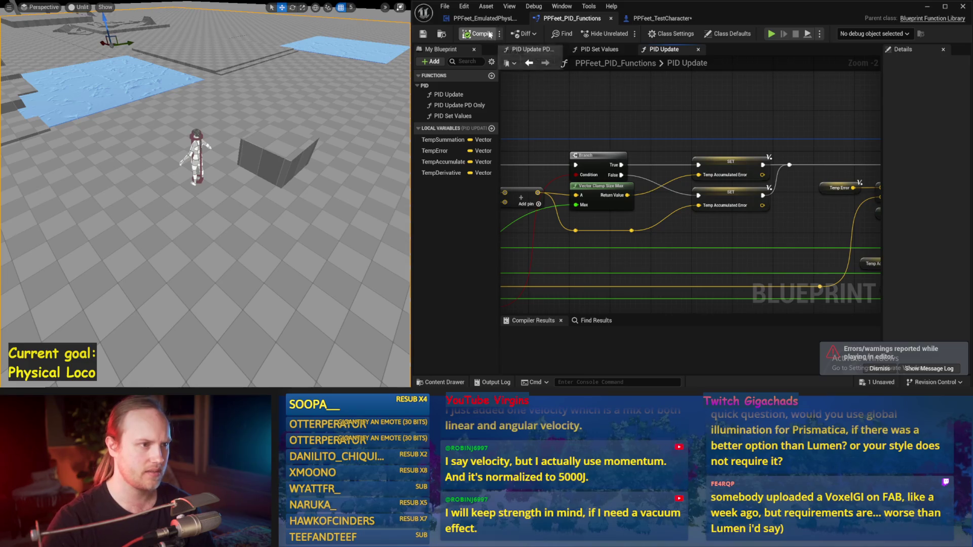
pyautogui.click(479, 20)
pyautogui.moveTo(509, 187); pyautogui.dragTo(530, 190)
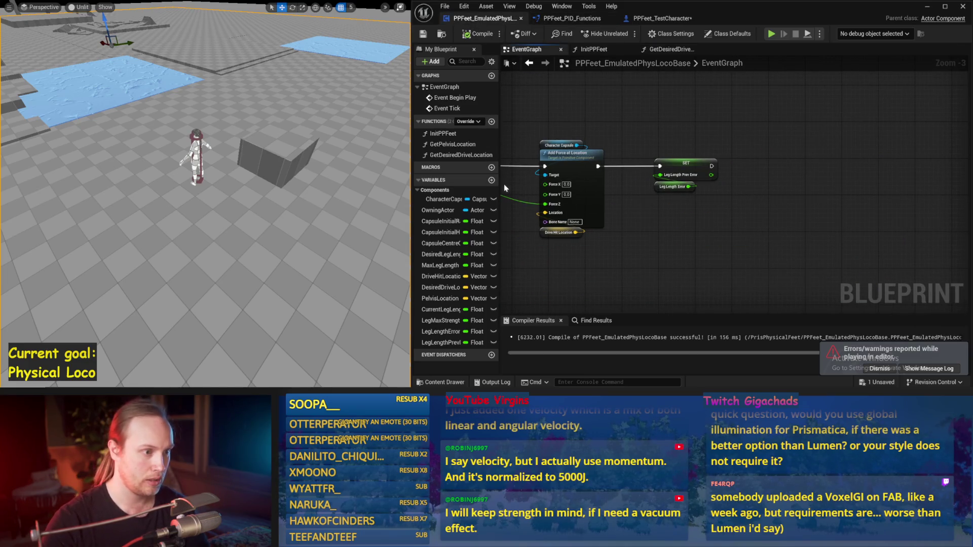
pyautogui.click(492, 180)
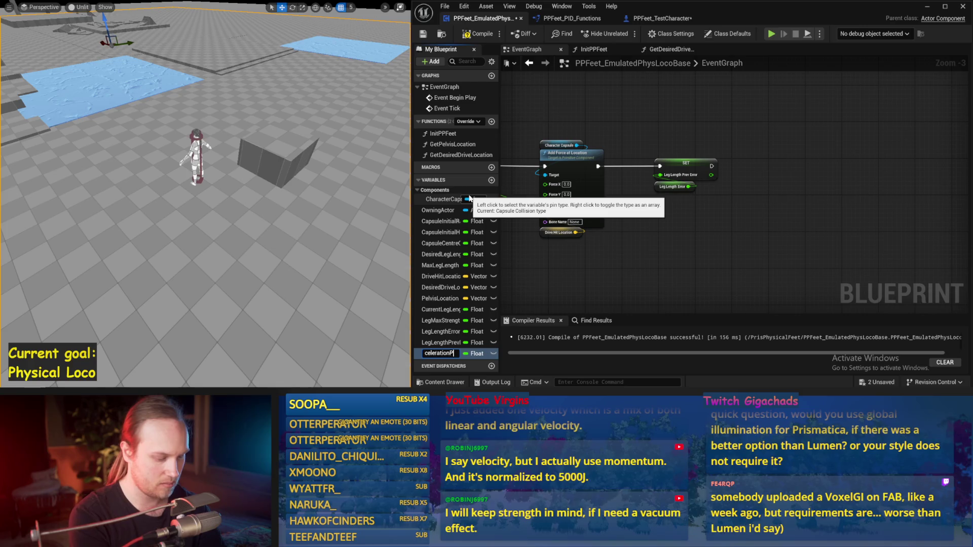
pyautogui.press('Return')
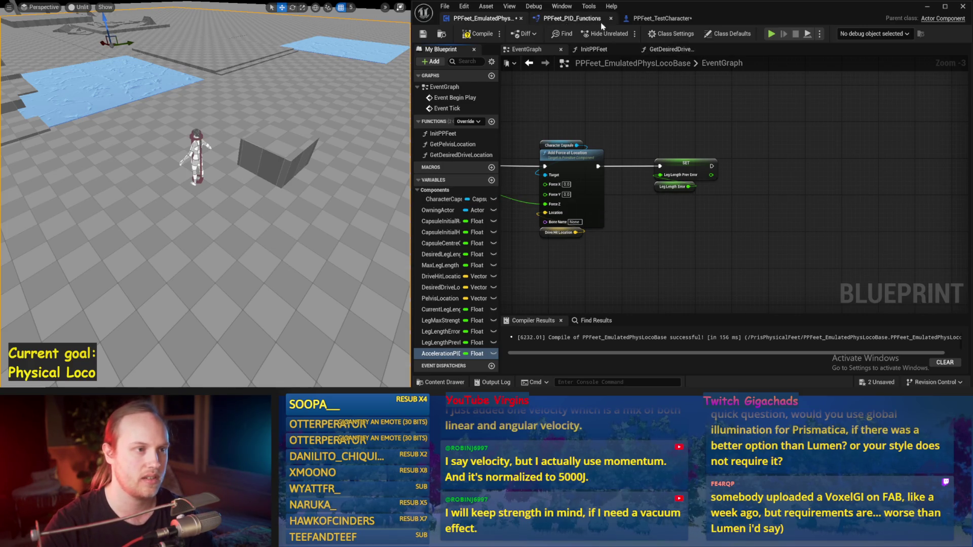
# Step: Restore the full level editor layout to browse the Content Browser
pyautogui.click(659, 18)
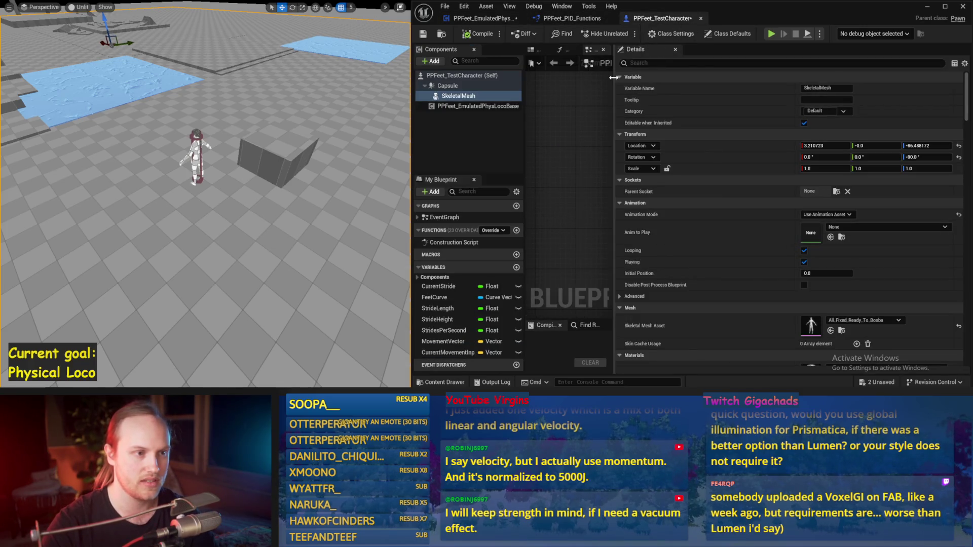
pyautogui.click(571, 18)
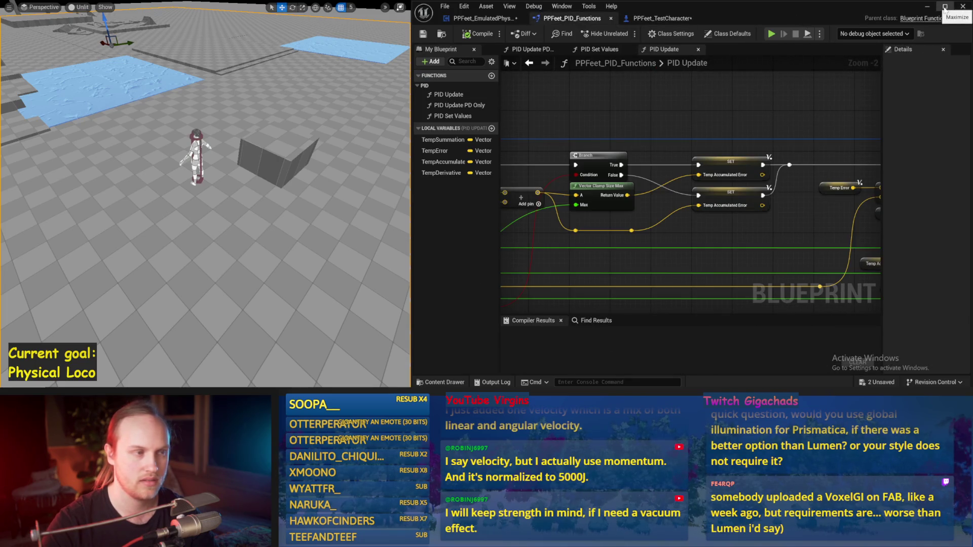
pyautogui.click(659, 18)
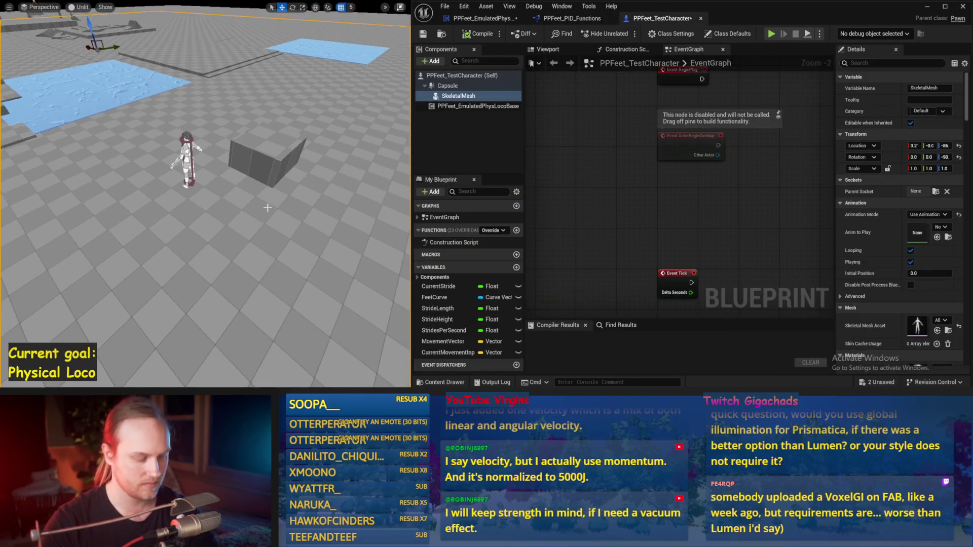
pyautogui.press('F11')
pyautogui.scroll(2, 233, 328)
pyautogui.scroll(-3, 165, 307)
pyautogui.scroll(-3, 240, 332)
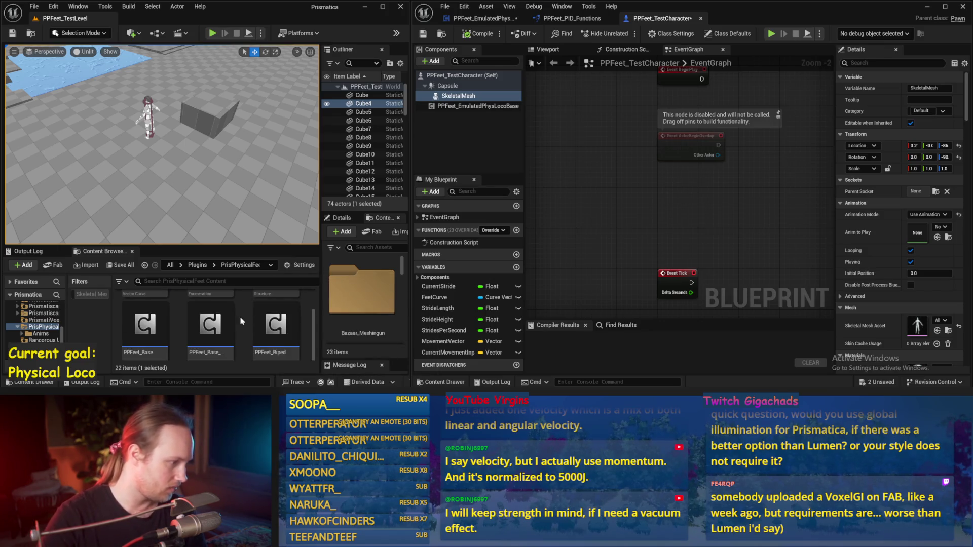
pyautogui.scroll(-1, 213, 320)
# Step: Open PPFeet_Base and frame the acceleration PID section of its Balance Maybe graph
pyautogui.doubleClick(140, 324)
pyautogui.scroll(-4, 653, 167)
pyautogui.moveTo(740, 192); pyautogui.dragTo(610, 156)
pyautogui.scroll(1, 678, 188)
pyautogui.moveTo(653, 91)
pyautogui.mouseDown()
pyautogui.moveTo(600, 96)
pyautogui.moveTo(723, 174)
pyautogui.mouseUp()
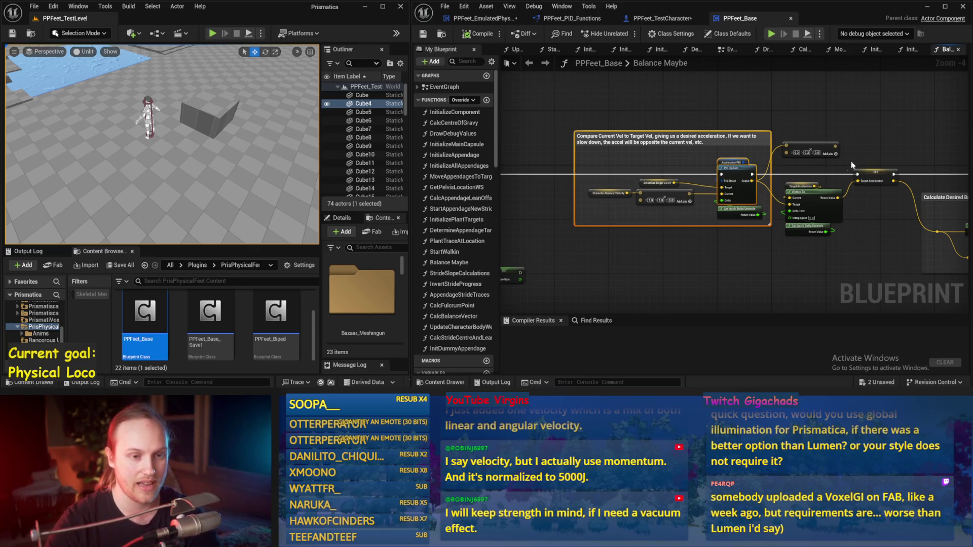
# Step: Select the Add-pin vector node, then marquee-select the acceleration PID and balance sections
pyautogui.moveTo(811, 150); pyautogui.dragTo(768, 133)
pyautogui.click(768, 132)
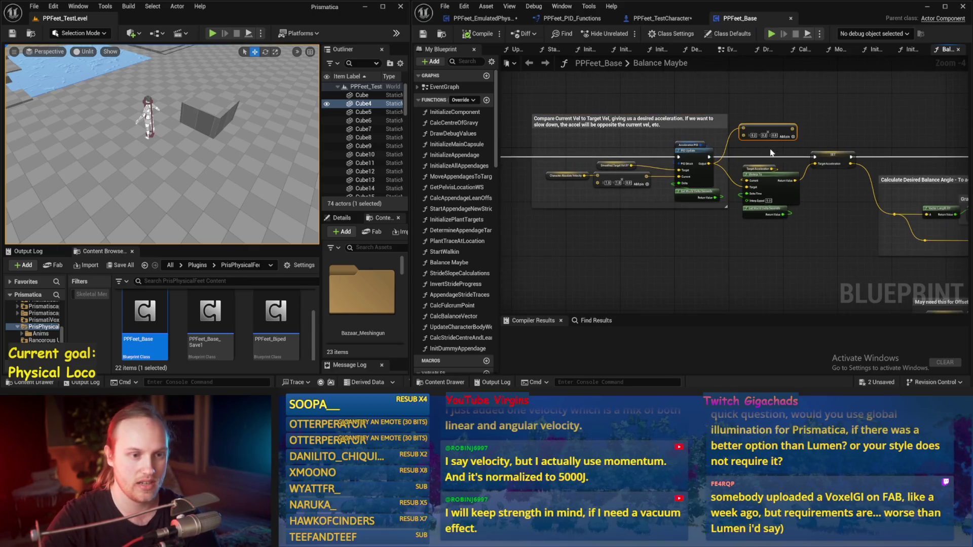
pyautogui.click(626, 146)
pyautogui.moveTo(525, 93)
pyautogui.mouseDown()
pyautogui.moveTo(730, 210)
pyautogui.moveTo(938, 254)
pyautogui.moveTo(943, 280)
pyautogui.moveTo(809, 285)
pyautogui.moveTo(955, 286)
pyautogui.mouseUp()
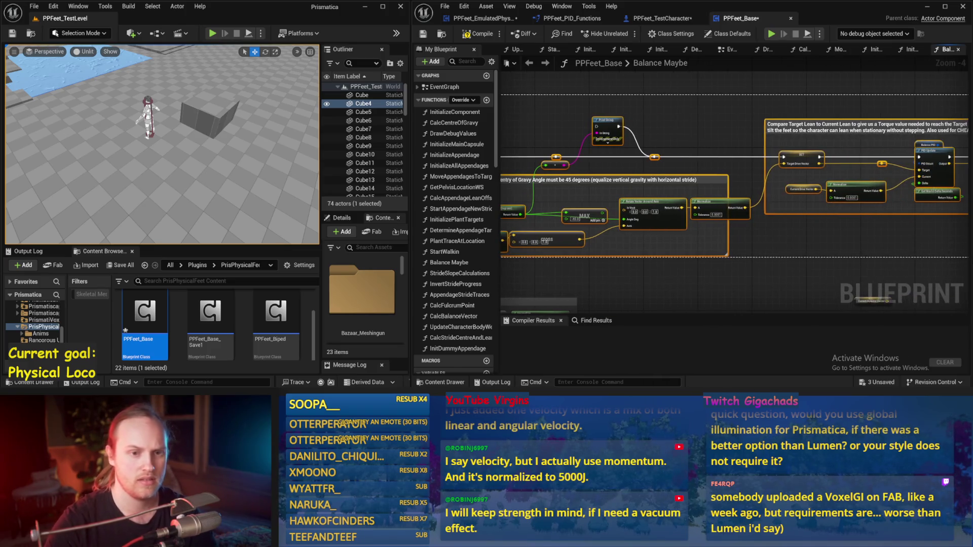
pyautogui.moveTo(971, 262); pyautogui.dragTo(944, 254)
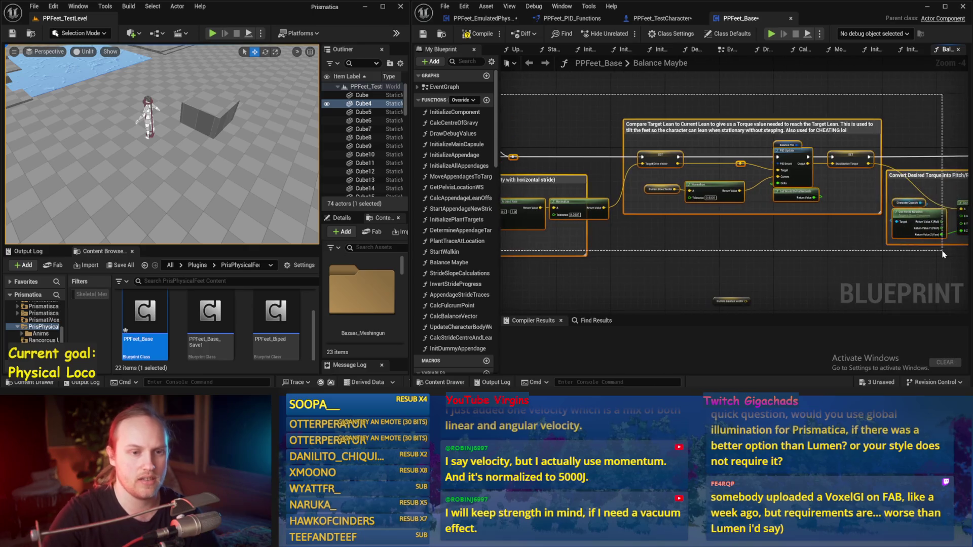
pyautogui.moveTo(866, 279)
pyautogui.mouseDown()
pyautogui.moveTo(970, 279)
pyautogui.moveTo(943, 297)
pyautogui.mouseUp()
# Step: Select the torque and damping sections, then return to PPFeet_EmulatedPhysLocoBase's EventGraph
pyautogui.moveTo(840, 206); pyautogui.dragTo(589, 292)
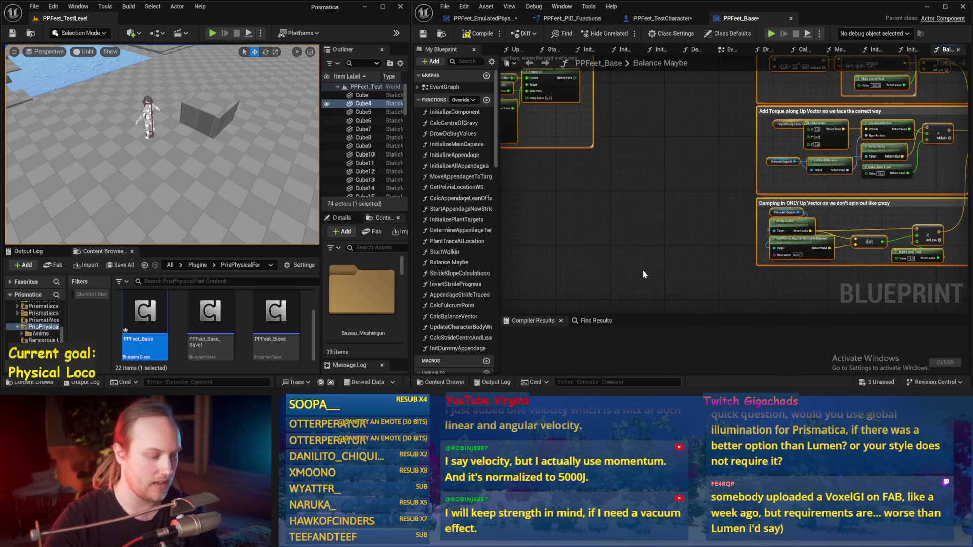
pyautogui.scroll(-2, 716, 205)
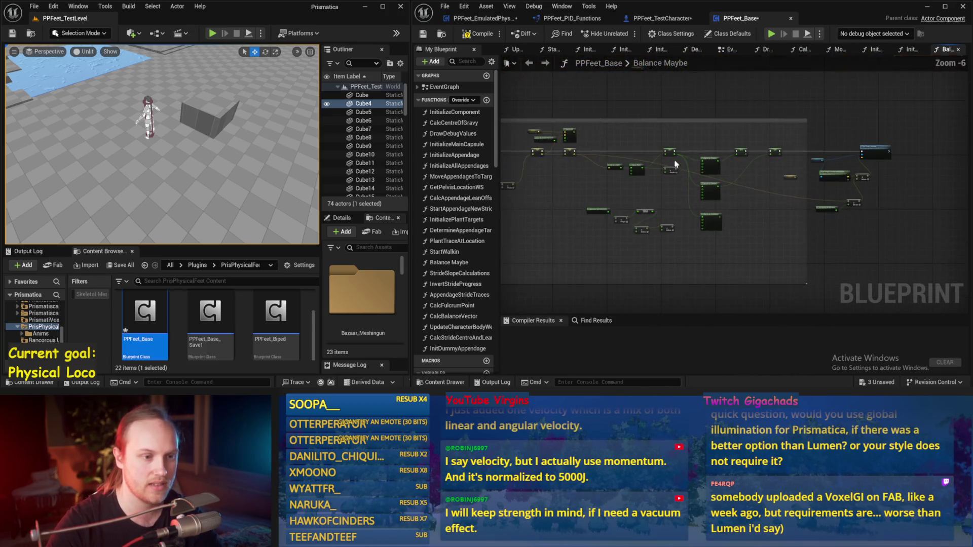
pyautogui.moveTo(719, 162); pyautogui.dragTo(627, 181)
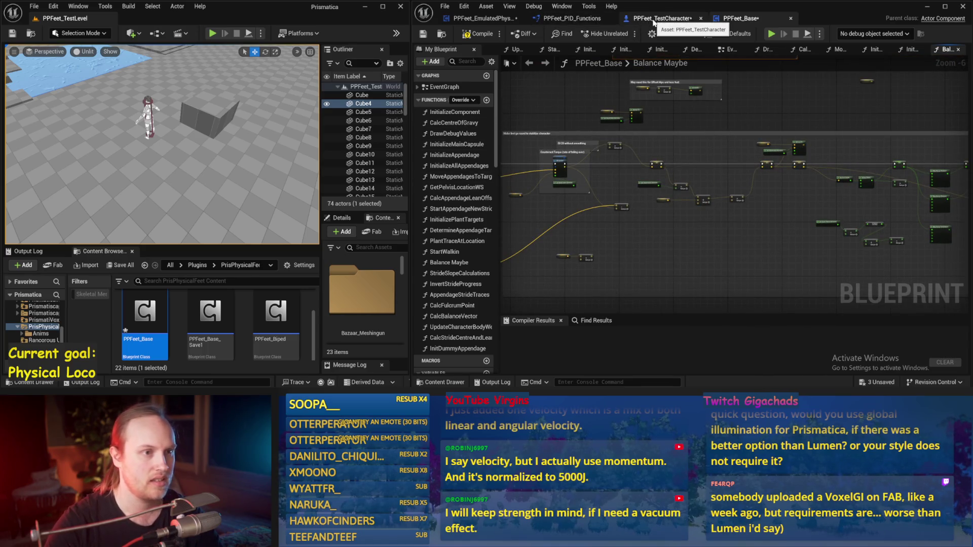
pyautogui.click(481, 19)
pyautogui.scroll(-5, 775, 220)
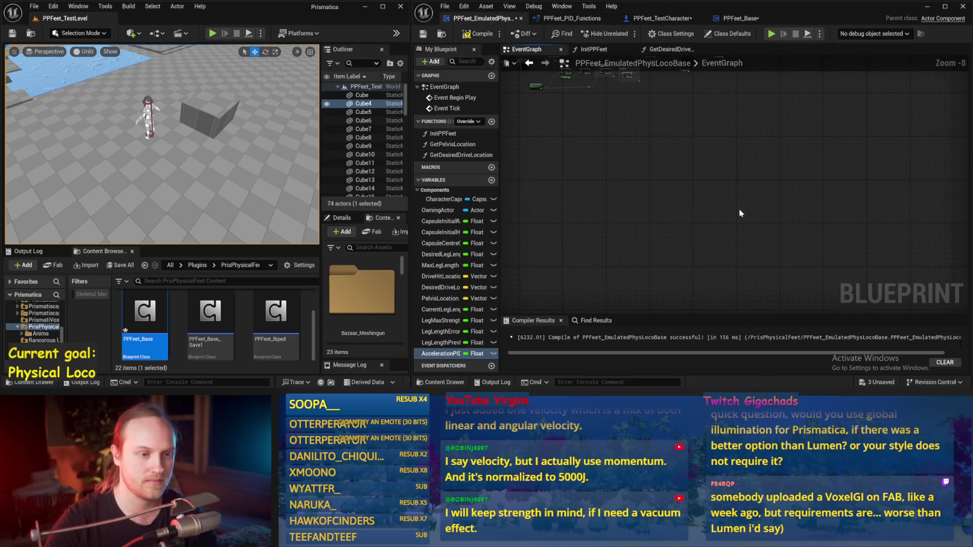
# Step: Compile the locomotion Blueprint and place a Sequence node near the force nodes in the EventGraph
pyautogui.scroll(1, 623, 166)
pyautogui.moveTo(624, 166); pyautogui.dragTo(647, 189)
pyautogui.scroll(5, 647, 189)
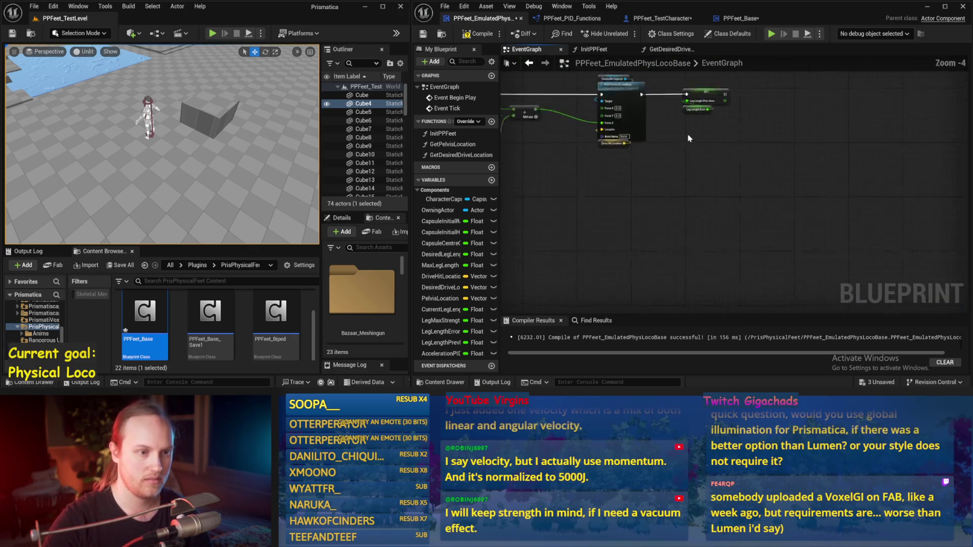
pyautogui.moveTo(701, 116)
pyautogui.mouseDown()
pyautogui.moveTo(717, 211)
pyautogui.moveTo(630, 190)
pyautogui.moveTo(630, 258)
pyautogui.moveTo(713, 155)
pyautogui.moveTo(710, 126)
pyautogui.mouseUp()
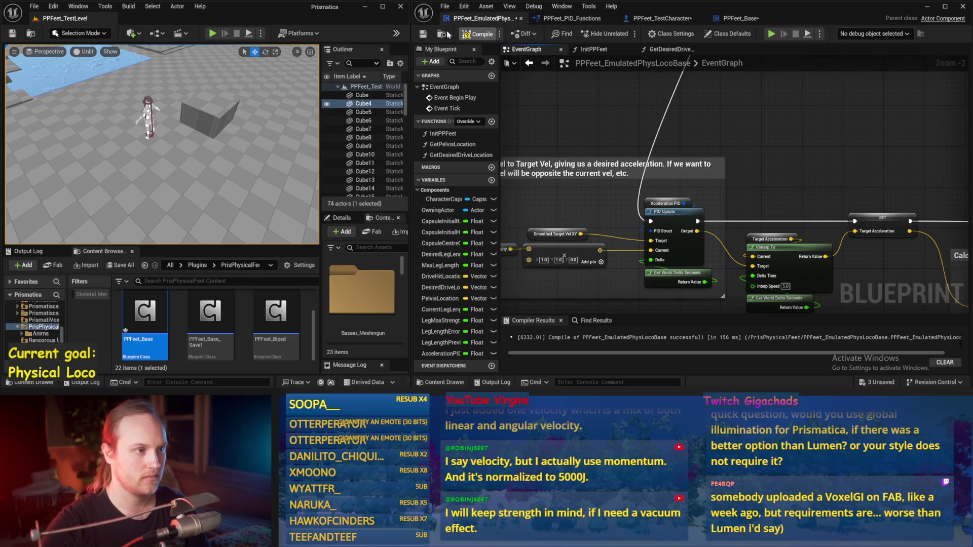
pyautogui.click(466, 34)
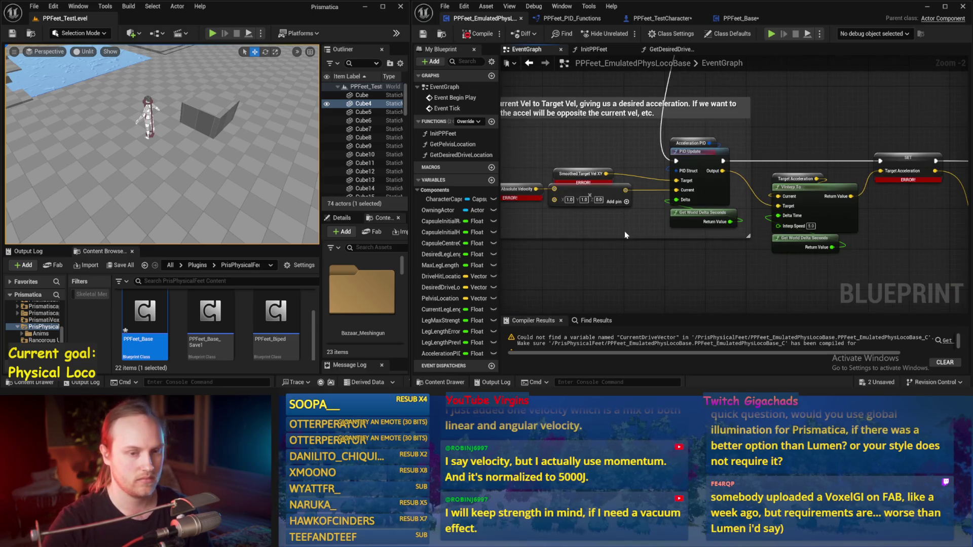
pyautogui.scroll(-1, 624, 231)
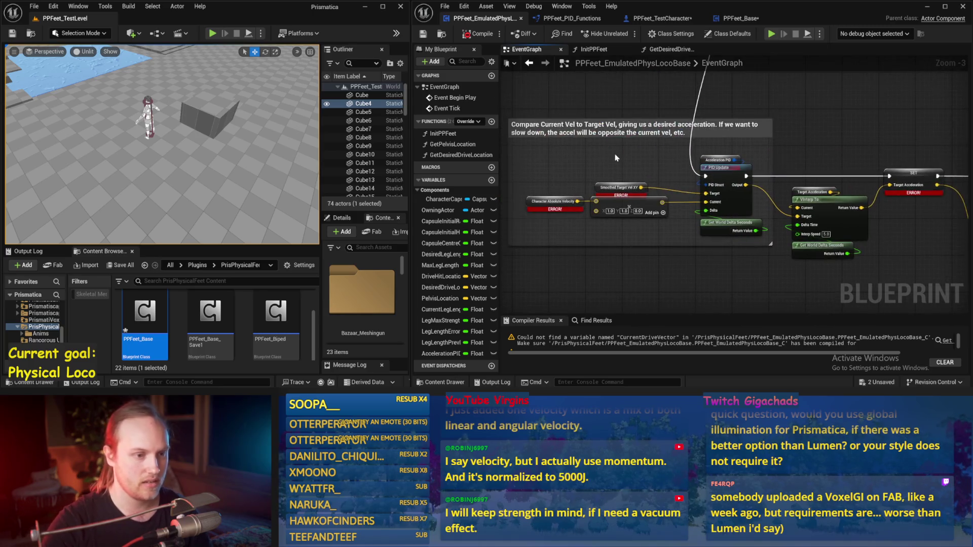
pyautogui.scroll(-3, 656, 189)
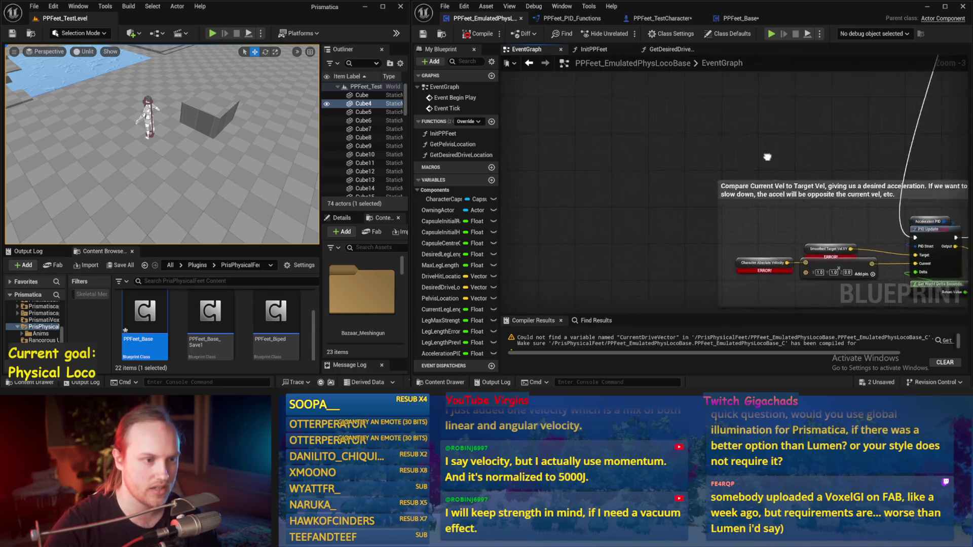
pyautogui.scroll(3, 603, 179)
pyautogui.click(595, 161)
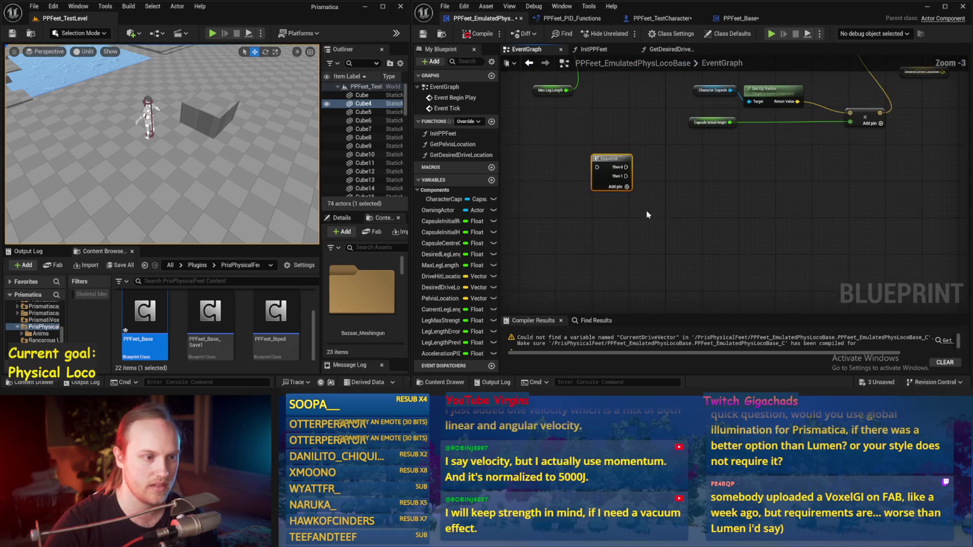
# Step: Give the Sequence a third output, route Event Tick through it into the SET chain, and compile
pyautogui.click(614, 186)
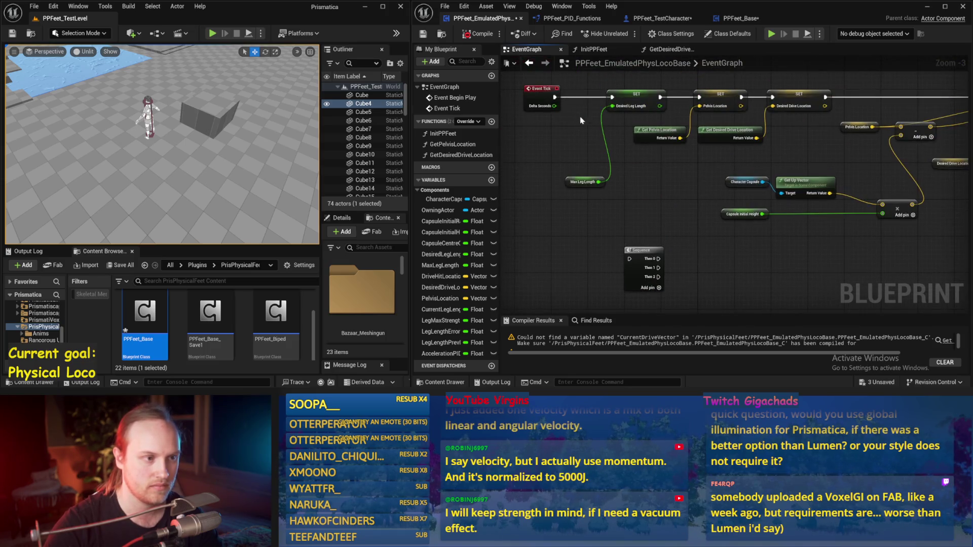
pyautogui.moveTo(554, 97)
pyautogui.mouseDown()
pyautogui.moveTo(629, 259)
pyautogui.moveTo(612, 98)
pyautogui.mouseUp()
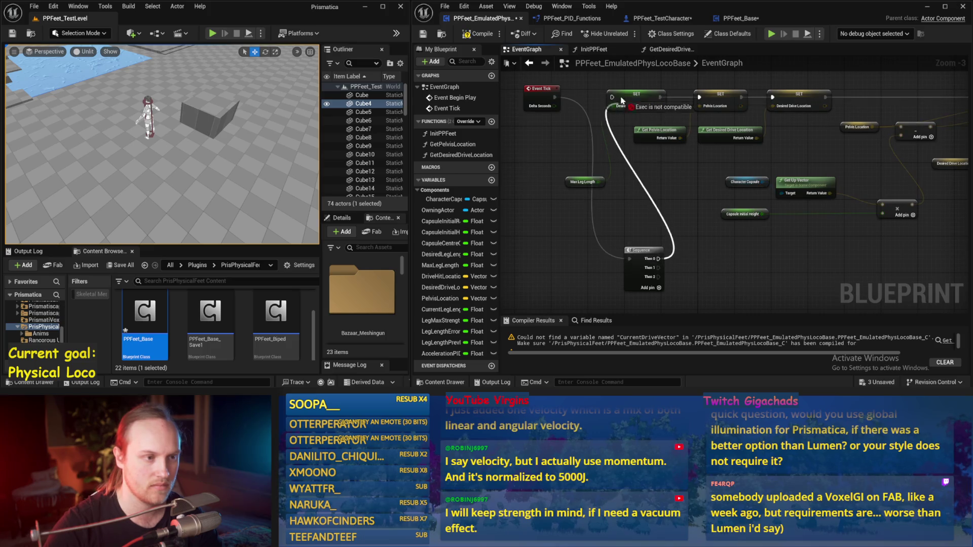
pyautogui.moveTo(692, 234)
pyautogui.mouseDown()
pyautogui.moveTo(633, 237)
pyautogui.moveTo(966, 216)
pyautogui.moveTo(880, 200)
pyautogui.moveTo(847, 122)
pyautogui.moveTo(749, 180)
pyautogui.moveTo(937, 256)
pyautogui.moveTo(791, 238)
pyautogui.moveTo(659, 193)
pyautogui.moveTo(777, 206)
pyautogui.mouseUp()
pyautogui.scroll(-1, 963, 217)
pyautogui.scroll(-1, 726, 161)
pyautogui.click(474, 33)
# Step: Break the exec link leaving the SET node and save the Blueprint
pyautogui.scroll(1, 783, 146)
pyautogui.moveTo(782, 147)
pyautogui.mouseDown()
pyautogui.moveTo(740, 181)
pyautogui.moveTo(715, 154)
pyautogui.moveTo(699, 167)
pyautogui.moveTo(708, 174)
pyautogui.moveTo(735, 153)
pyautogui.moveTo(744, 161)
pyautogui.mouseUp()
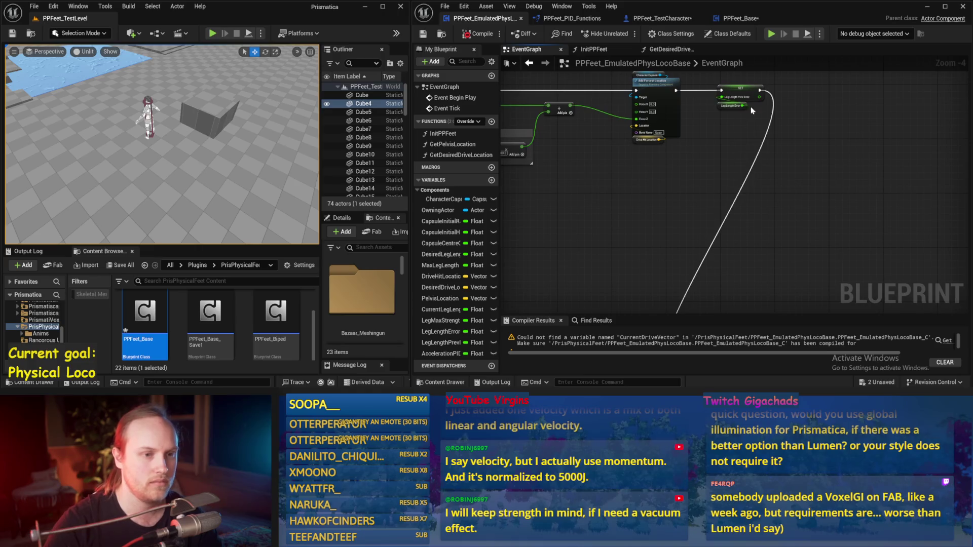
pyautogui.keyDown('alt'); pyautogui.click(760, 91); pyautogui.keyUp('alt')
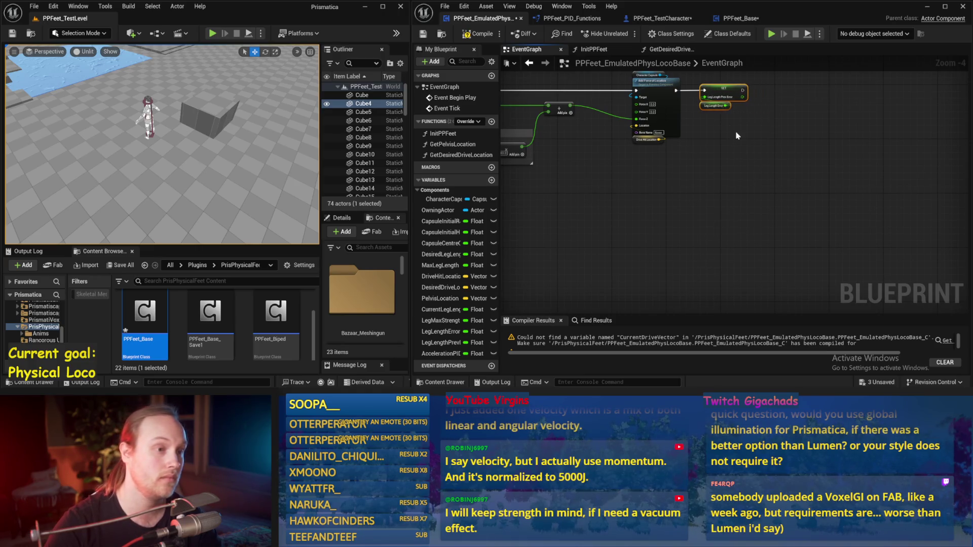
pyautogui.hotkey('ctrl', 's')
# Step: Tidy the selected node groups, then go to PPFeet_Base's Balance Maybe graph
pyautogui.moveTo(699, 188)
pyautogui.mouseDown()
pyautogui.moveTo(832, 138)
pyautogui.moveTo(666, 181)
pyautogui.mouseUp()
pyautogui.scroll(-1, 666, 181)
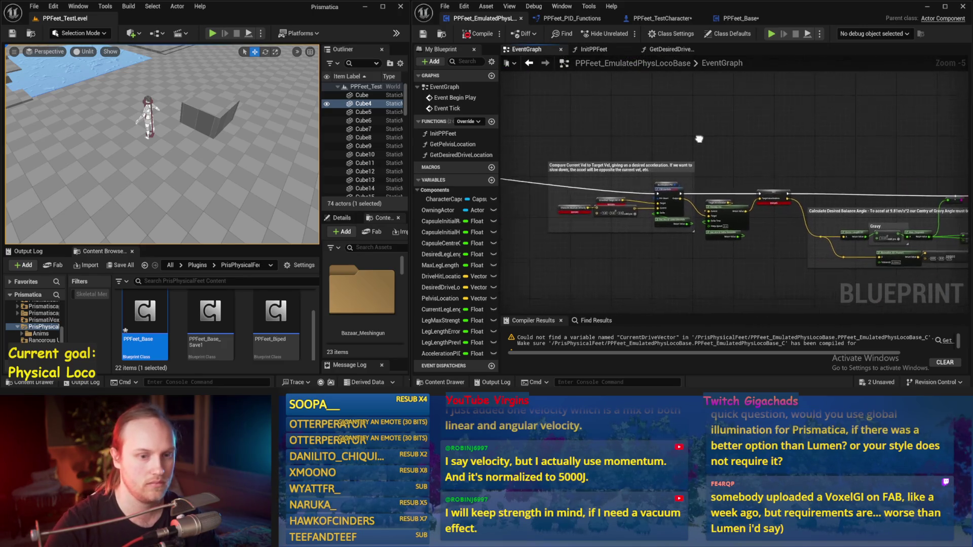
pyautogui.moveTo(969, 208)
pyautogui.mouseDown()
pyautogui.moveTo(939, 227)
pyautogui.moveTo(834, 213)
pyautogui.mouseUp()
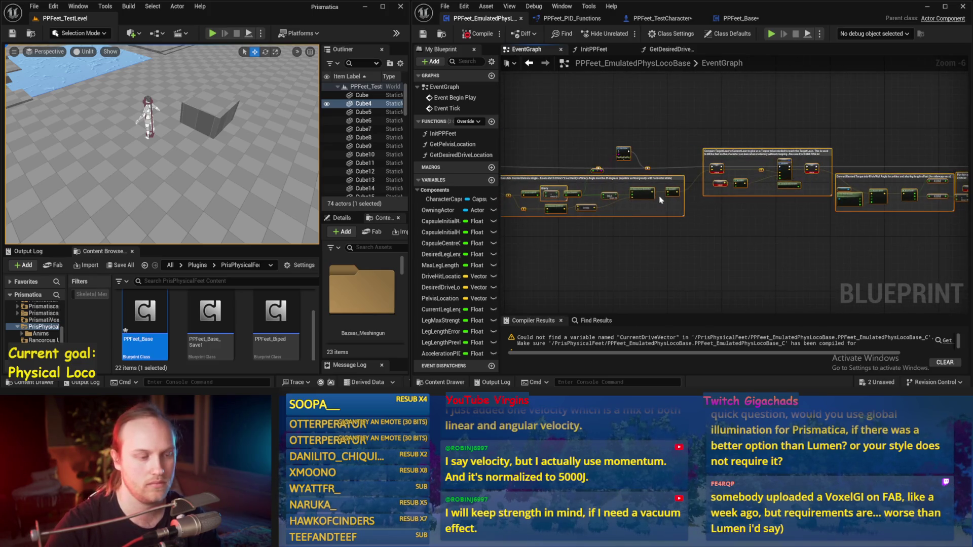
pyautogui.scroll(-2, 658, 200)
pyautogui.moveTo(623, 182); pyautogui.dragTo(687, 223)
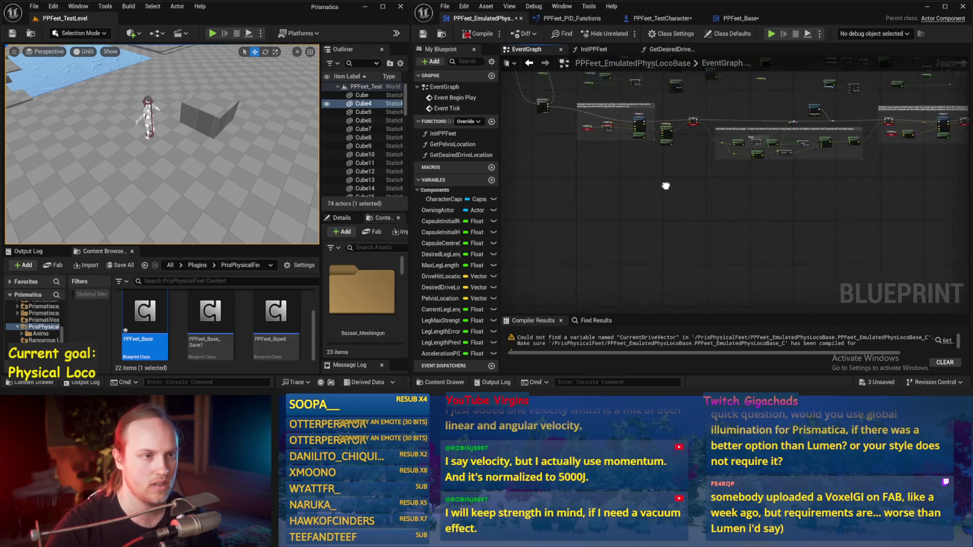
pyautogui.click(741, 18)
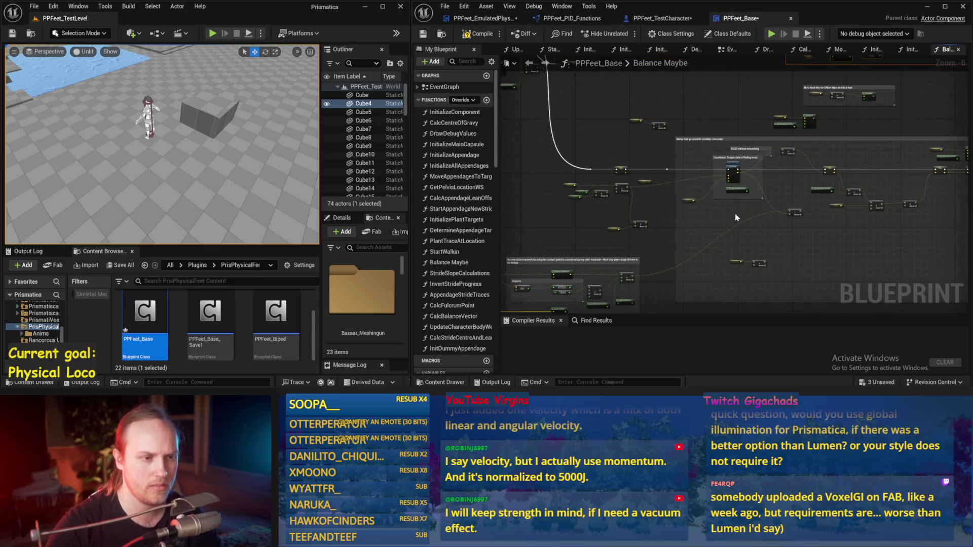
pyautogui.scroll(2, 669, 190)
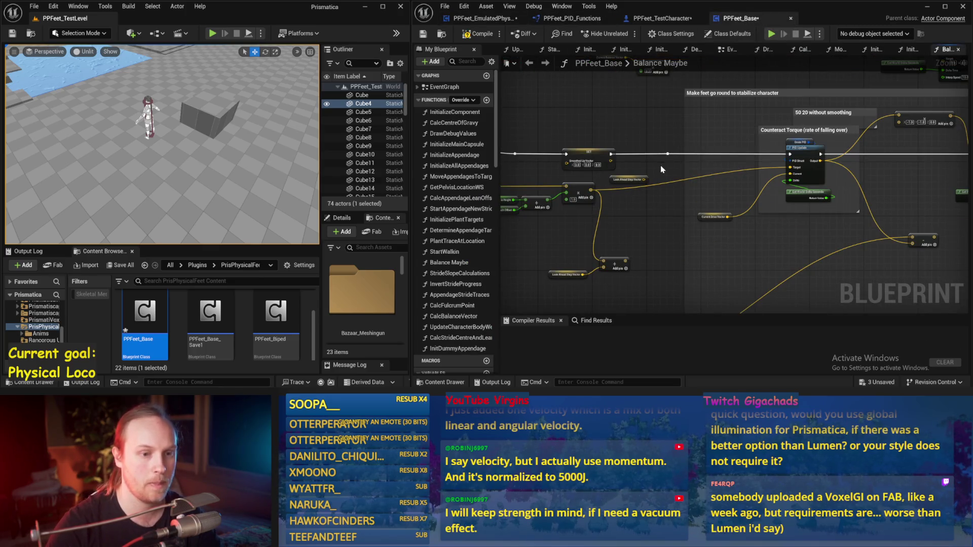
# Step: Select the Target Drive Vector and Add input nodes and shift them right and down
pyautogui.moveTo(690, 200); pyautogui.dragTo(775, 177)
pyautogui.moveTo(668, 153); pyautogui.dragTo(520, 206)
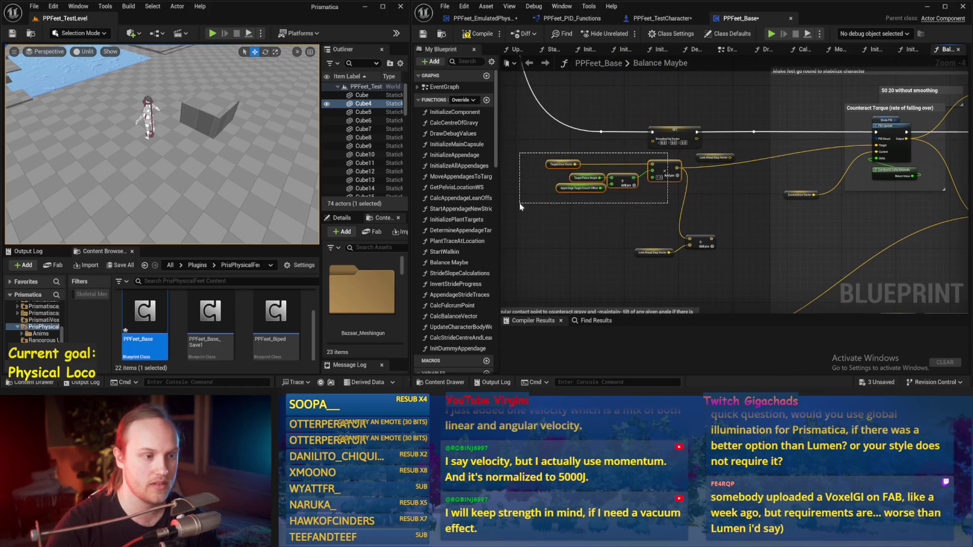
pyautogui.moveTo(664, 167)
pyautogui.mouseDown()
pyautogui.moveTo(745, 188)
pyautogui.moveTo(728, 185)
pyautogui.mouseUp()
pyautogui.moveTo(826, 168); pyautogui.dragTo(688, 202)
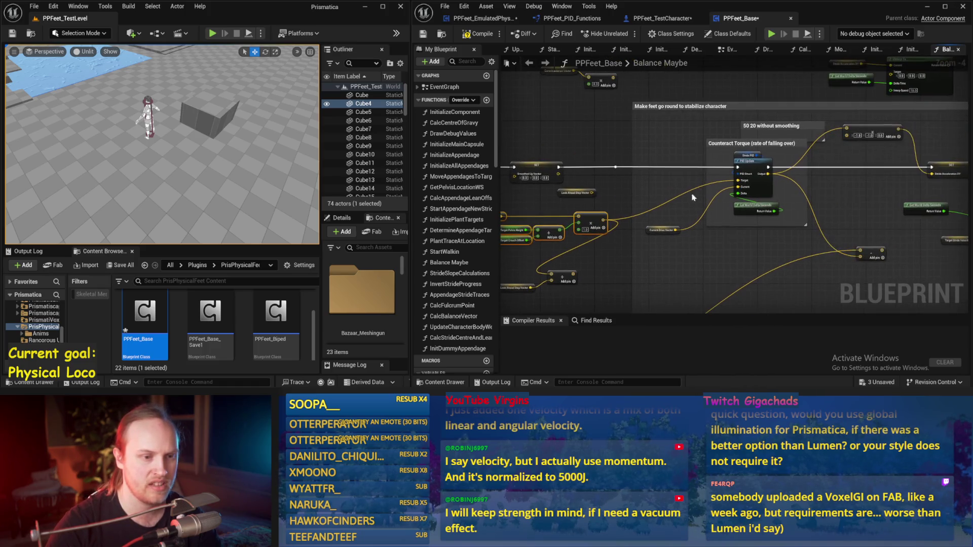
# Step: Select the Counteract Torque comment, PID nodes, and SET, delta seconds and multiply nodes
pyautogui.moveTo(662, 124)
pyautogui.mouseDown()
pyautogui.moveTo(856, 256)
pyautogui.moveTo(861, 230)
pyautogui.mouseUp()
pyautogui.moveTo(936, 171)
pyautogui.mouseDown()
pyautogui.moveTo(731, 174)
pyautogui.moveTo(773, 213)
pyautogui.moveTo(710, 198)
pyautogui.mouseUp()
pyautogui.moveTo(812, 207)
pyautogui.mouseDown()
pyautogui.moveTo(736, 185)
pyautogui.moveTo(589, 207)
pyautogui.moveTo(603, 231)
pyautogui.moveTo(578, 126)
pyautogui.mouseUp()
pyautogui.scroll(1, 604, 202)
pyautogui.scroll(-1, 609, 235)
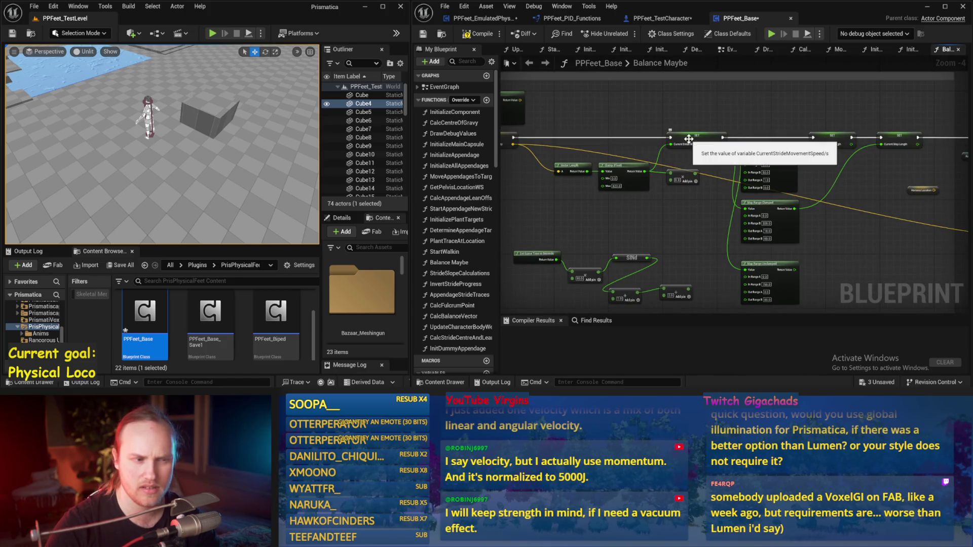
pyautogui.moveTo(733, 151); pyautogui.dragTo(698, 201)
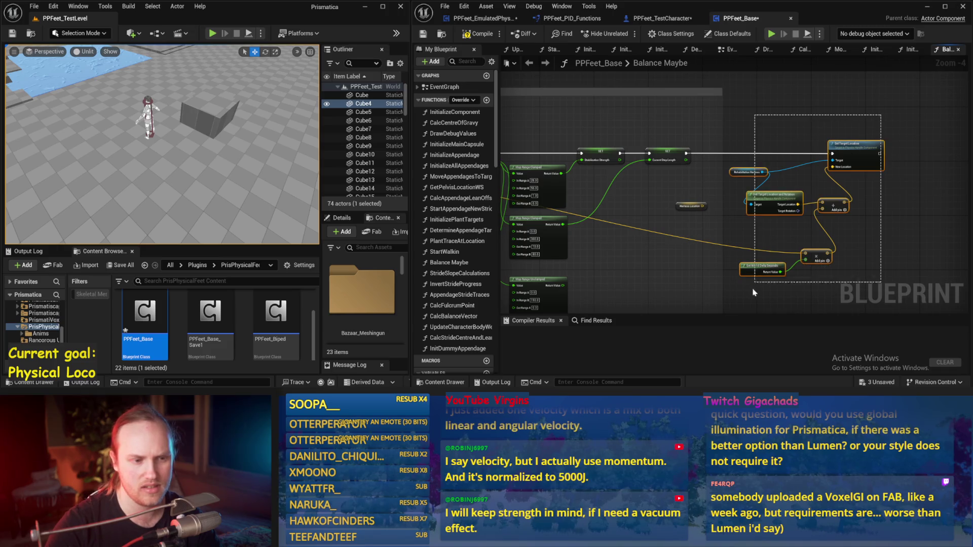
pyautogui.moveTo(680, 274)
pyautogui.mouseDown()
pyautogui.moveTo(862, 244)
pyautogui.moveTo(809, 236)
pyautogui.moveTo(813, 212)
pyautogui.mouseUp()
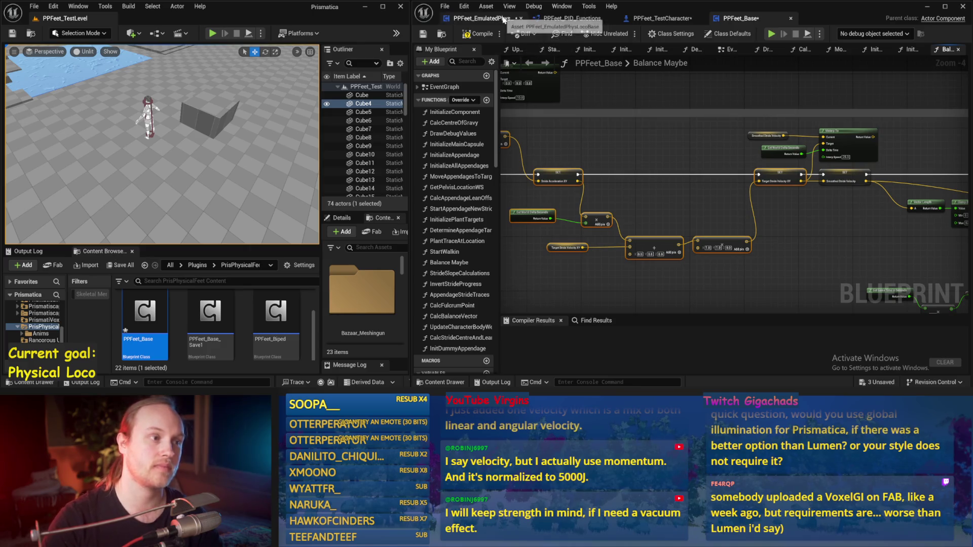
# Step: In PPFeet_EmulatedPhysLocoBase, frame the Sequence node and velocity comment, then save and compile
pyautogui.click(481, 18)
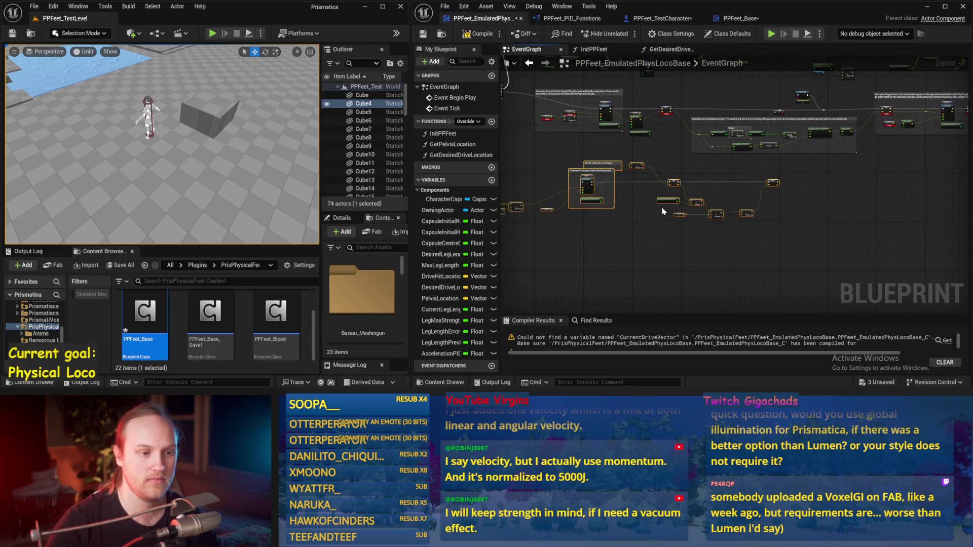
pyautogui.scroll(3, 679, 197)
pyautogui.moveTo(764, 193)
pyautogui.mouseDown()
pyautogui.moveTo(710, 99)
pyautogui.moveTo(709, 10)
pyautogui.mouseUp()
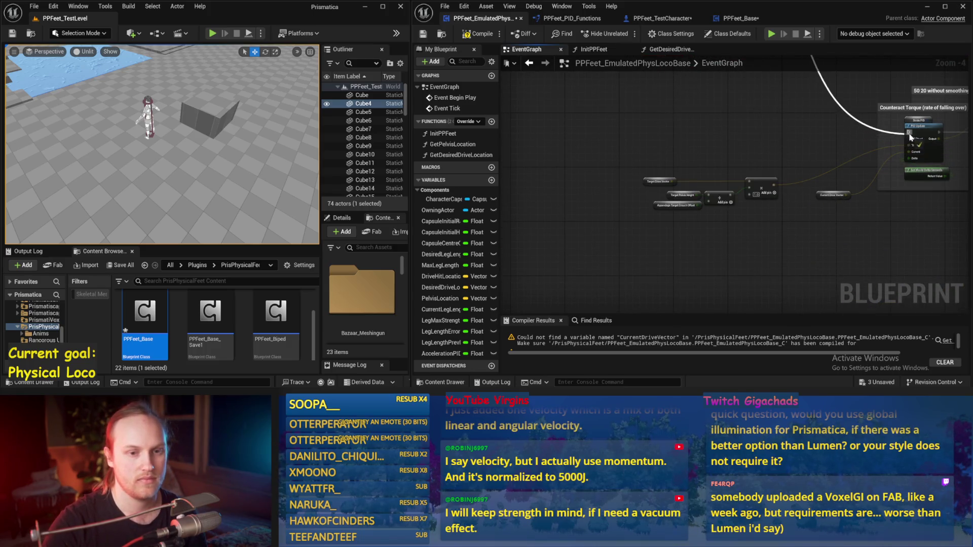
pyautogui.click(424, 34)
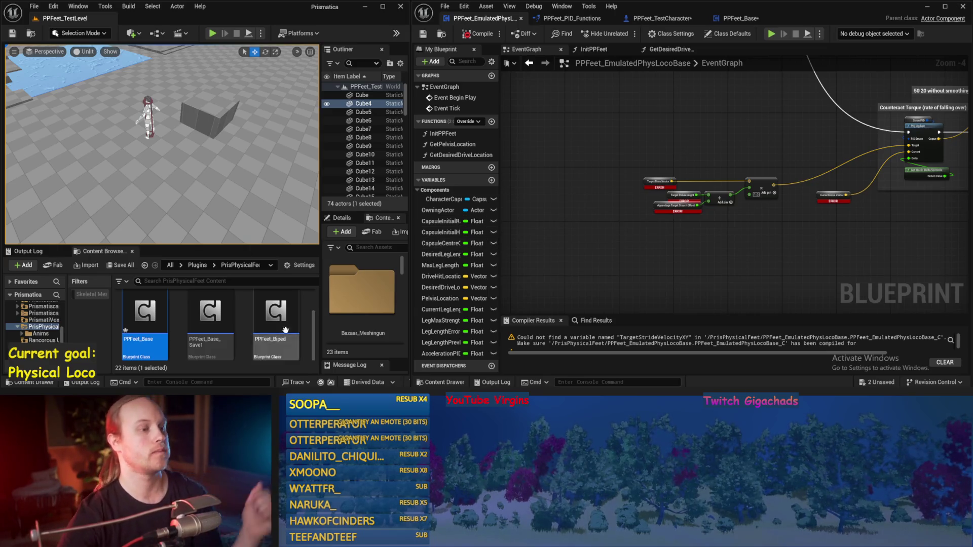
pyautogui.moveTo(633, 237); pyautogui.dragTo(609, 303)
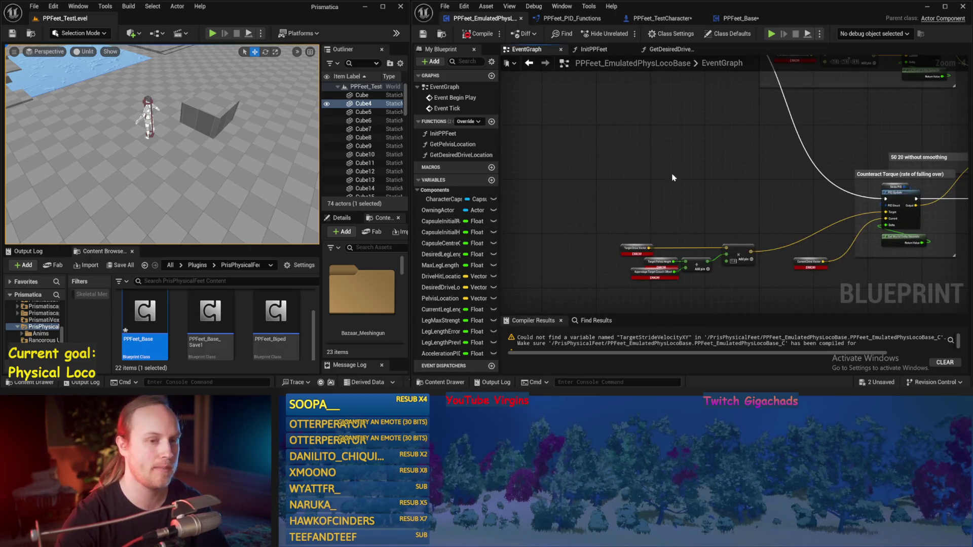
pyautogui.moveTo(673, 177); pyautogui.dragTo(646, 286)
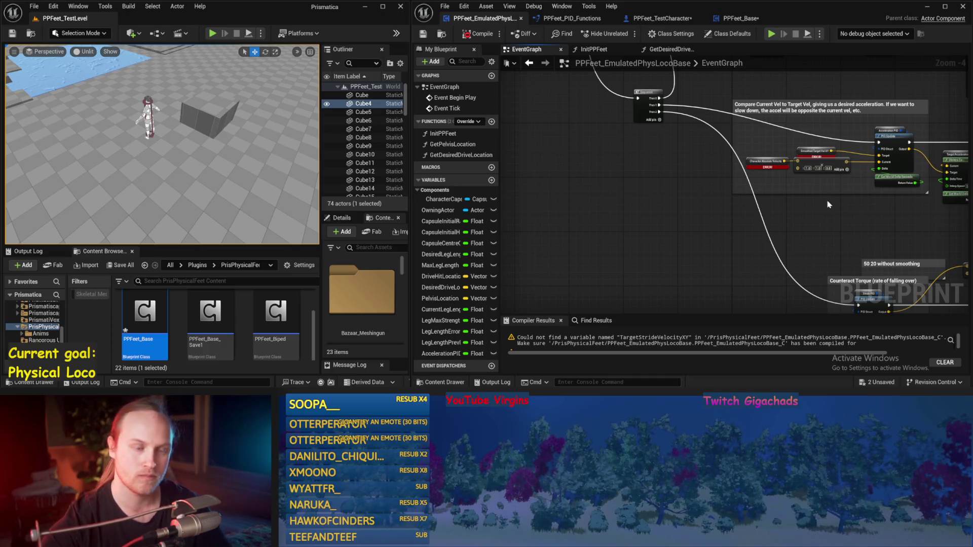
pyautogui.moveTo(830, 204); pyautogui.dragTo(816, 227)
pyautogui.moveTo(710, 181); pyautogui.dragTo(729, 240)
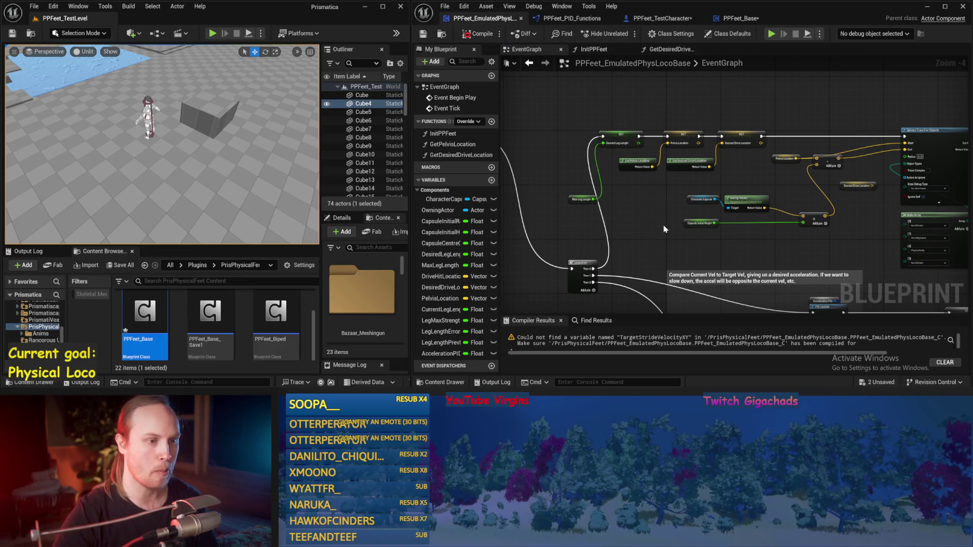
pyautogui.moveTo(661, 199); pyautogui.dragTo(673, 174)
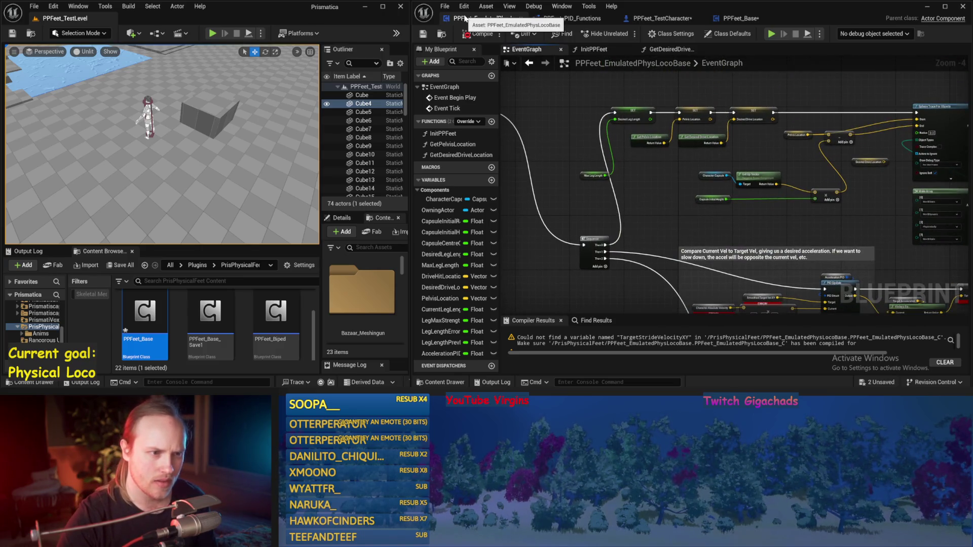
pyautogui.scroll(-4, 661, 210)
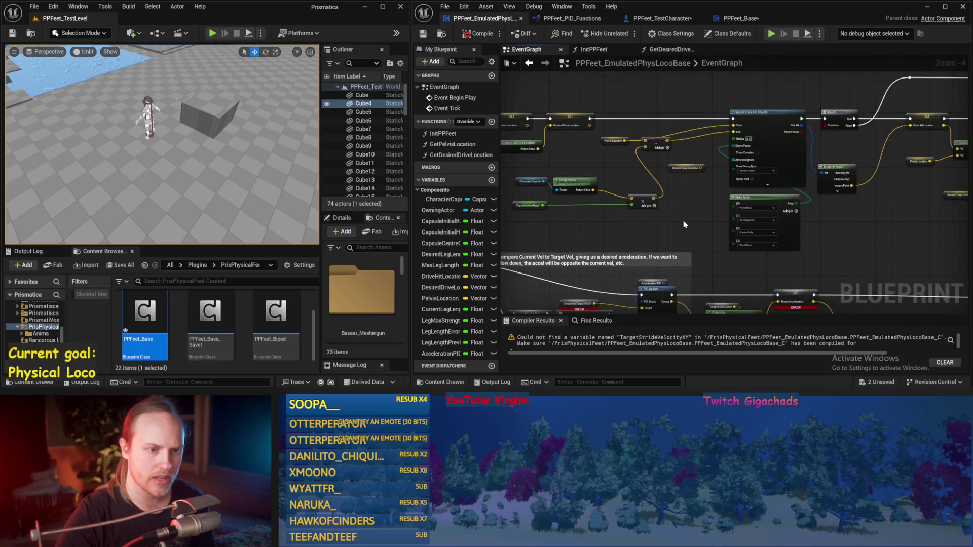
pyautogui.moveTo(517, 128); pyautogui.dragTo(612, 140)
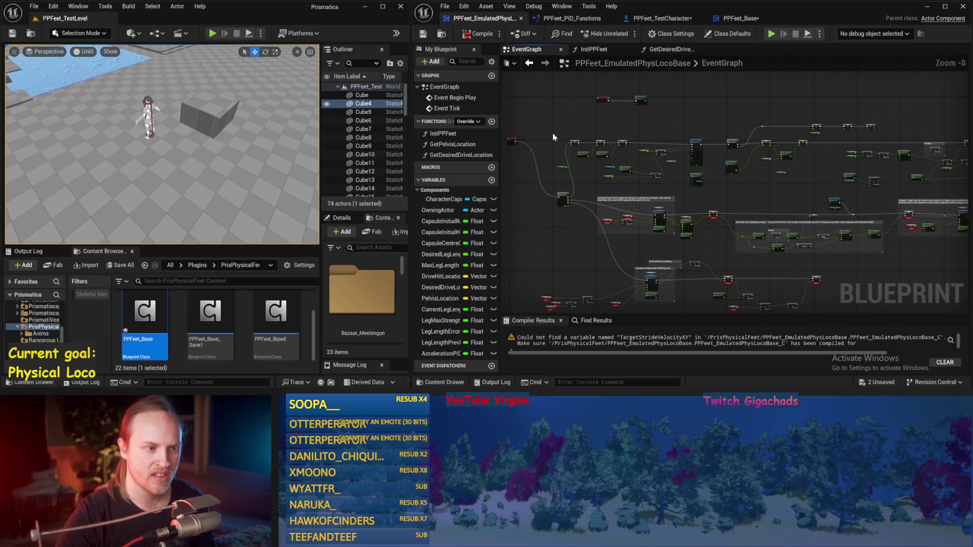
# Step: Move node clusters left beside the Counteract Torque and PID Update sections, then save with Ctrl+S
pyautogui.moveTo(547, 84)
pyautogui.mouseDown()
pyautogui.moveTo(821, 168)
pyautogui.moveTo(949, 191)
pyautogui.mouseUp()
pyautogui.scroll(1, 627, 172)
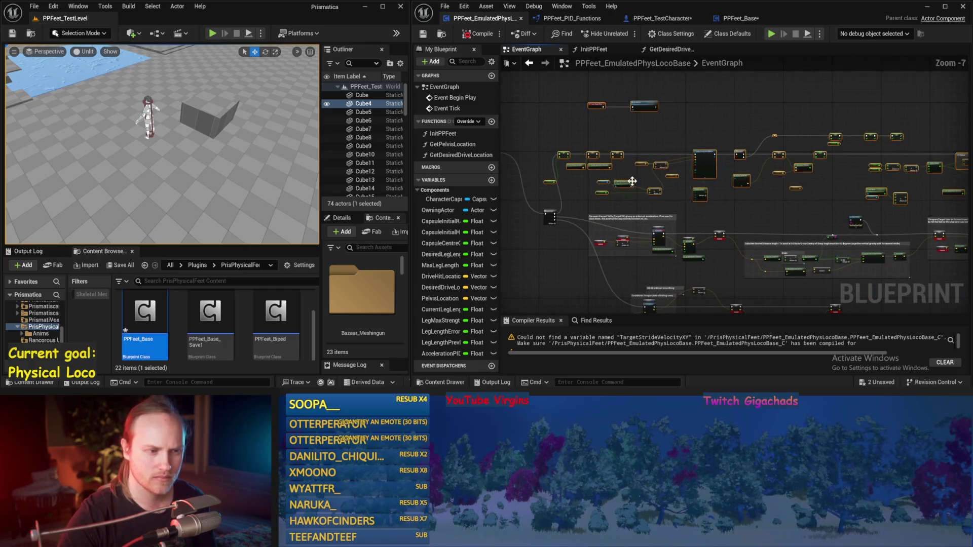
pyautogui.moveTo(628, 172)
pyautogui.mouseDown()
pyautogui.moveTo(568, 115)
pyautogui.moveTo(971, 202)
pyautogui.mouseUp()
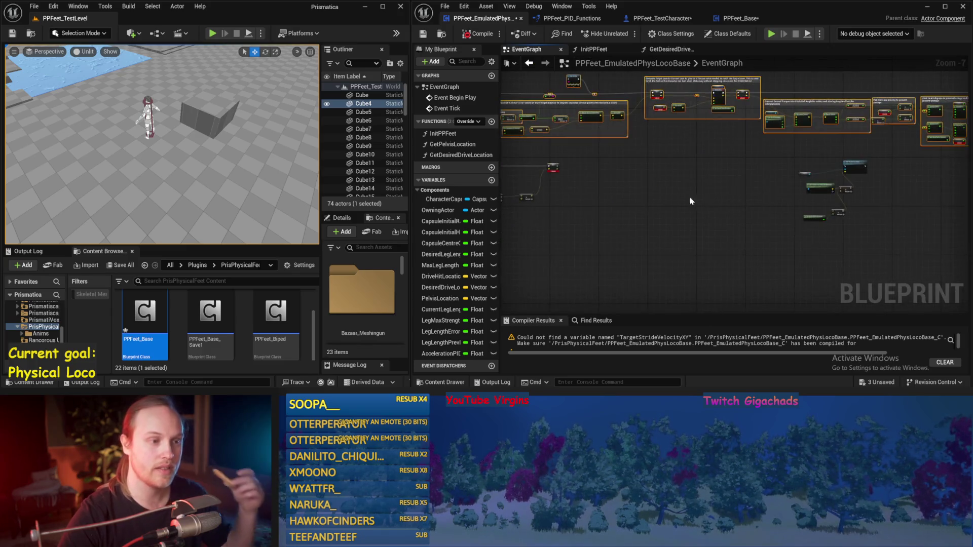
pyautogui.moveTo(901, 153); pyautogui.dragTo(800, 226)
pyautogui.moveTo(847, 183); pyautogui.dragTo(625, 191)
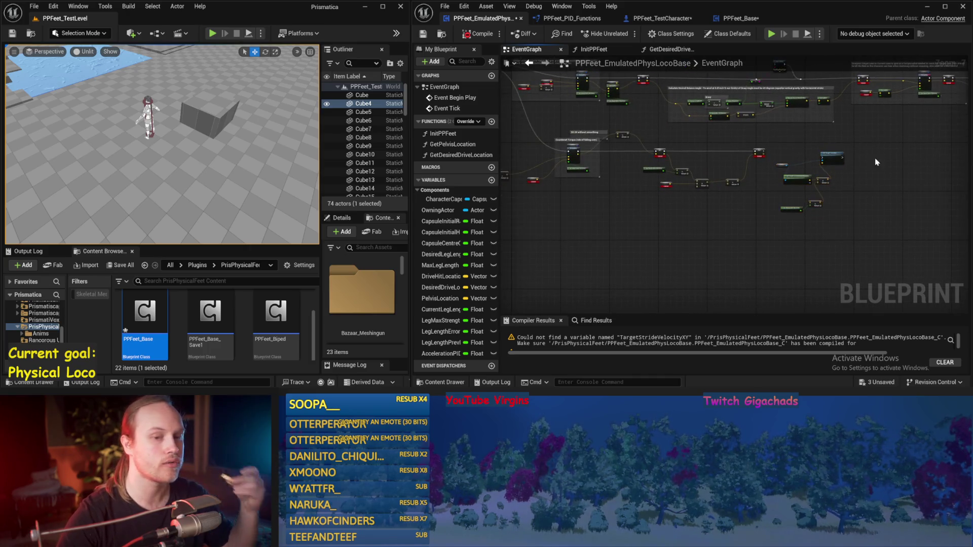
pyautogui.scroll(2, 573, 152)
pyautogui.moveTo(573, 152); pyautogui.dragTo(759, 144)
pyautogui.scroll(3, 759, 144)
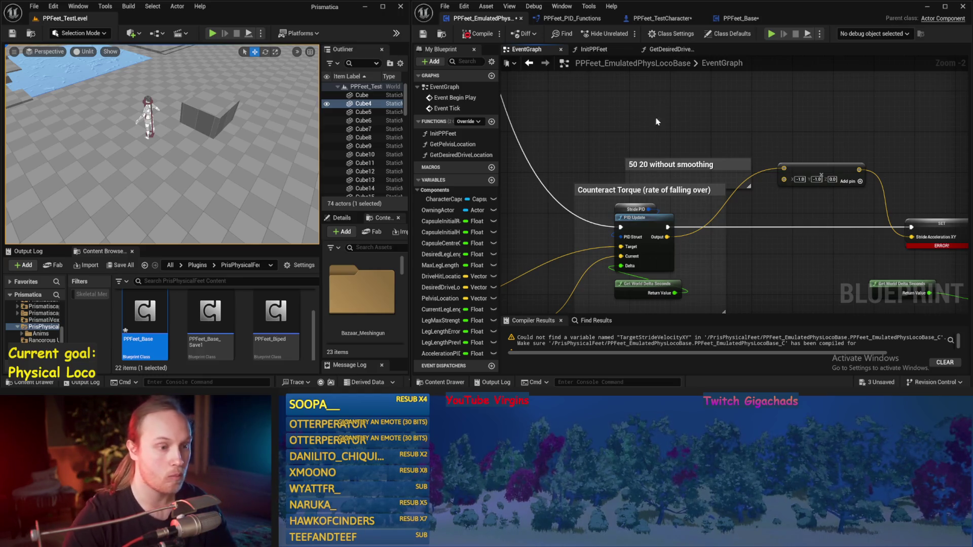
pyautogui.hotkey('ctrl', 's')
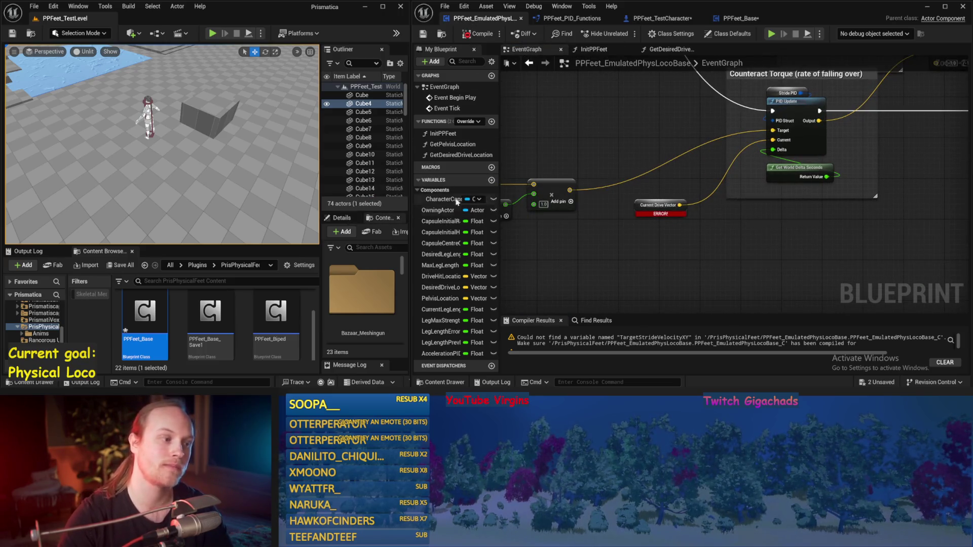
# Step: Widen the graph, create the CharacterAbsoluteVelocity variable from its broken node, and recompile
pyautogui.press('F11')
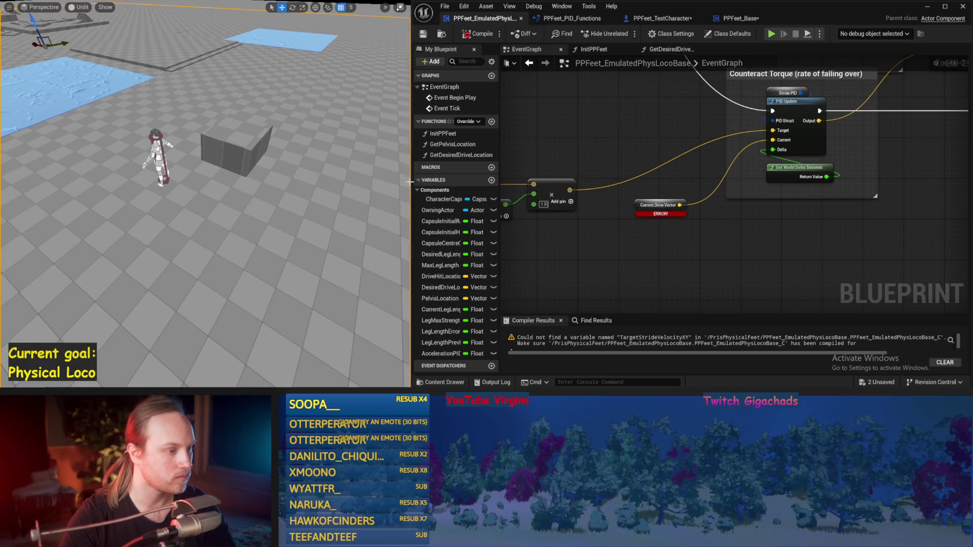
pyautogui.moveTo(412, 181); pyautogui.dragTo(262, 181)
pyautogui.scroll(-4, 630, 207)
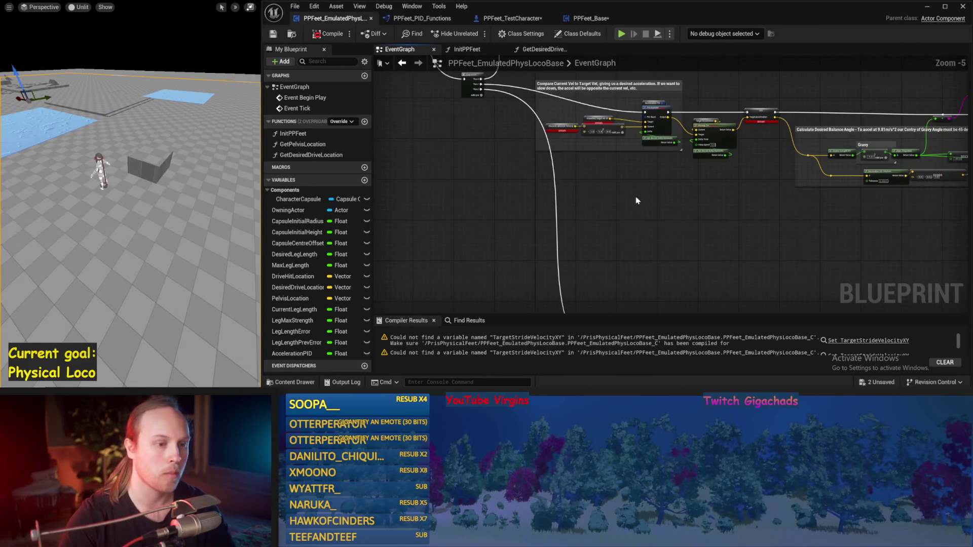
pyautogui.scroll(4, 621, 196)
pyautogui.click(535, 167)
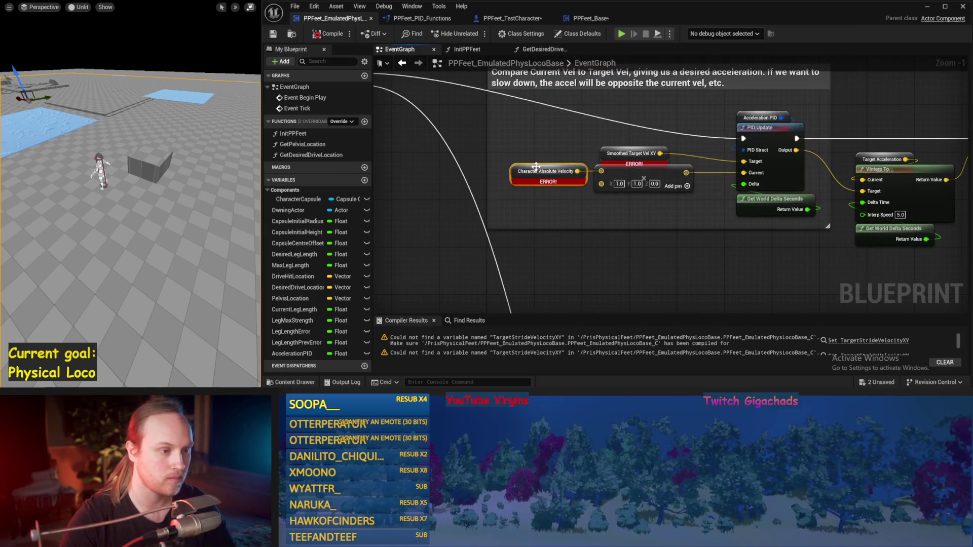
pyautogui.rightClick(537, 169)
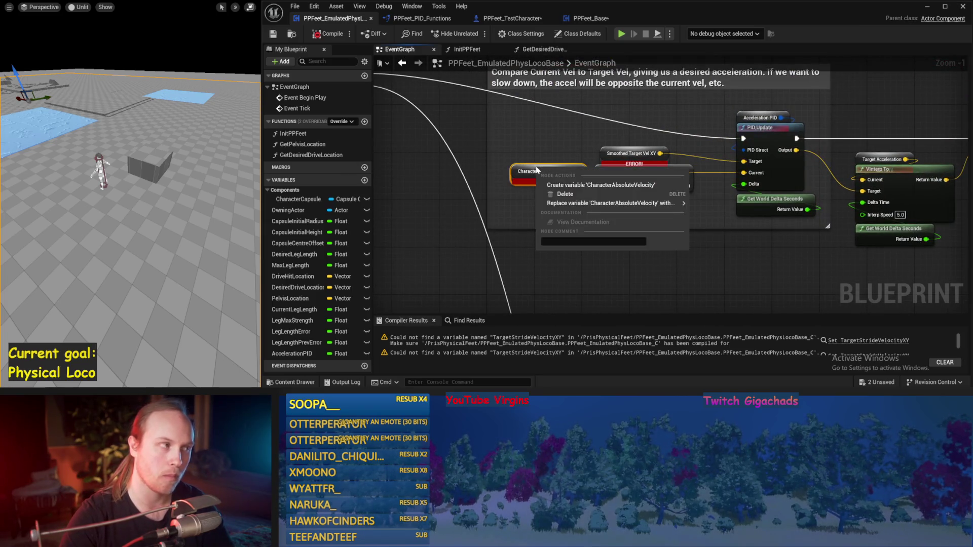
pyautogui.click(555, 184)
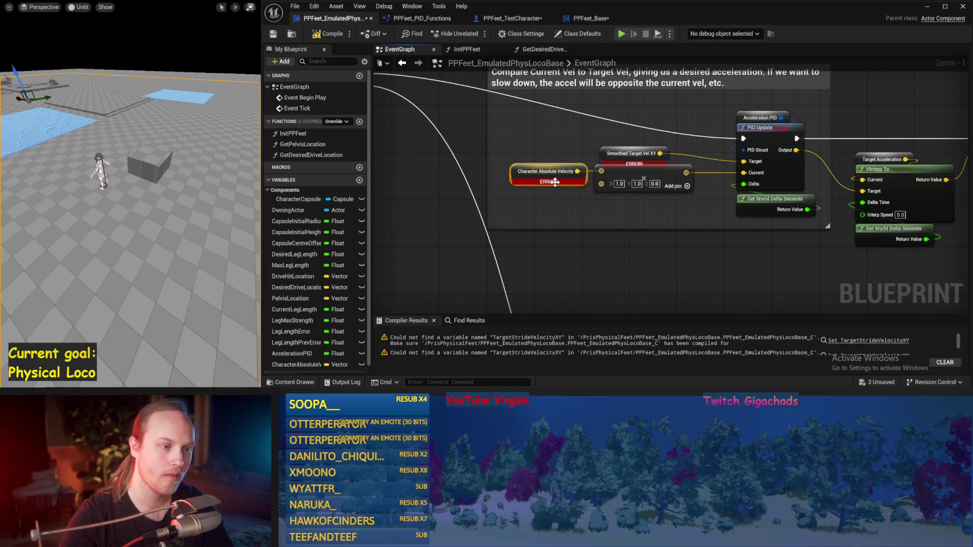
pyautogui.moveTo(555, 234); pyautogui.dragTo(582, 212)
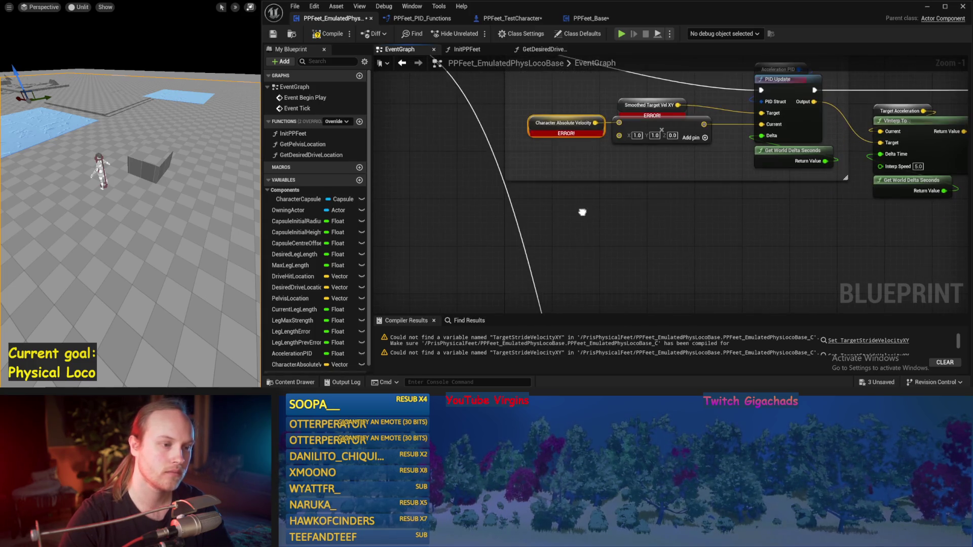
pyautogui.click(343, 33)
# Step: Promote the Smoothed Target Vel XY output to a variable, undo it, and inspect its options
pyautogui.moveTo(599, 178)
pyautogui.mouseDown()
pyautogui.moveTo(564, 130)
pyautogui.moveTo(528, 168)
pyautogui.mouseUp()
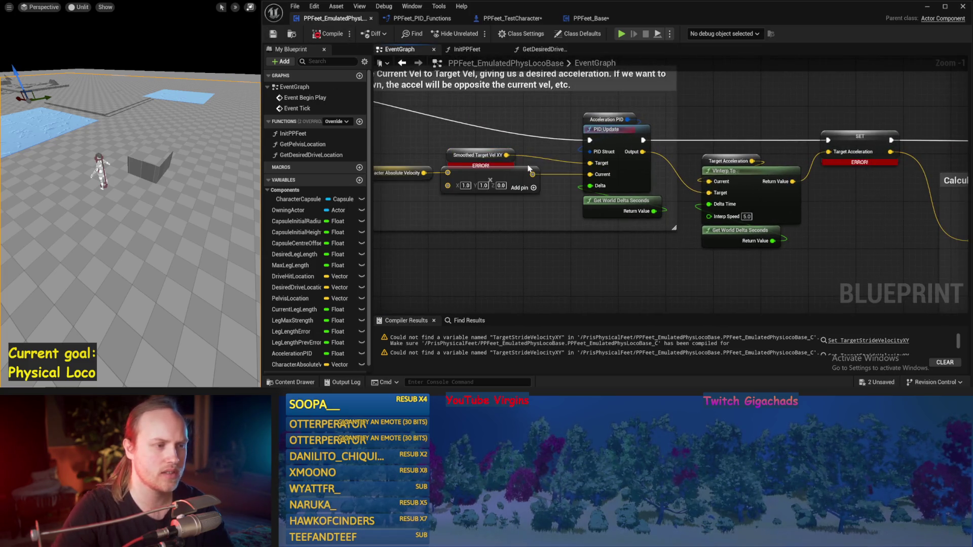
pyautogui.rightClick(491, 155)
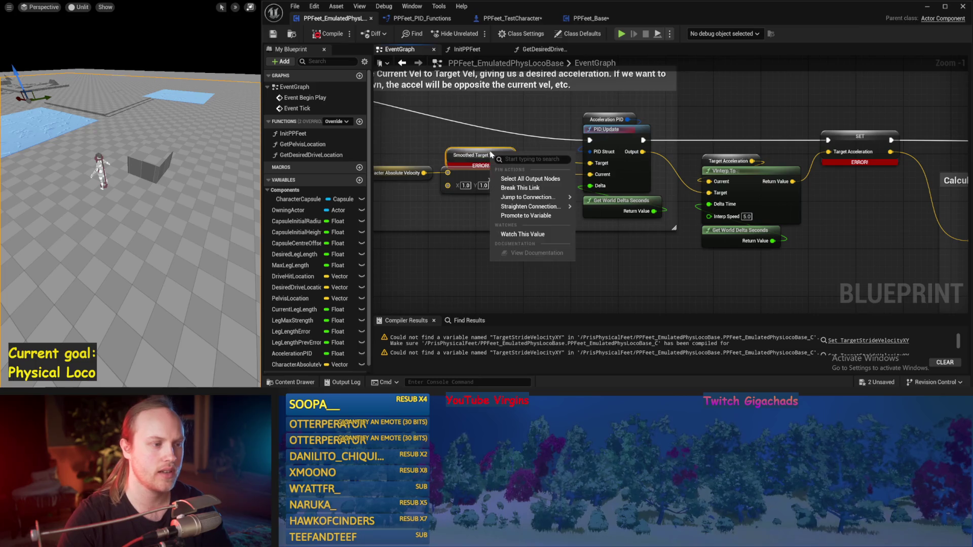
pyautogui.click(528, 216)
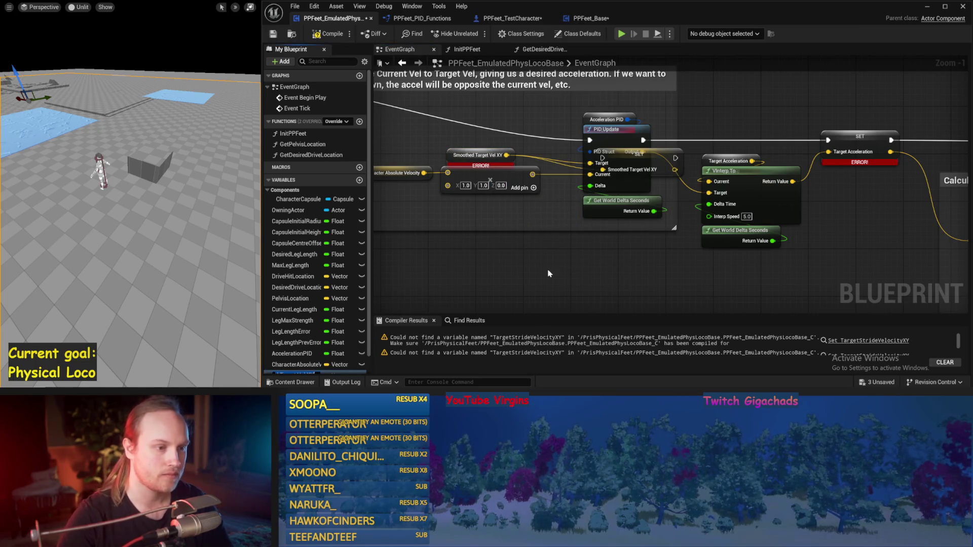
pyautogui.moveTo(550, 273); pyautogui.dragTo(596, 249)
pyautogui.hotkey('ctrl', 'z')
pyautogui.rightClick(525, 137)
pyautogui.click(476, 202)
pyautogui.rightClick(493, 132)
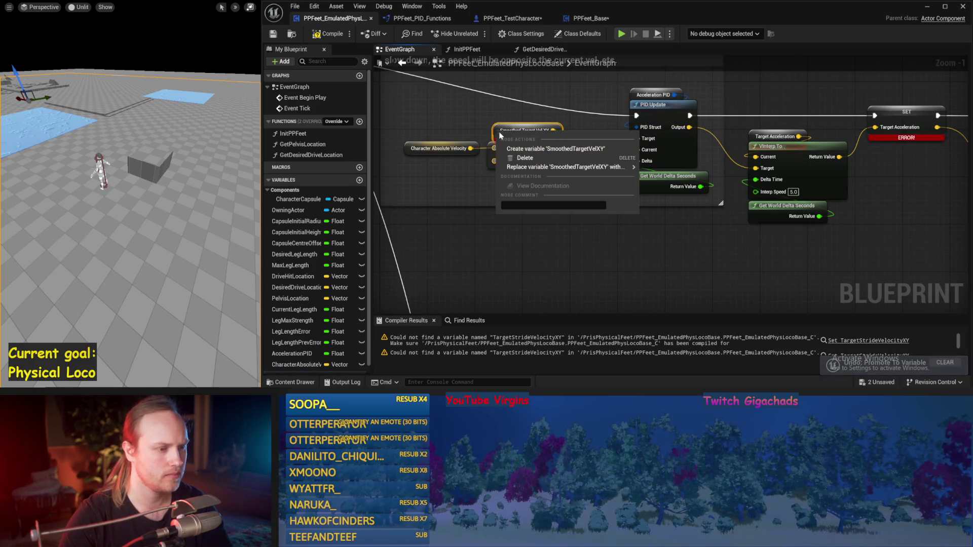
pyautogui.click(548, 169)
# Step: Check the Target Acceleration node's actions, then frame the Calculate Desired Balance Angle section
pyautogui.moveTo(886, 237); pyautogui.dragTo(747, 225)
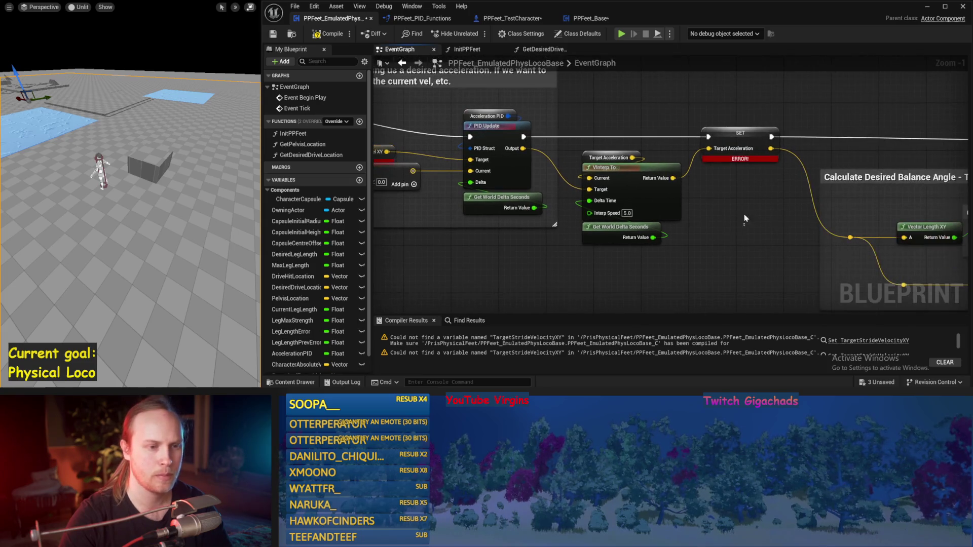
pyautogui.rightClick(588, 158)
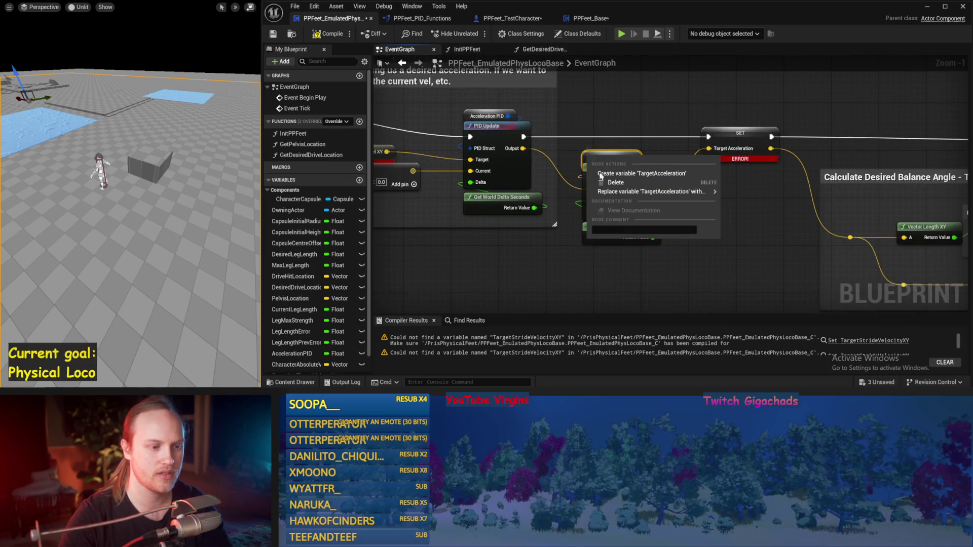
pyautogui.click(627, 176)
pyautogui.moveTo(763, 251); pyautogui.dragTo(673, 219)
pyautogui.scroll(-1, 510, 198)
# Step: Delete the Print String debug node and the leftover reroute, and move the MAX node up-left
pyautogui.moveTo(511, 198); pyautogui.dragTo(386, 238)
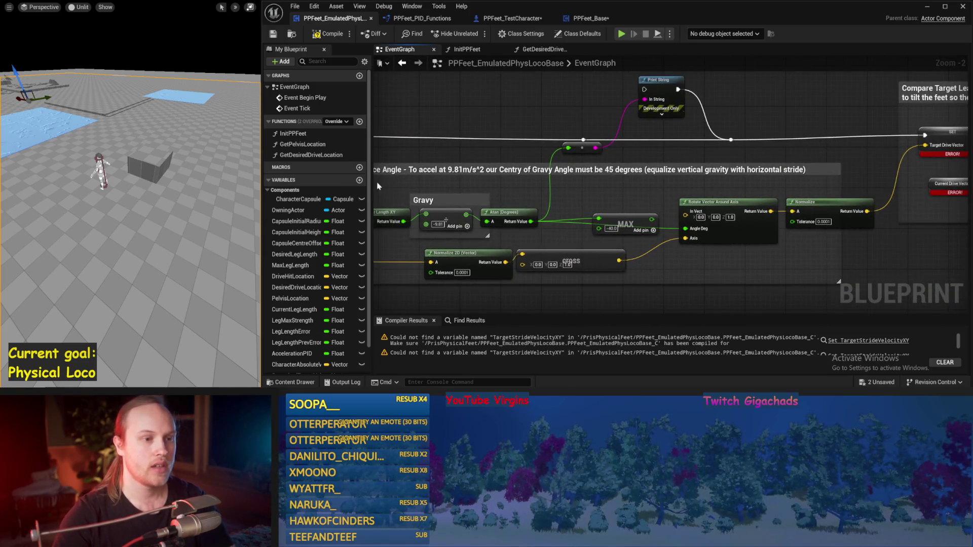
pyautogui.press('Delete')
pyautogui.click(582, 148)
pyautogui.press('Delete')
pyautogui.moveTo(626, 224); pyautogui.dragTo(615, 198)
pyautogui.moveTo(816, 293); pyautogui.dragTo(708, 277)
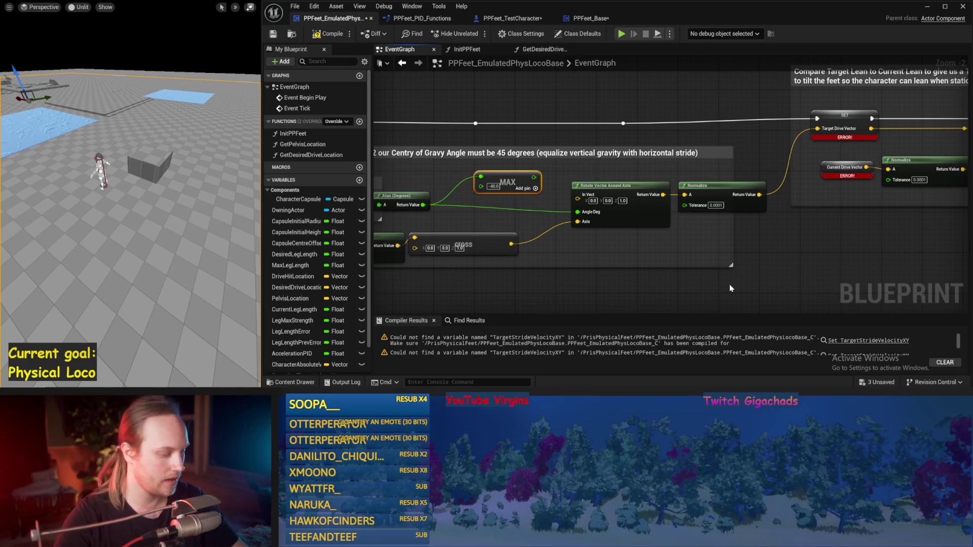
# Step: Save and recompile the blueprint
pyautogui.moveTo(722, 284); pyautogui.dragTo(509, 304)
pyautogui.hotkey('ctrl', 's')
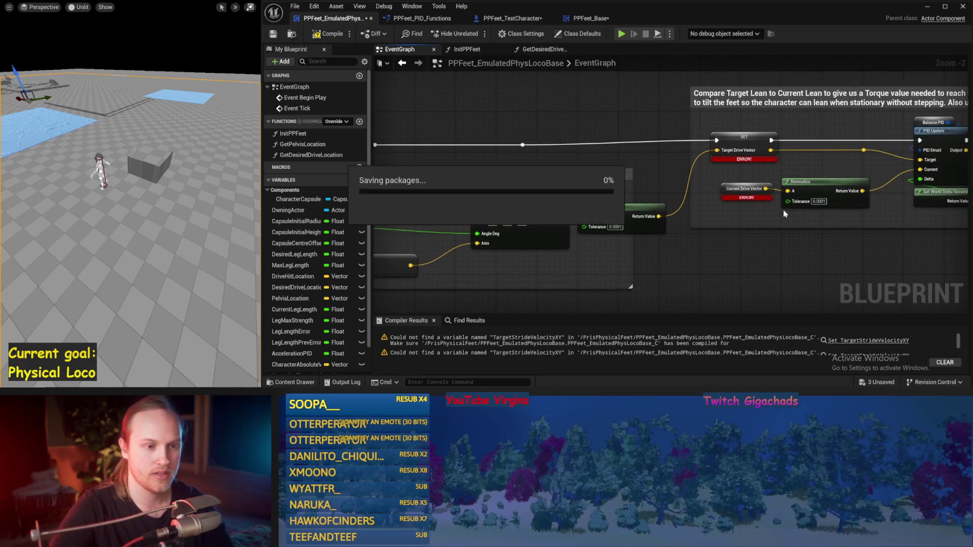
pyautogui.scroll(1, 663, 219)
pyautogui.click(328, 34)
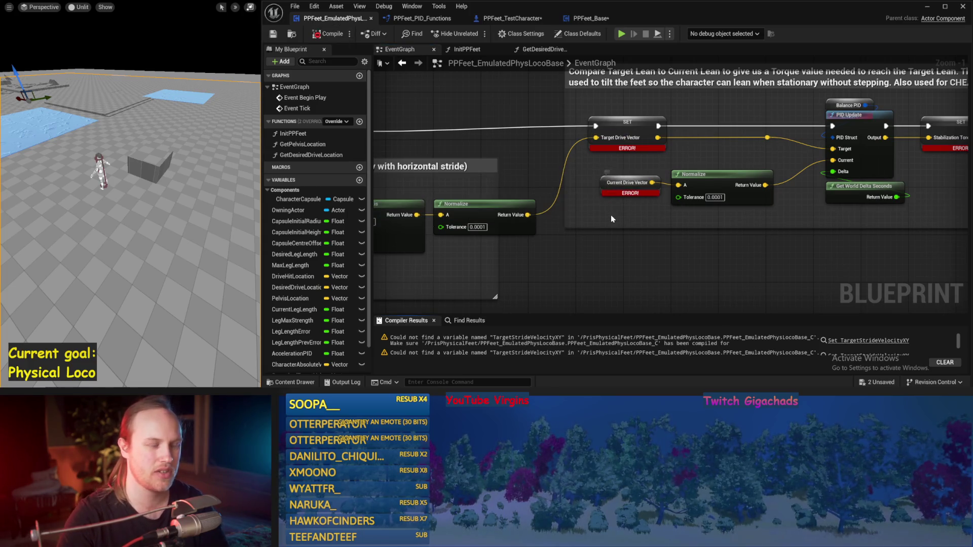
# Step: Create the missing TargetDriveVector and CurrentDriveVector variables, then save and compile
pyautogui.moveTo(554, 250); pyautogui.dragTo(563, 157)
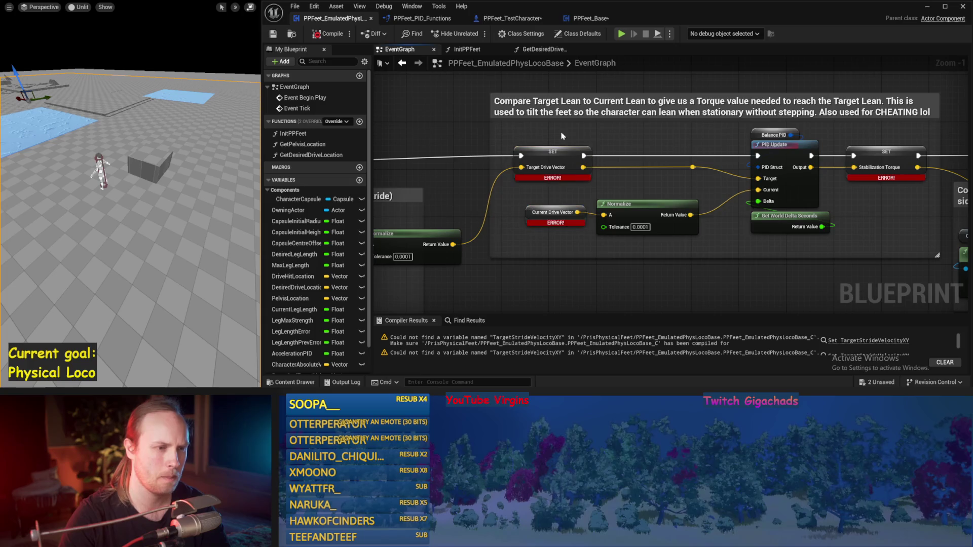
pyautogui.click(647, 154)
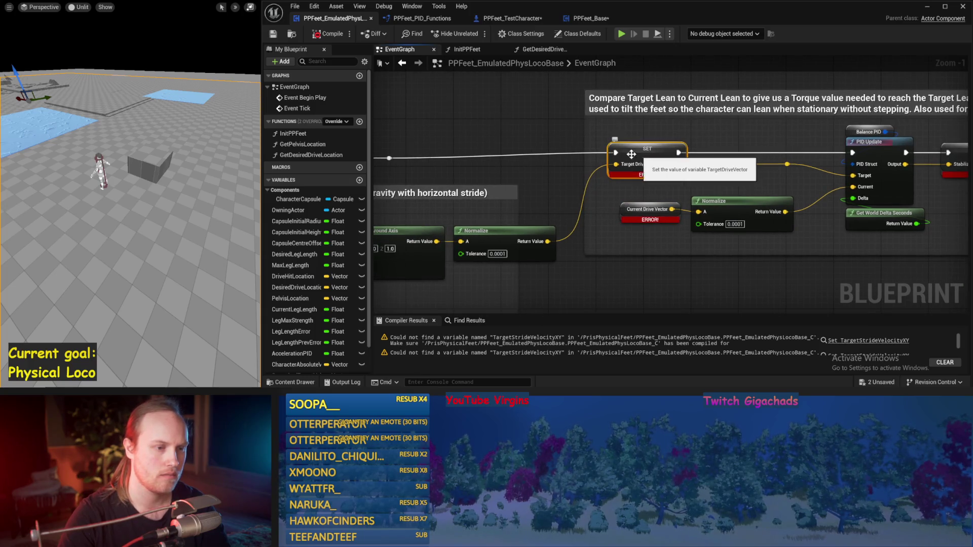
pyautogui.rightClick(616, 144)
pyautogui.click(669, 171)
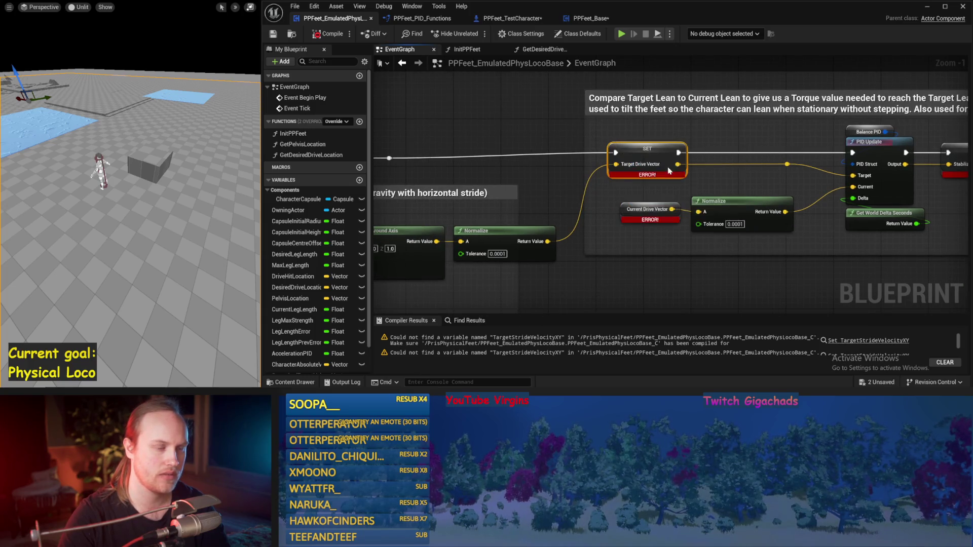
pyautogui.rightClick(621, 206)
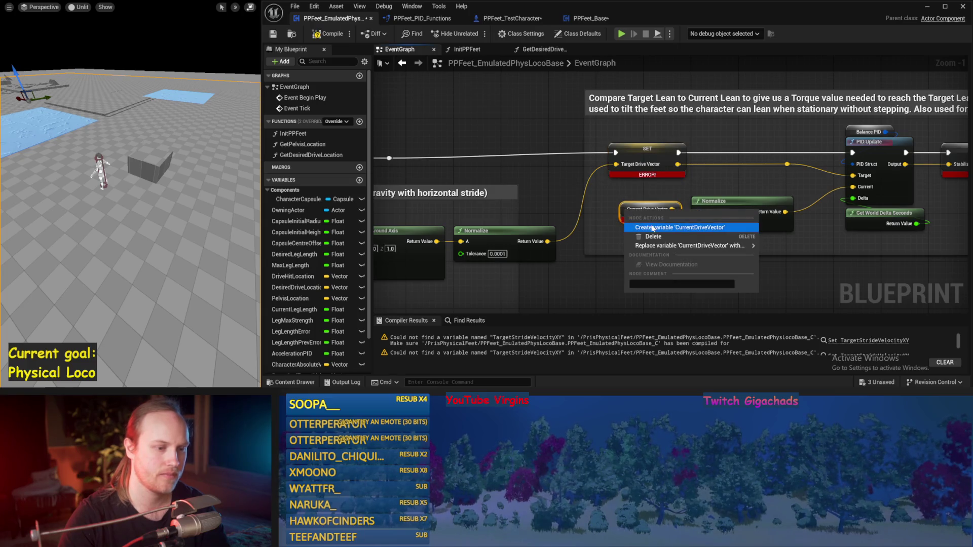
pyautogui.click(653, 227)
pyautogui.moveTo(764, 283); pyautogui.dragTo(574, 248)
pyautogui.click(273, 34)
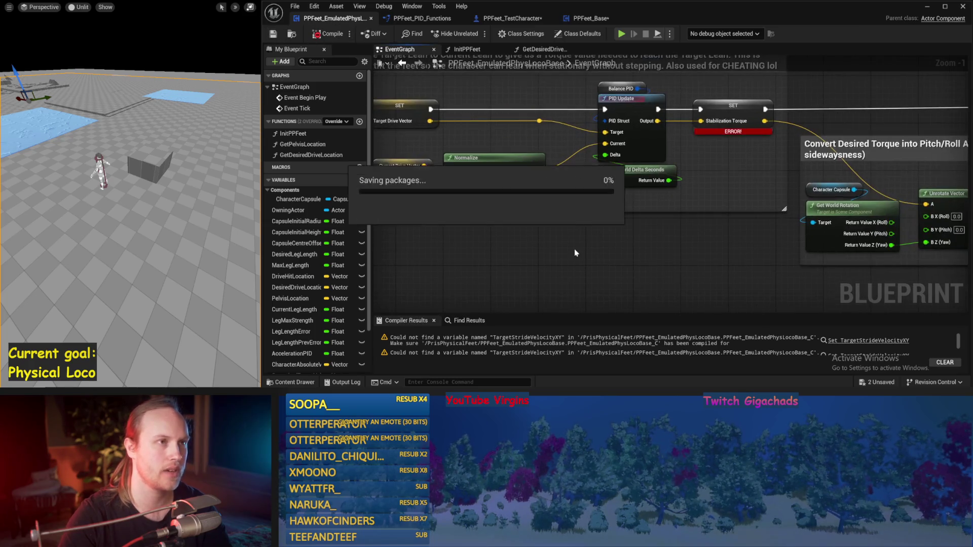
# Step: Nudge the Balance PID node up and the Stabilization Strength node down
pyautogui.moveTo(606, 87); pyautogui.dragTo(606, 80)
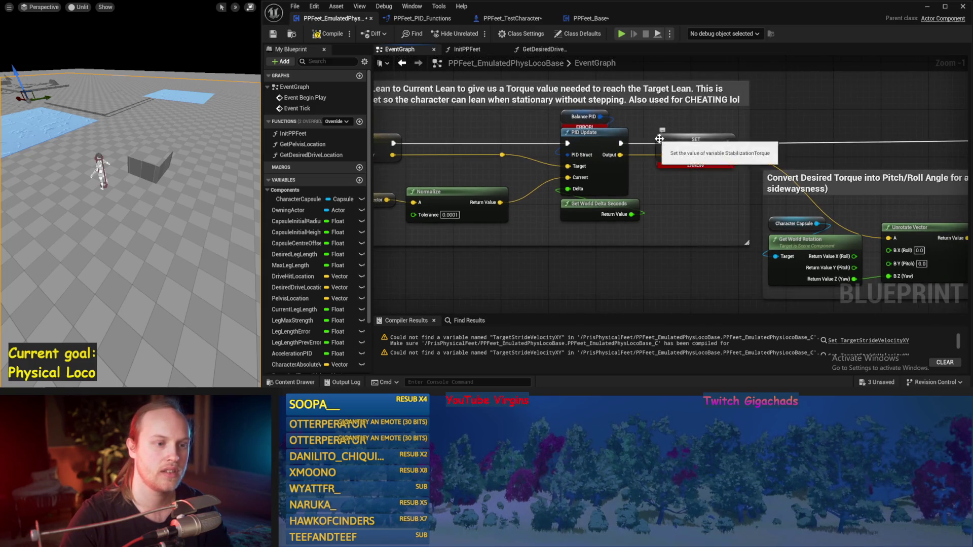
pyautogui.click(679, 158)
pyautogui.moveTo(707, 215); pyautogui.dragTo(352, 167)
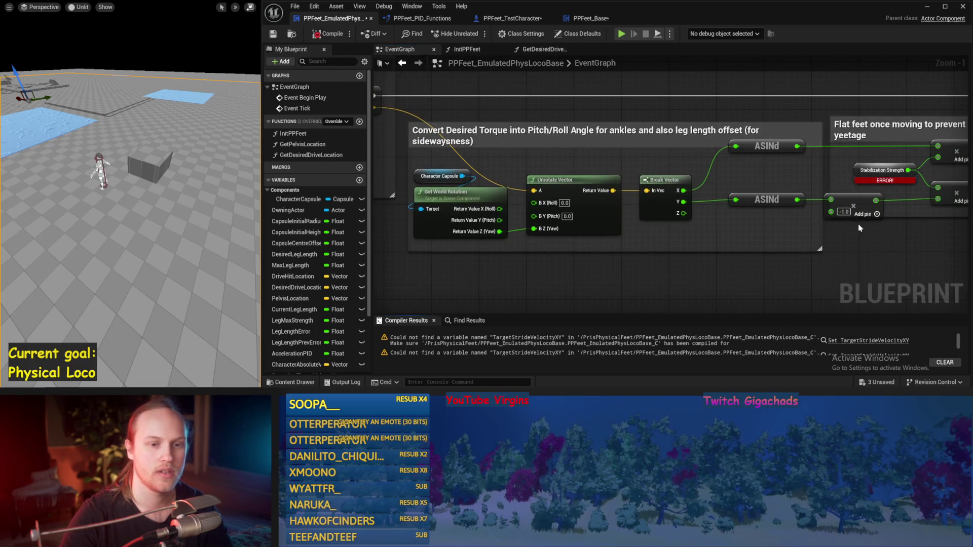
pyautogui.moveTo(859, 228); pyautogui.dragTo(672, 220)
pyautogui.rightClick(654, 182)
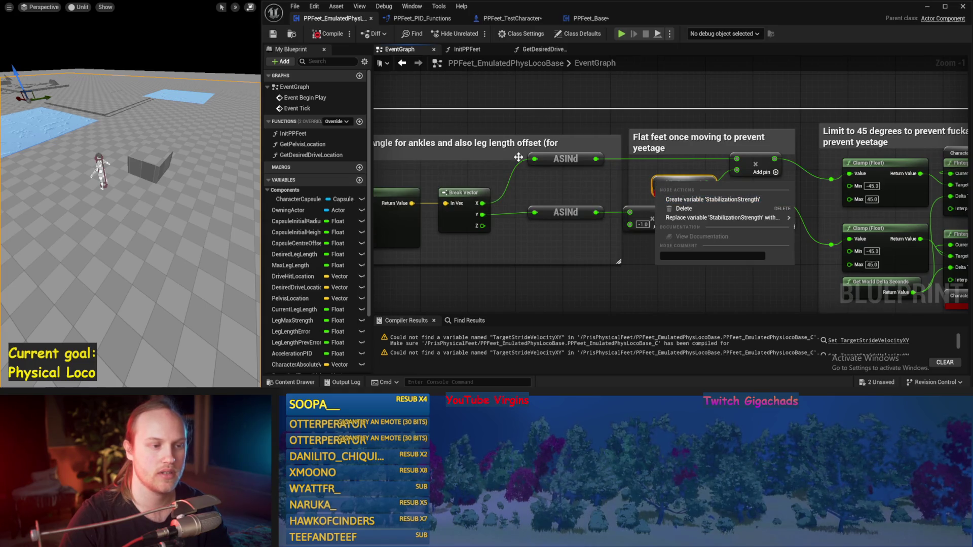
pyautogui.scroll(-2, 540, 152)
pyautogui.moveTo(625, 181)
pyautogui.mouseDown()
pyautogui.moveTo(624, 192)
pyautogui.moveTo(516, 270)
pyautogui.mouseUp()
pyautogui.scroll(-1, 583, 208)
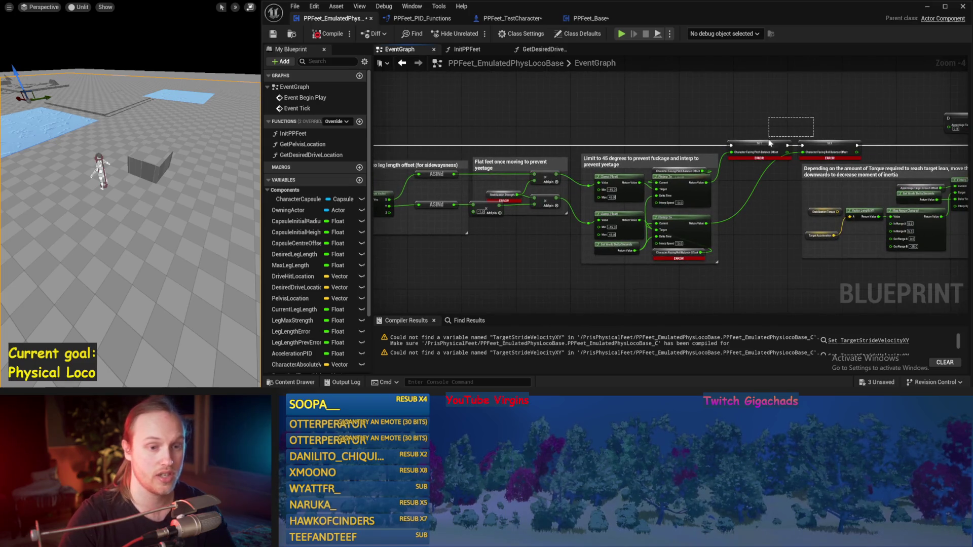
# Step: Delete the selected torque conversion comment blocks
pyautogui.moveTo(810, 131)
pyautogui.mouseDown()
pyautogui.moveTo(551, 238)
pyautogui.moveTo(676, 235)
pyautogui.moveTo(649, 238)
pyautogui.mouseUp()
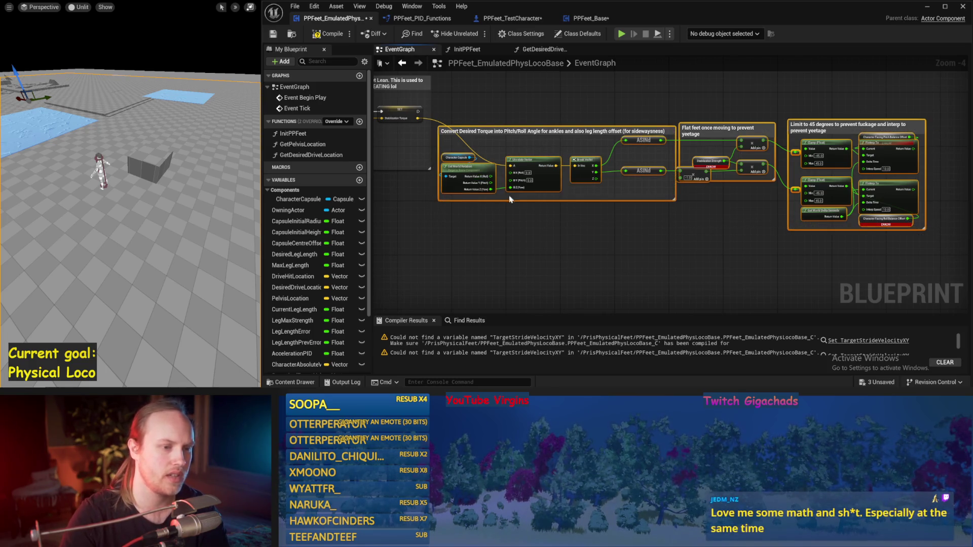
pyautogui.press('Delete')
pyautogui.moveTo(418, 118)
pyautogui.mouseDown()
pyautogui.moveTo(970, 134)
pyautogui.moveTo(963, 121)
pyautogui.moveTo(789, 113)
pyautogui.moveTo(497, 217)
pyautogui.mouseUp()
pyautogui.scroll(-1, 783, 162)
# Step: Move the centre-of-gravity comment block to the right
pyautogui.moveTo(783, 162)
pyautogui.mouseDown()
pyautogui.moveTo(647, 195)
pyautogui.moveTo(697, 265)
pyautogui.moveTo(902, 201)
pyautogui.moveTo(875, 180)
pyautogui.mouseUp()
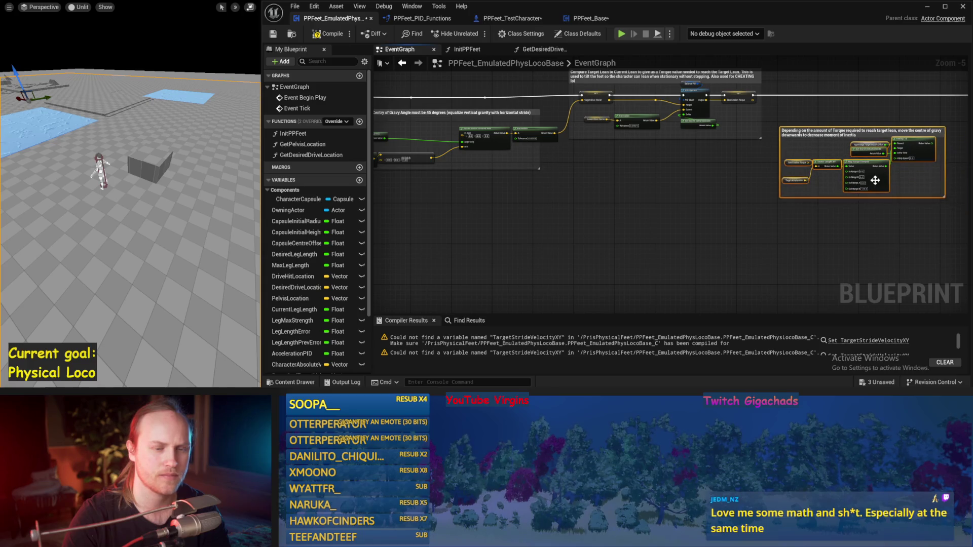
pyautogui.click(695, 239)
pyautogui.scroll(2, 733, 216)
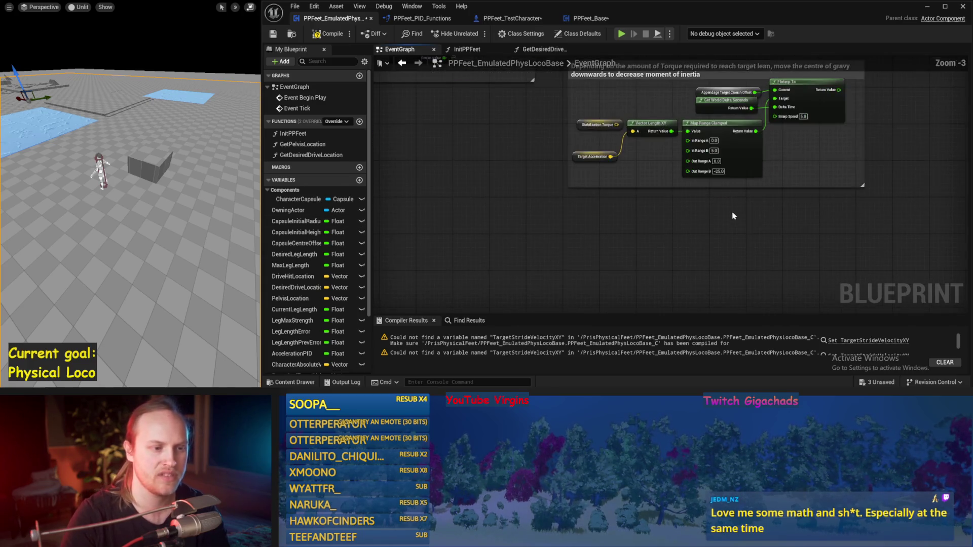
pyautogui.moveTo(733, 216); pyautogui.dragTo(609, 254)
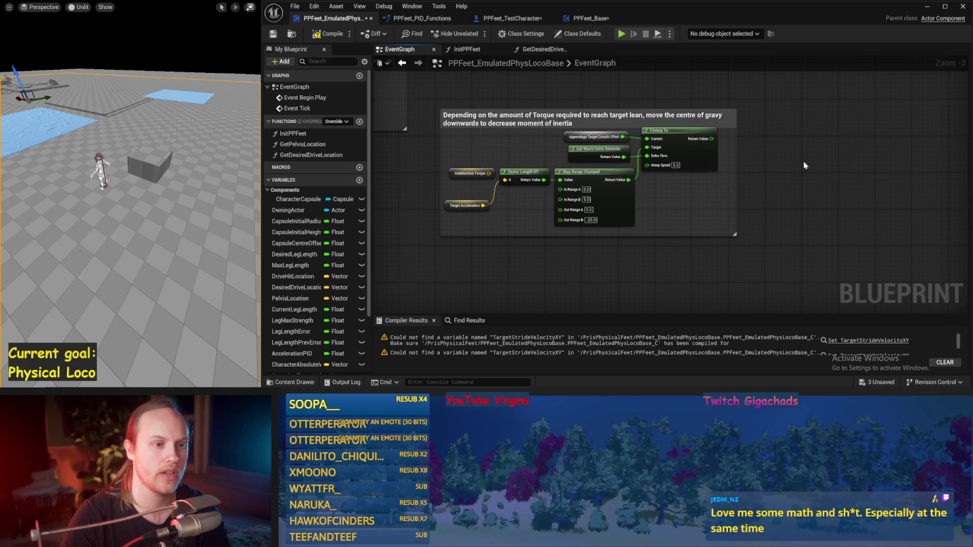
pyautogui.scroll(-3, 805, 166)
# Step: Move the three comment sections right of 'Depending on the amount of Torque', then add a new function
pyautogui.moveTo(482, 92); pyautogui.dragTo(844, 278)
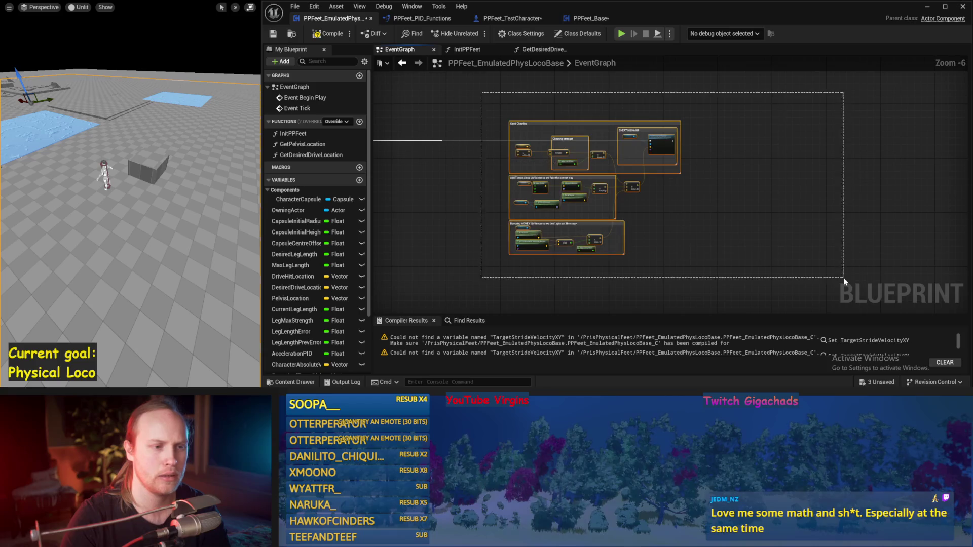
pyautogui.scroll(1, 616, 144)
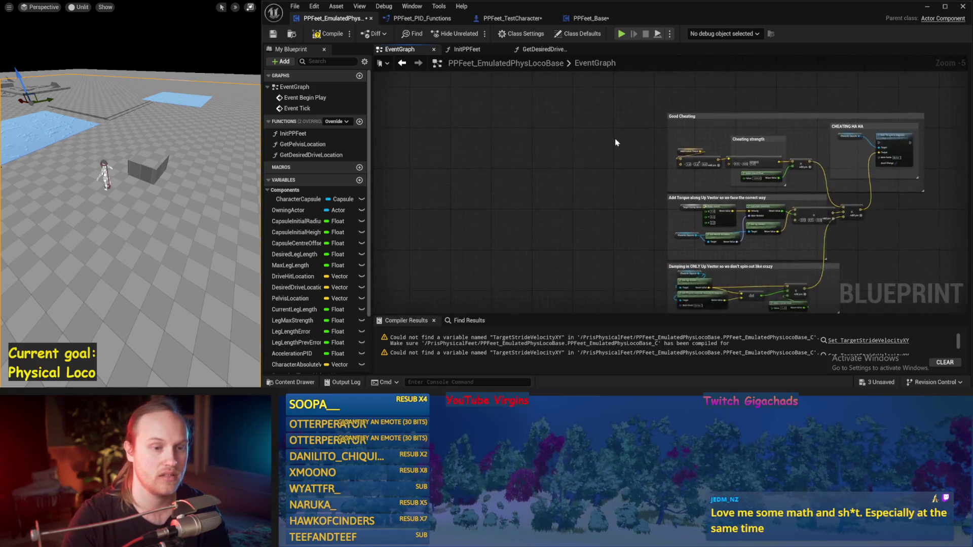
pyautogui.moveTo(633, 108); pyautogui.dragTo(857, 272)
pyautogui.scroll(-1, 811, 202)
pyautogui.moveTo(862, 167); pyautogui.dragTo(902, 188)
pyautogui.scroll(1, 615, 143)
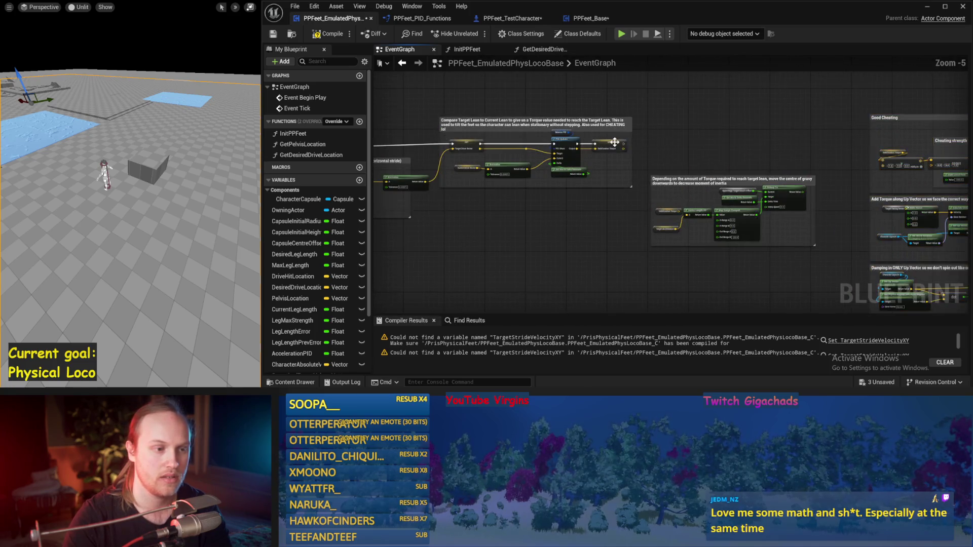
pyautogui.moveTo(623, 146)
pyautogui.mouseDown()
pyautogui.moveTo(457, 152)
pyautogui.moveTo(607, 228)
pyautogui.mouseUp()
pyautogui.scroll(2, 559, 151)
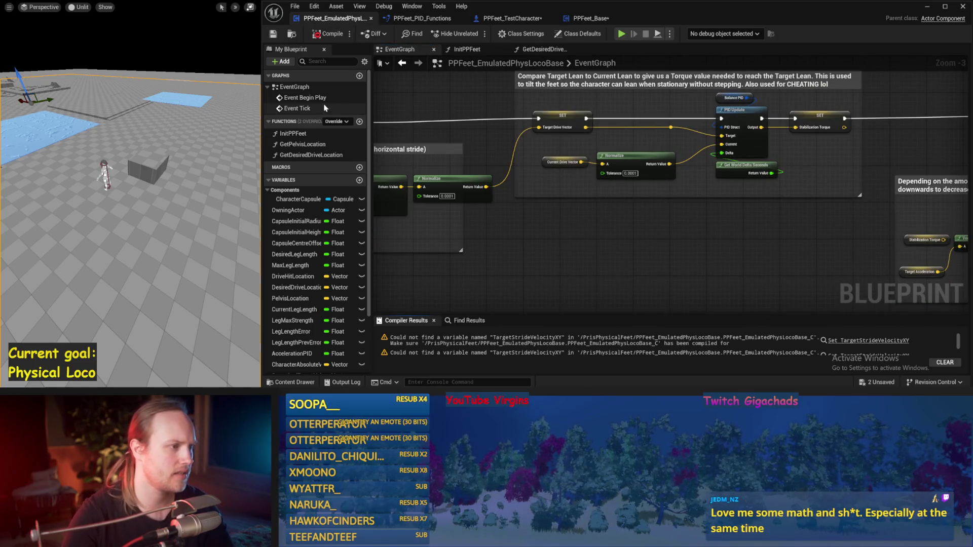
pyautogui.click(359, 121)
pyautogui.write('GetCurrentDriveVector')
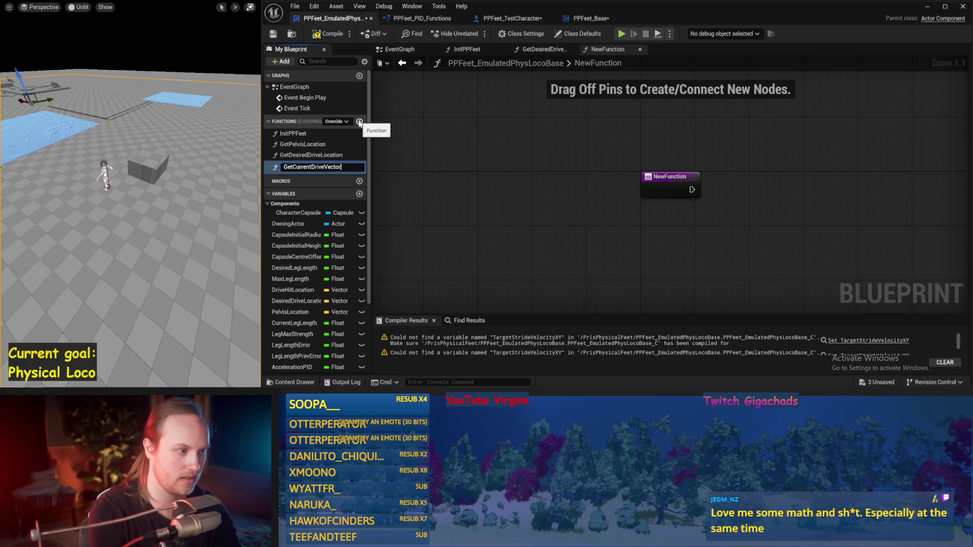
# Step: Name the function GetCurrentDriveVector and add a SET Current Drive Vector node and a Character Capsule getter
pyautogui.press('Return')
pyautogui.moveTo(691, 182); pyautogui.dragTo(563, 167)
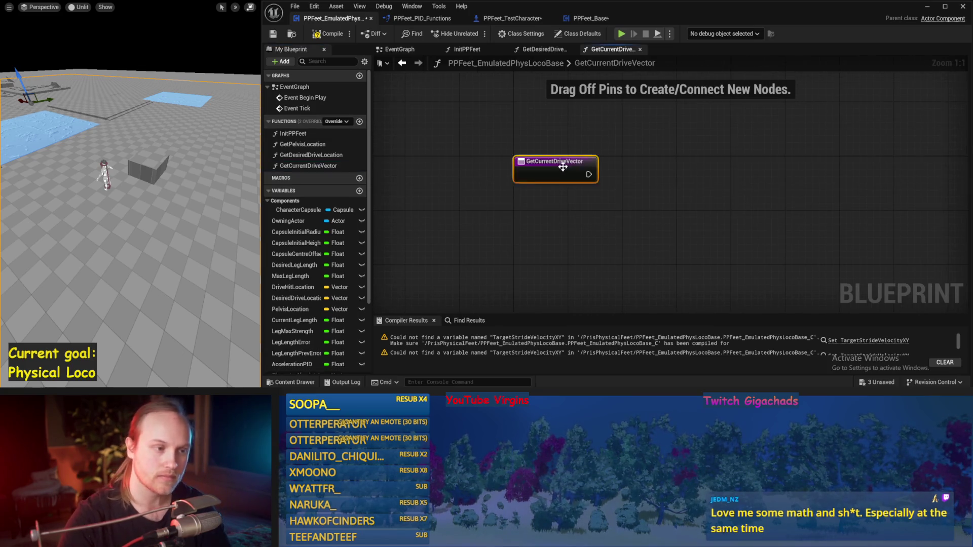
pyautogui.scroll(-4, 300, 280)
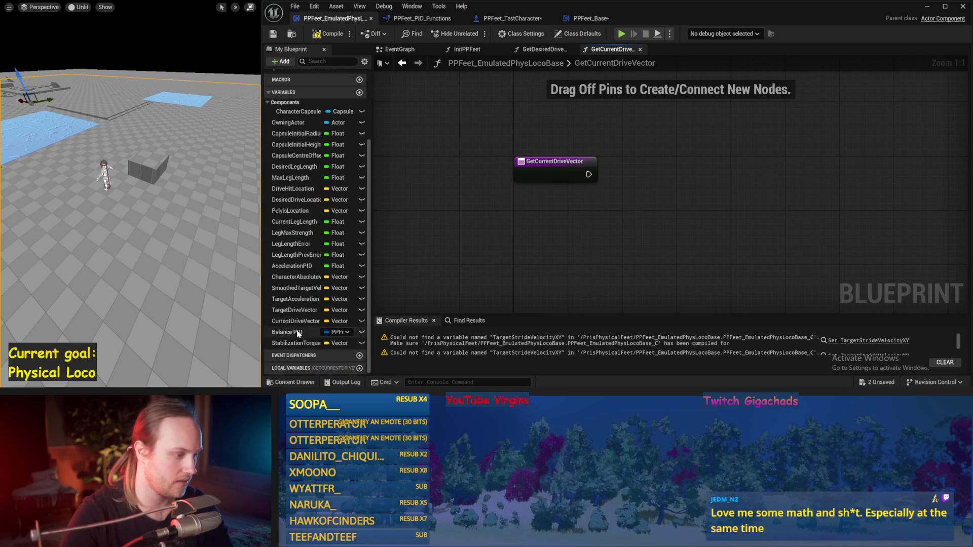
pyautogui.moveTo(293, 322); pyautogui.dragTo(720, 135)
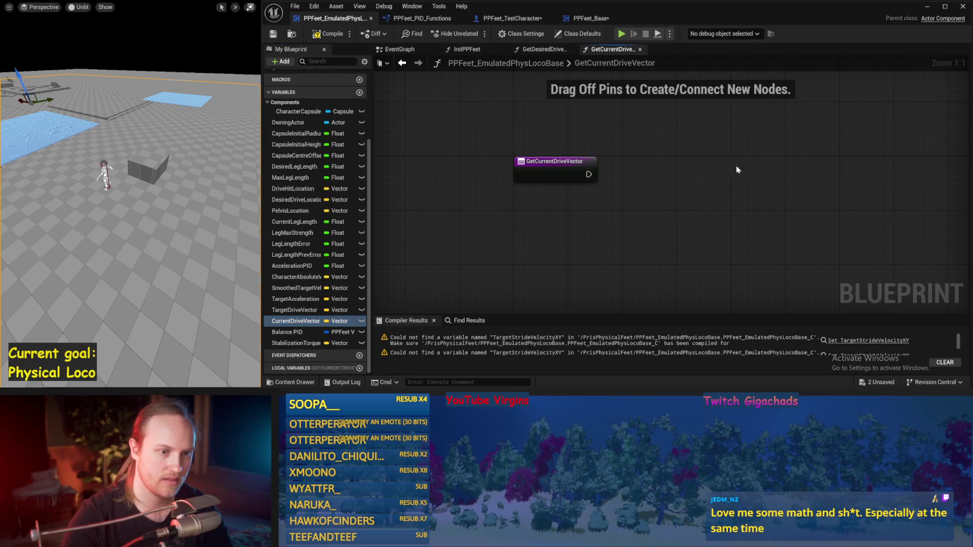
pyautogui.rightClick(567, 230)
pyautogui.write('capsul')
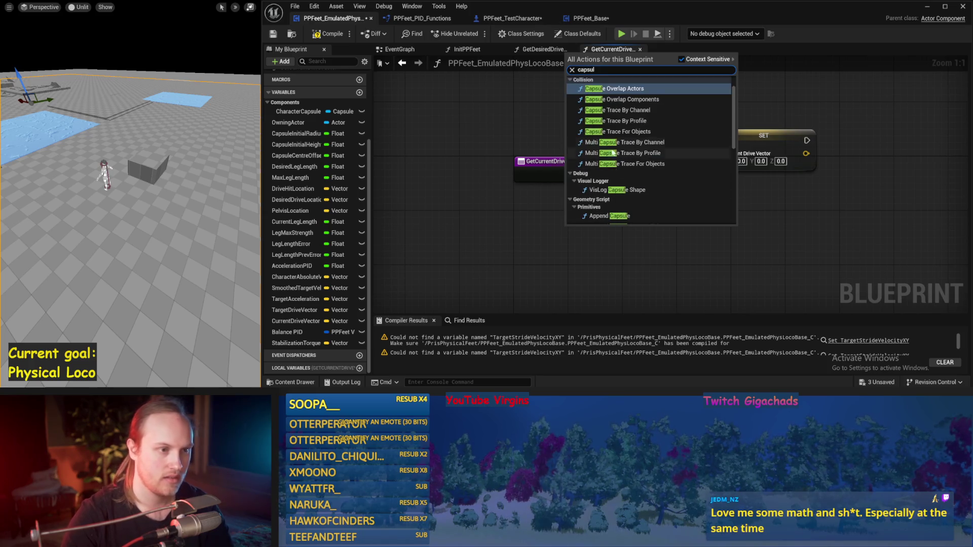
pyautogui.click(612, 176)
# Step: Add Get Up Vector from the Character Capsule, arrange the nodes, and save
pyautogui.moveTo(615, 233); pyautogui.dragTo(723, 233)
pyautogui.write('up vector')
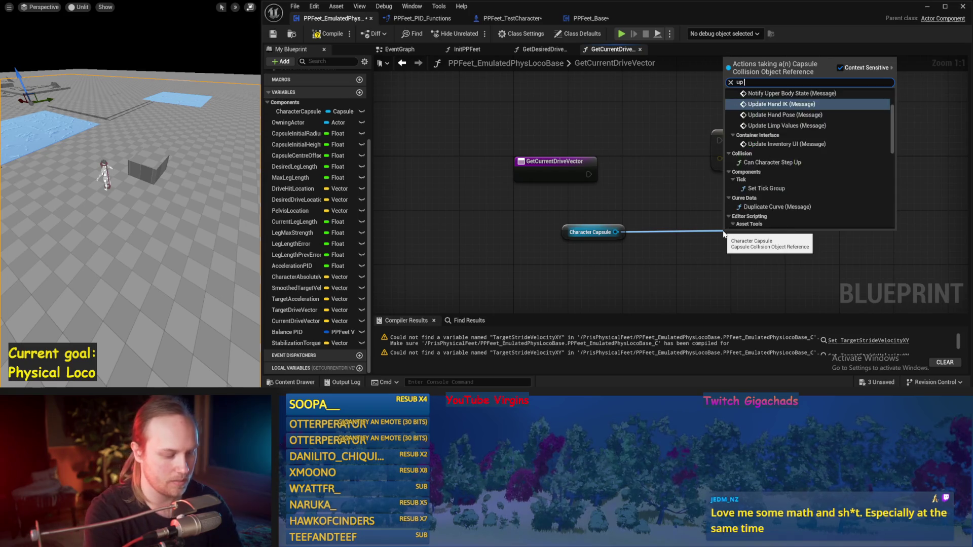
pyautogui.press('Return')
pyautogui.moveTo(787, 247)
pyautogui.mouseDown()
pyautogui.moveTo(767, 226)
pyautogui.moveTo(710, 254)
pyautogui.moveTo(700, 127)
pyautogui.mouseUp()
pyautogui.moveTo(664, 189); pyautogui.dragTo(593, 219)
pyautogui.click(596, 222)
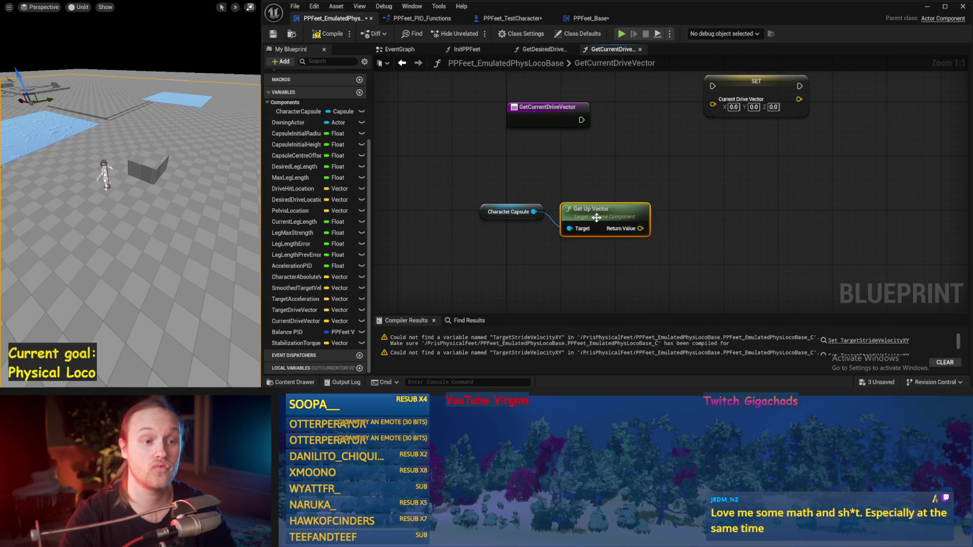
pyautogui.click(280, 36)
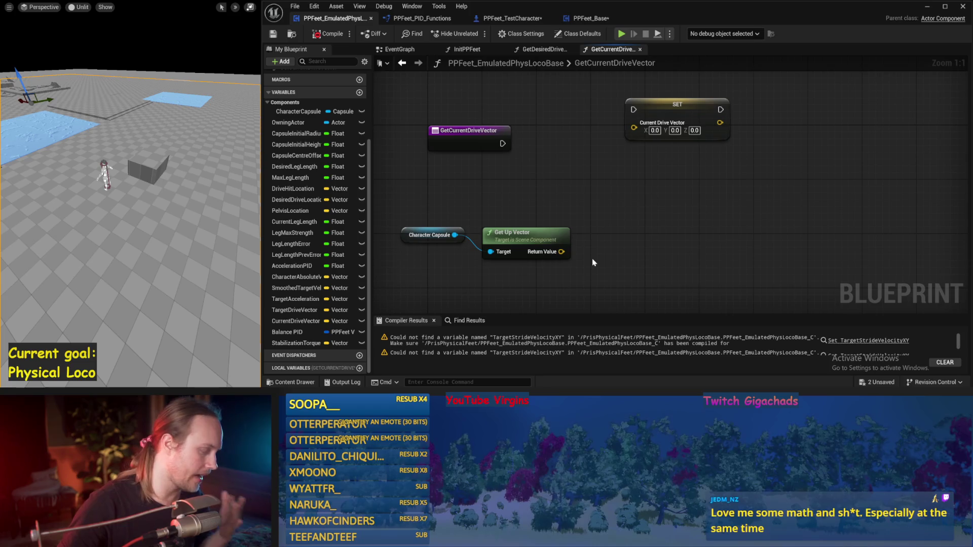
# Step: Wire the up vector and execution into SET Current Drive Vector, compile, and return to EventGraph
pyautogui.moveTo(561, 252)
pyautogui.mouseDown()
pyautogui.moveTo(642, 142)
pyautogui.moveTo(634, 128)
pyautogui.mouseUp()
pyautogui.moveTo(503, 144)
pyautogui.mouseDown()
pyautogui.moveTo(533, 144)
pyautogui.moveTo(637, 111)
pyautogui.moveTo(653, 137)
pyautogui.moveTo(628, 140)
pyautogui.mouseUp()
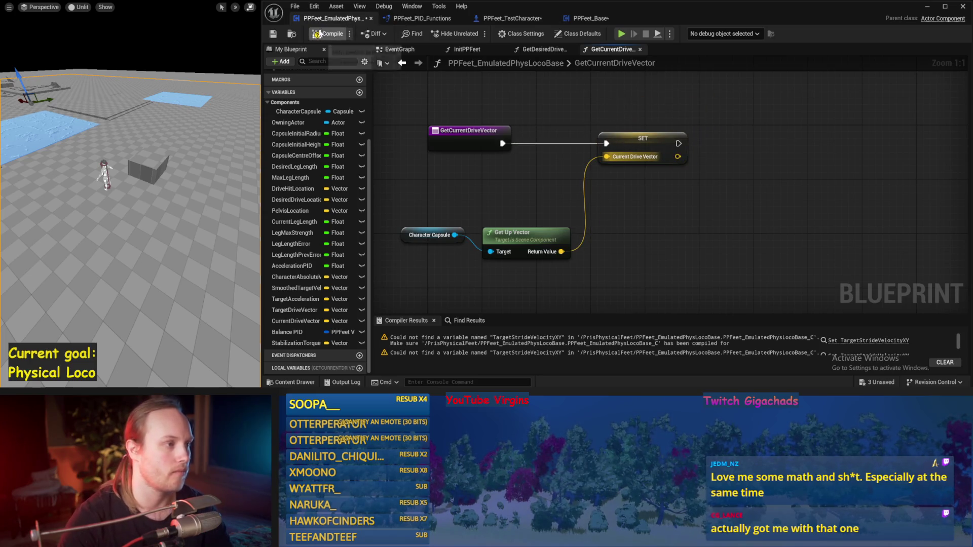
pyautogui.click(273, 33)
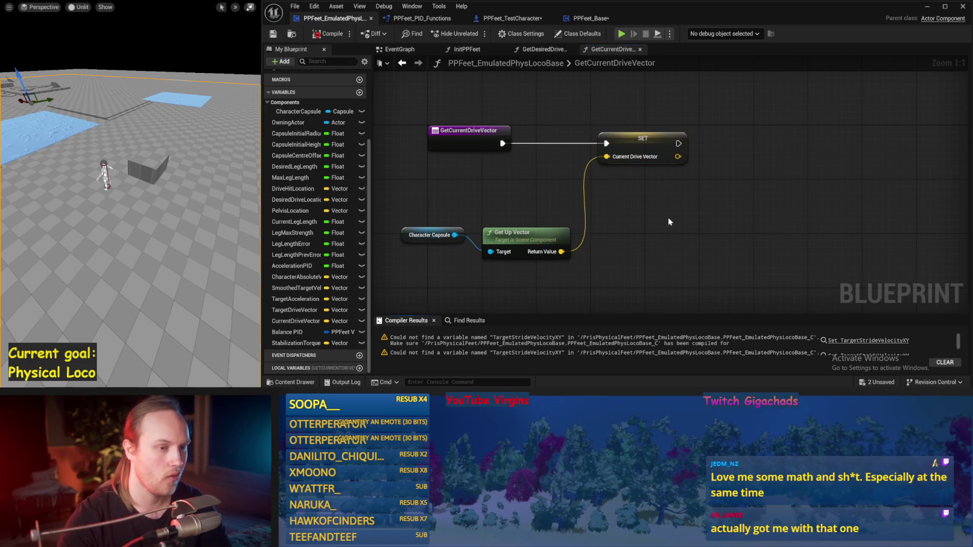
pyautogui.moveTo(664, 207); pyautogui.dragTo(669, 193)
pyautogui.click(417, 51)
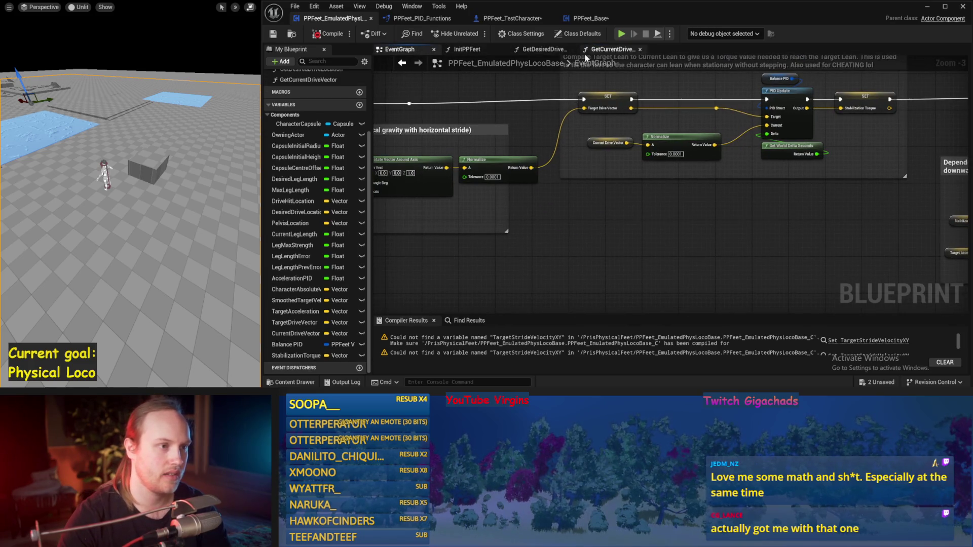
# Step: Move the Event Tick node down-left and frame the SET chain with its getters
pyautogui.scroll(-2, 412, 145)
pyautogui.moveTo(412, 145)
pyautogui.mouseDown()
pyautogui.moveTo(673, 105)
pyautogui.moveTo(670, 97)
pyautogui.mouseUp()
pyautogui.scroll(1, 656, 124)
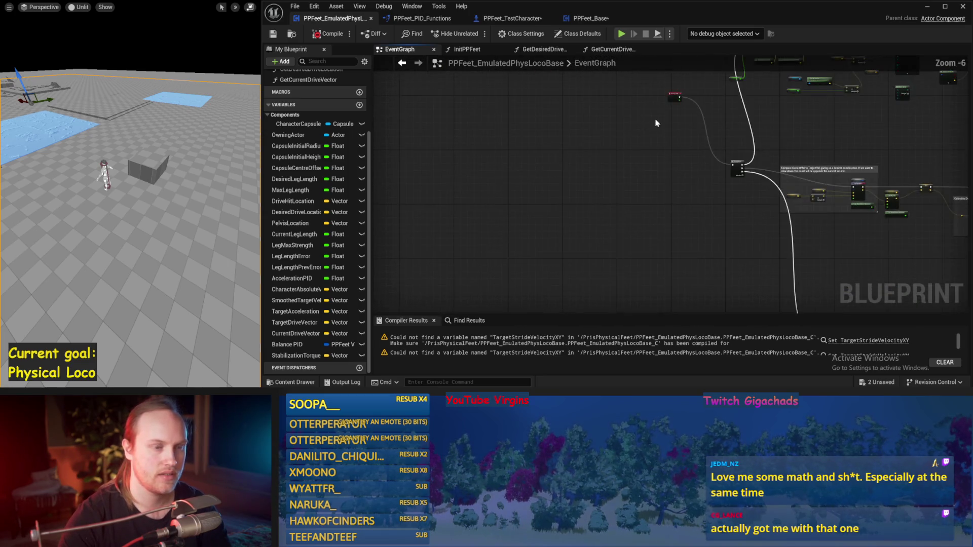
pyautogui.scroll(-1, 618, 180)
pyautogui.moveTo(643, 130)
pyautogui.mouseDown()
pyautogui.moveTo(522, 231)
pyautogui.moveTo(460, 235)
pyautogui.mouseUp()
pyautogui.scroll(1, 581, 248)
pyautogui.moveTo(718, 134); pyautogui.dragTo(497, 198)
pyautogui.scroll(1, 545, 169)
pyautogui.moveTo(529, 235)
pyautogui.mouseDown()
pyautogui.moveTo(582, 165)
pyautogui.moveTo(543, 252)
pyautogui.moveTo(556, 198)
pyautogui.moveTo(636, 157)
pyautogui.mouseUp()
pyautogui.scroll(-3, 522, 223)
pyautogui.scroll(1, 578, 208)
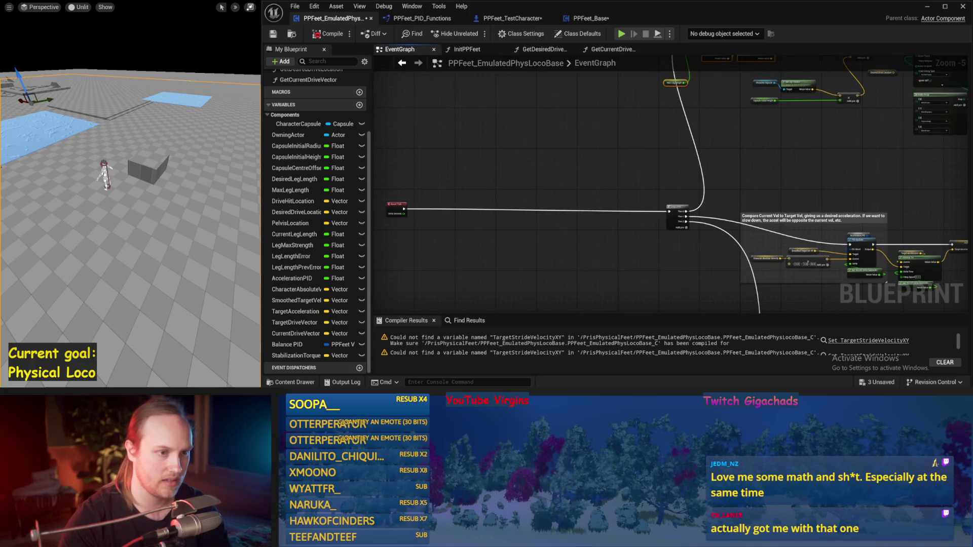
pyautogui.moveTo(568, 156); pyautogui.dragTo(468, 268)
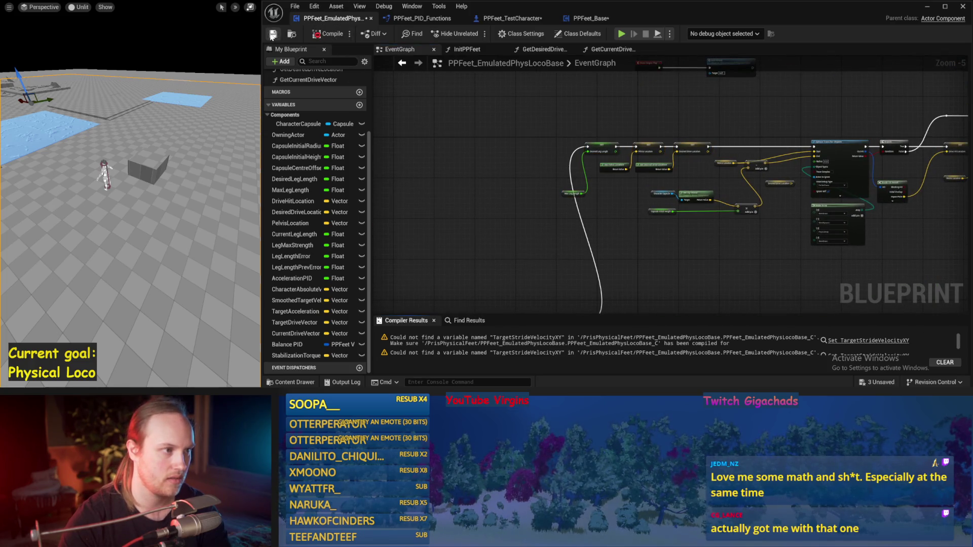
# Step: Close the PPFeet_PID_Functions, PPFeet_TestCharacter and PPFeet_Base editor tabs
pyautogui.click(425, 18)
pyautogui.click(461, 18)
pyautogui.click(462, 19)
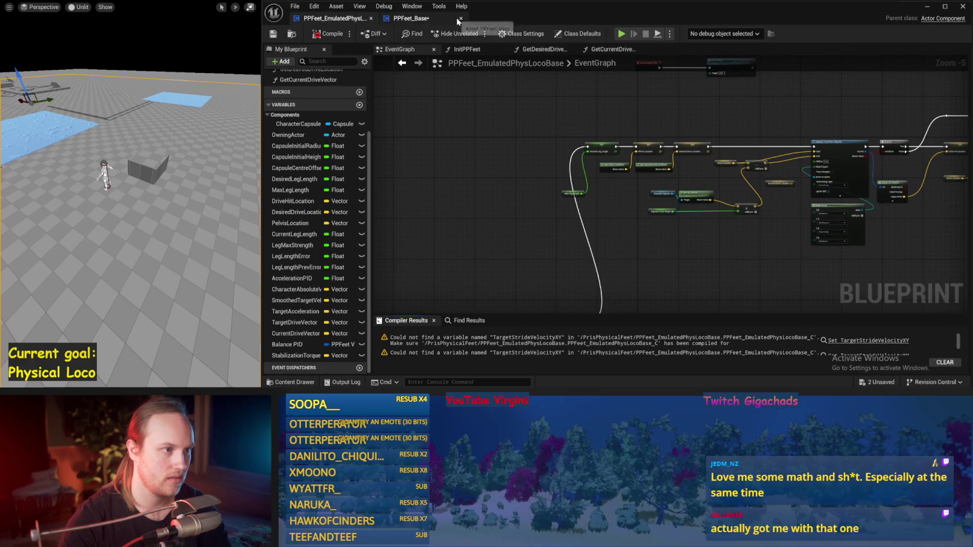
pyautogui.click(462, 19)
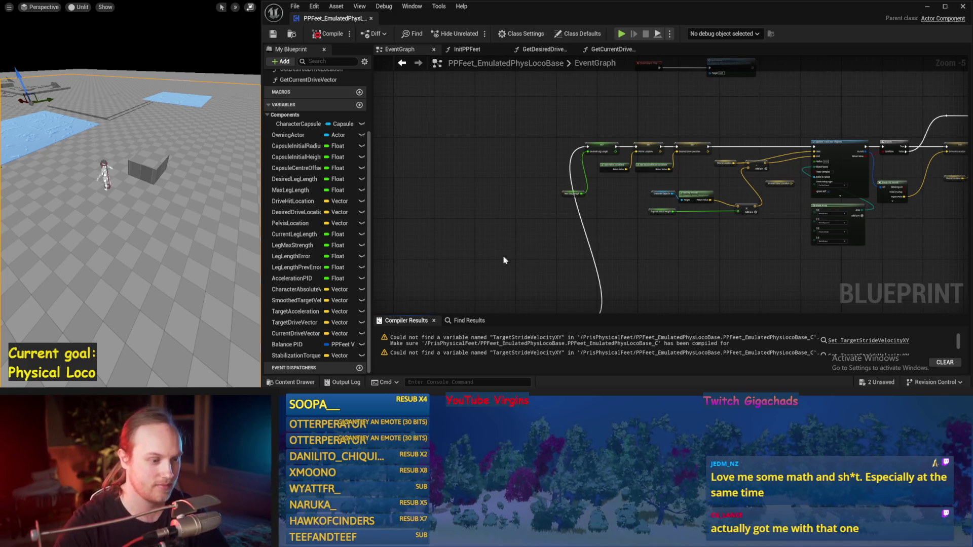
pyautogui.moveTo(504, 260); pyautogui.dragTo(561, 199)
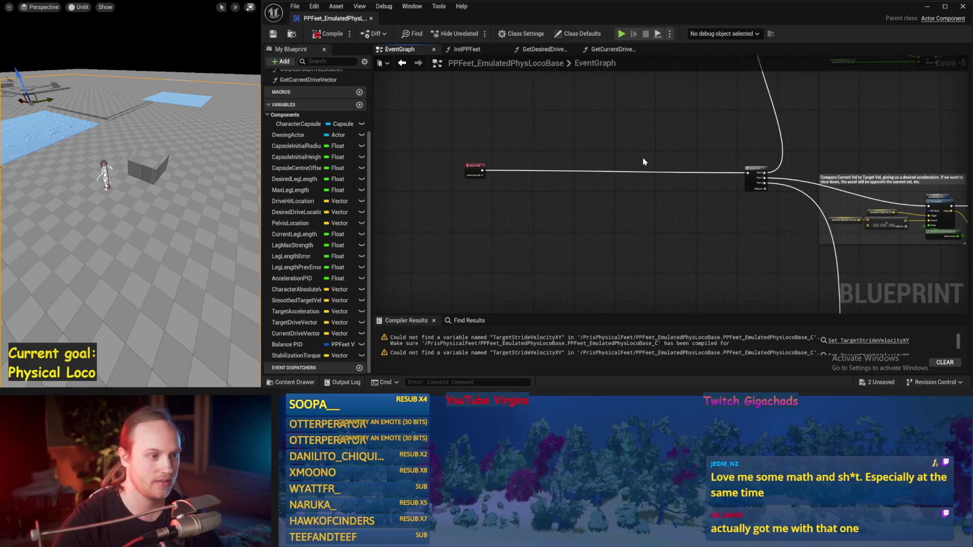
pyautogui.moveTo(643, 157); pyautogui.dragTo(690, 158)
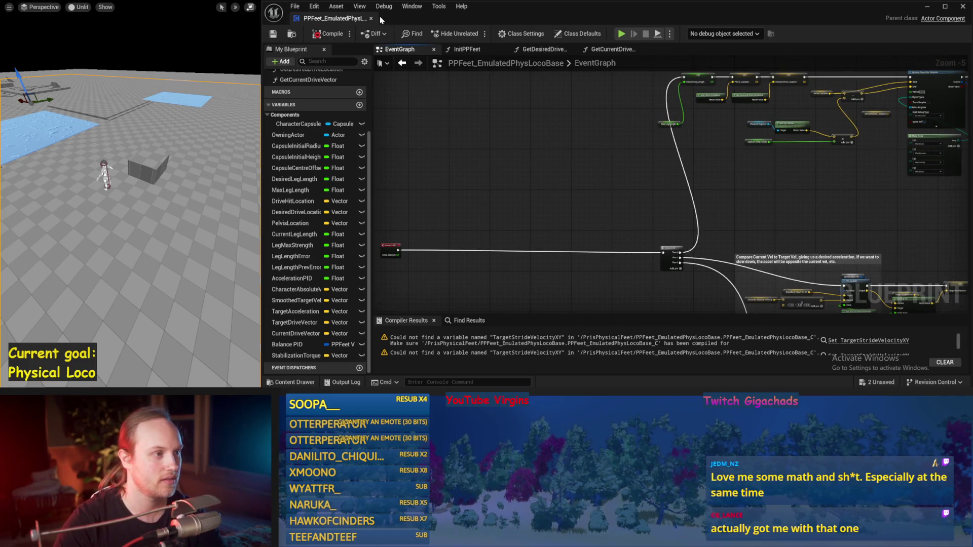
# Step: Close the Blueprint window, exit immersive mode with F11, and maximize the main editor
pyautogui.click(371, 19)
pyautogui.press('F11')
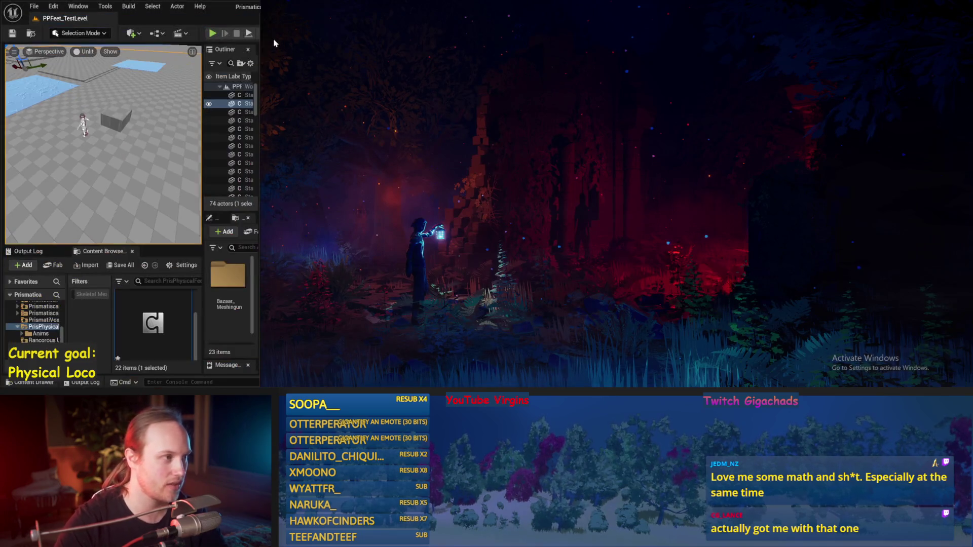
pyautogui.doubleClick(219, 8)
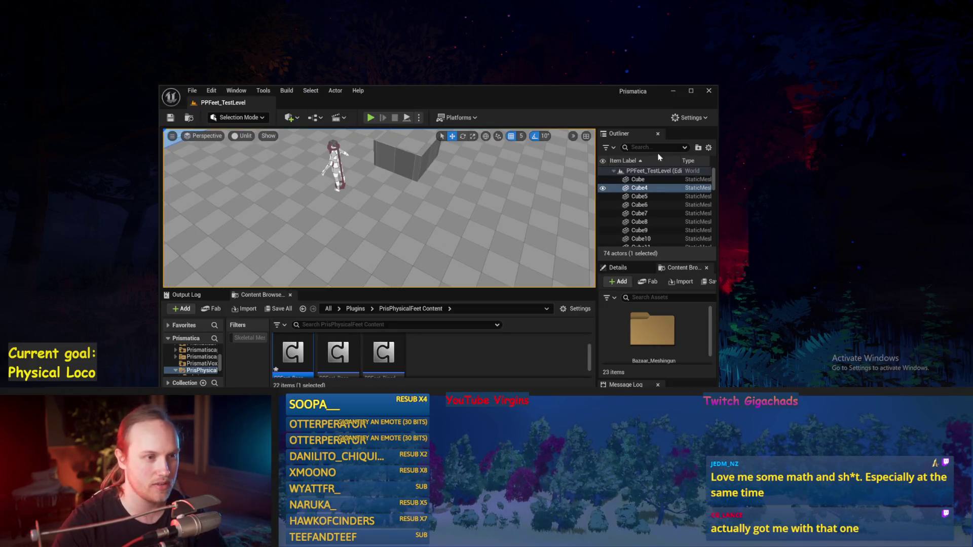
pyautogui.click(690, 92)
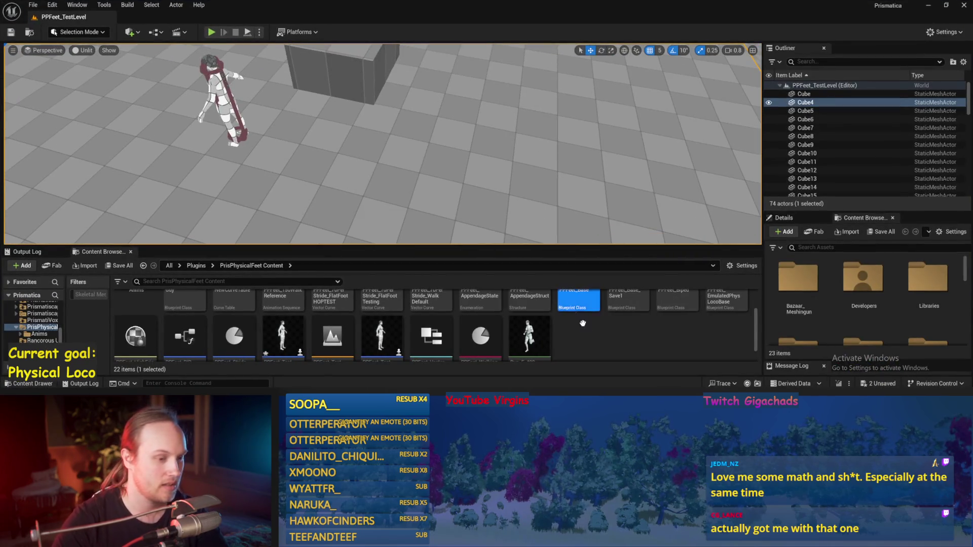
# Step: Open PPFeet_EmulatedPhysLocoBase from the Content Browser
pyautogui.scroll(-2, 136, 325)
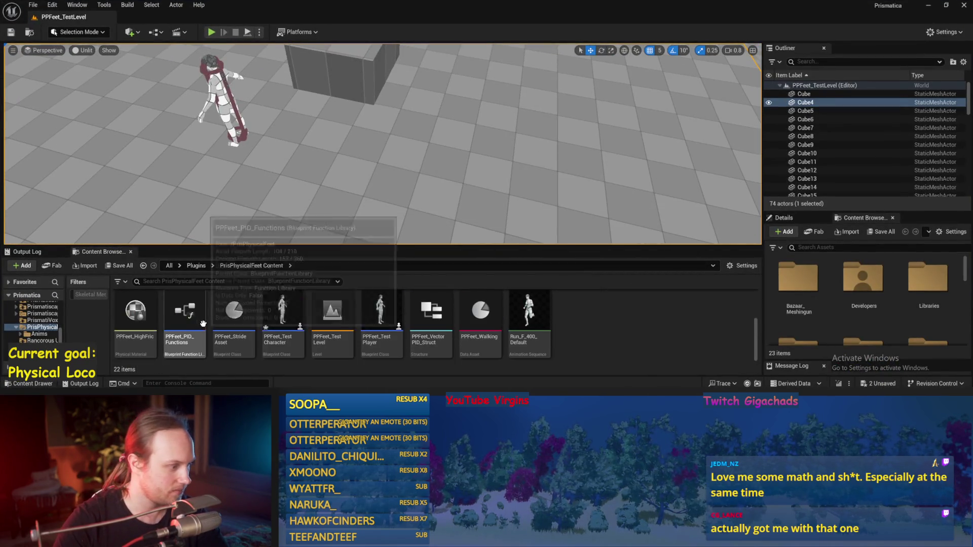
pyautogui.scroll(2, 250, 307)
pyautogui.click(727, 308)
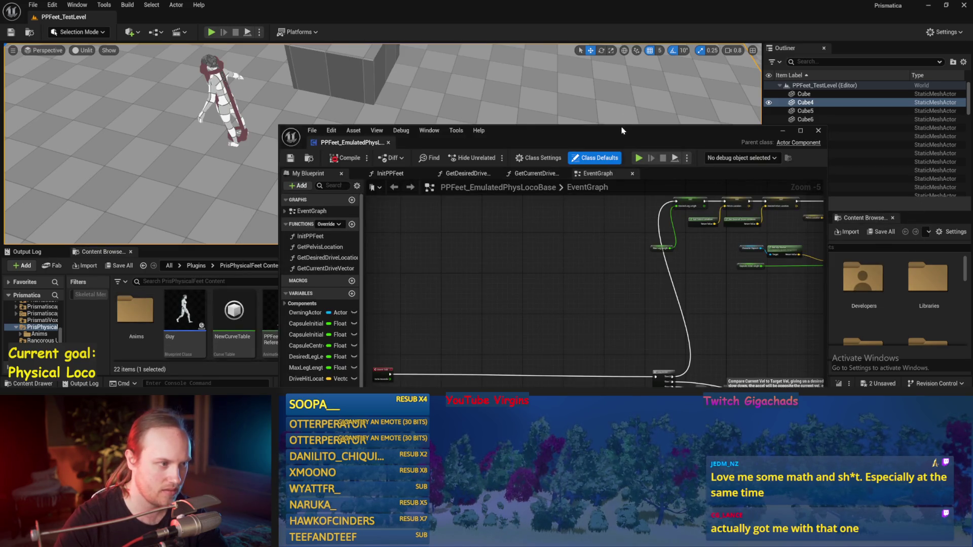
pyautogui.doubleClick(623, 131)
pyautogui.scroll(2, 482, 223)
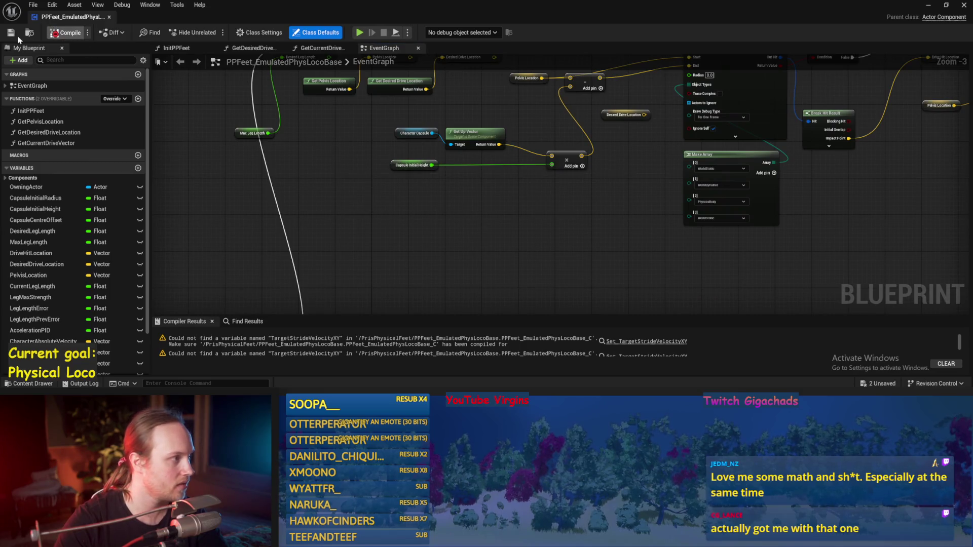
# Step: Cut and paste the SET chain, wiring it between Event Tick and Sequence
pyautogui.moveTo(352, 162); pyautogui.dragTo(376, 226)
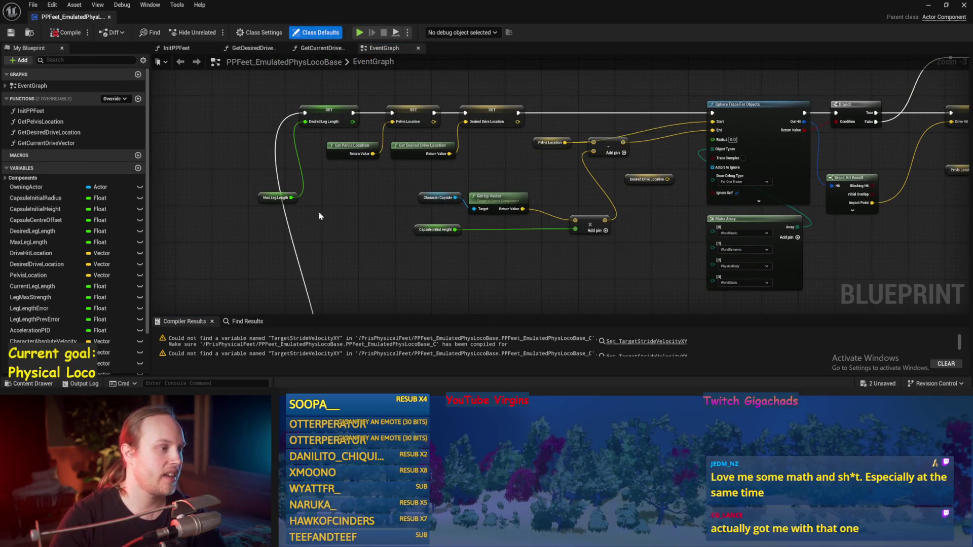
pyautogui.moveTo(481, 93)
pyautogui.mouseDown()
pyautogui.moveTo(254, 178)
pyautogui.moveTo(254, 208)
pyautogui.mouseUp()
pyautogui.hotkey('ctrl', 'x')
pyautogui.hotkey('ctrl', 'v')
pyautogui.moveTo(367, 246); pyautogui.dragTo(455, 163)
pyautogui.moveTo(440, 103)
pyautogui.mouseDown()
pyautogui.moveTo(233, 230)
pyautogui.moveTo(481, 201)
pyautogui.mouseUp()
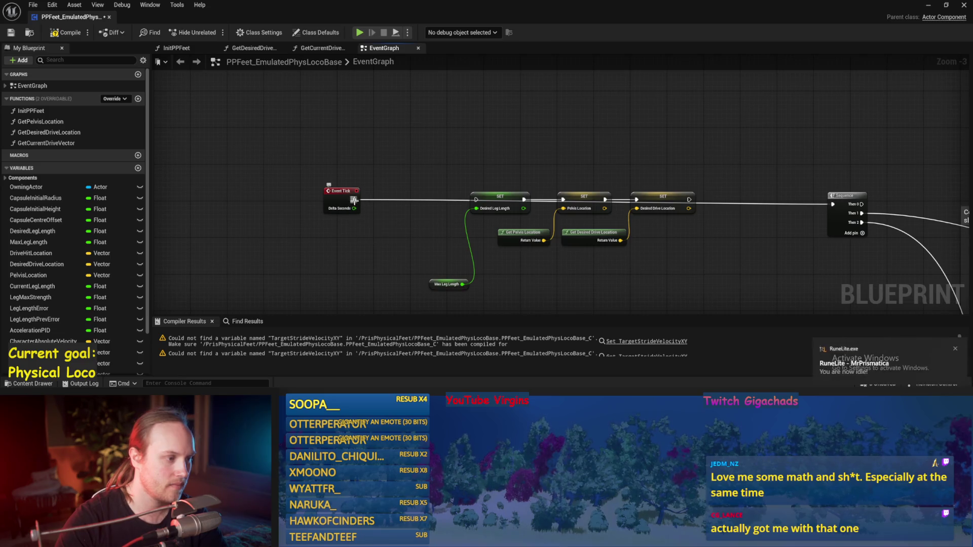
pyautogui.click(638, 174)
pyautogui.moveTo(690, 199)
pyautogui.mouseDown()
pyautogui.moveTo(841, 211)
pyautogui.moveTo(833, 204)
pyautogui.mouseUp()
pyautogui.moveTo(501, 172); pyautogui.dragTo(413, 168)
# Step: Place a GetCurrentDriveVector call before Sequence and open its function graph
pyautogui.click(73, 144)
pyautogui.moveTo(73, 144)
pyautogui.mouseDown()
pyautogui.moveTo(586, 136)
pyautogui.moveTo(652, 169)
pyautogui.mouseUp()
pyautogui.scroll(3, 659, 168)
pyautogui.click(658, 193)
pyautogui.doubleClick(630, 191)
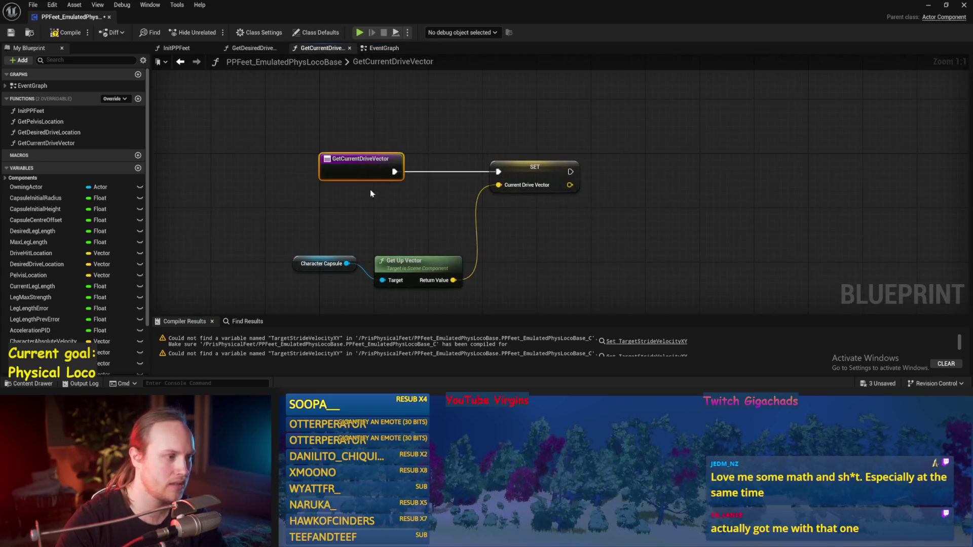
# Step: Rename the function to CalcCurrentDriveVector, compile, and return to the EventGraph
pyautogui.click(280, 269)
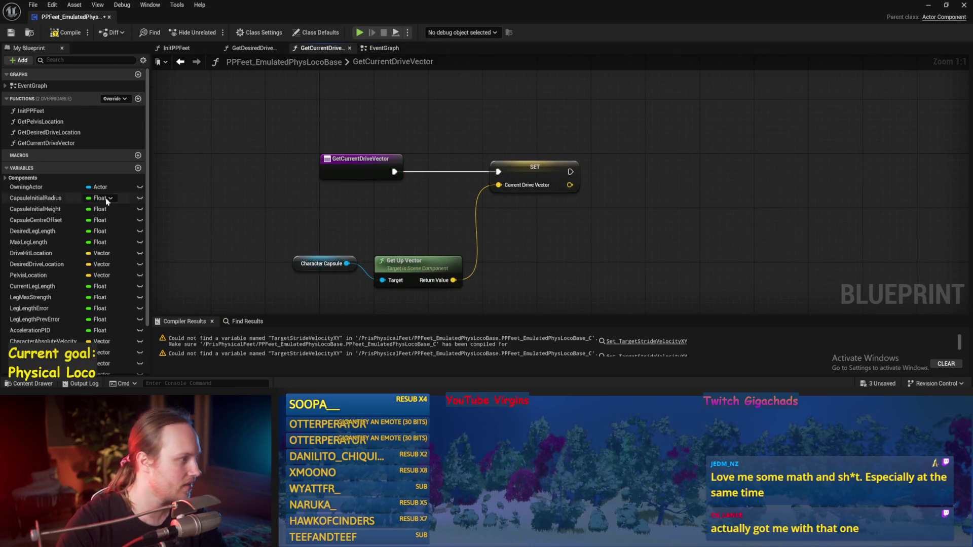
pyautogui.click(29, 144)
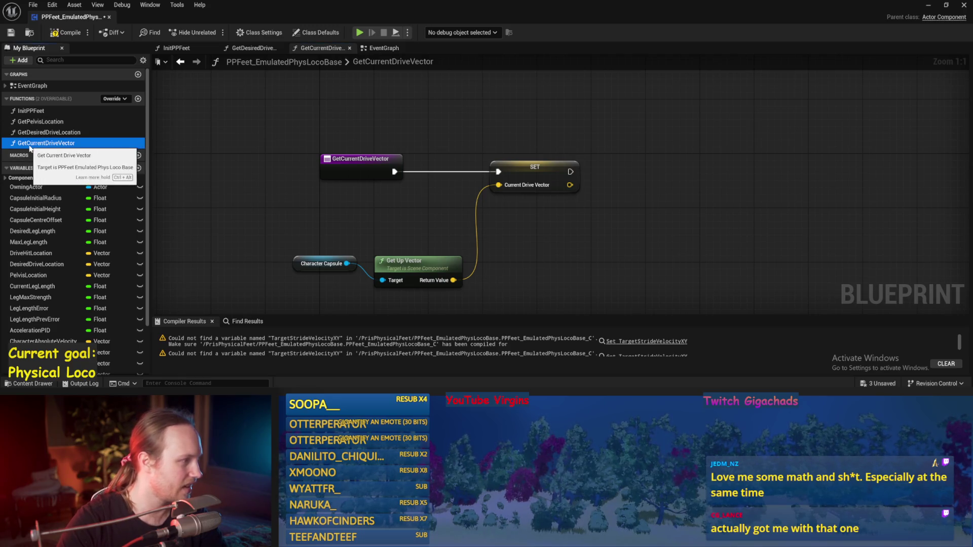
pyautogui.click(28, 144)
pyautogui.moveTo(29, 144); pyautogui.dragTo(2, 147)
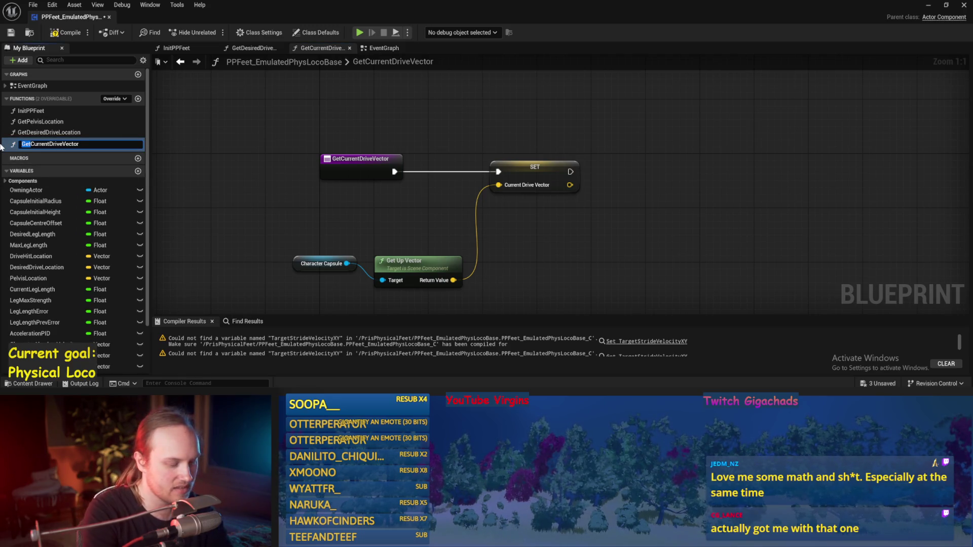
pyautogui.write('Calc')
pyautogui.press('Return')
pyautogui.click(71, 32)
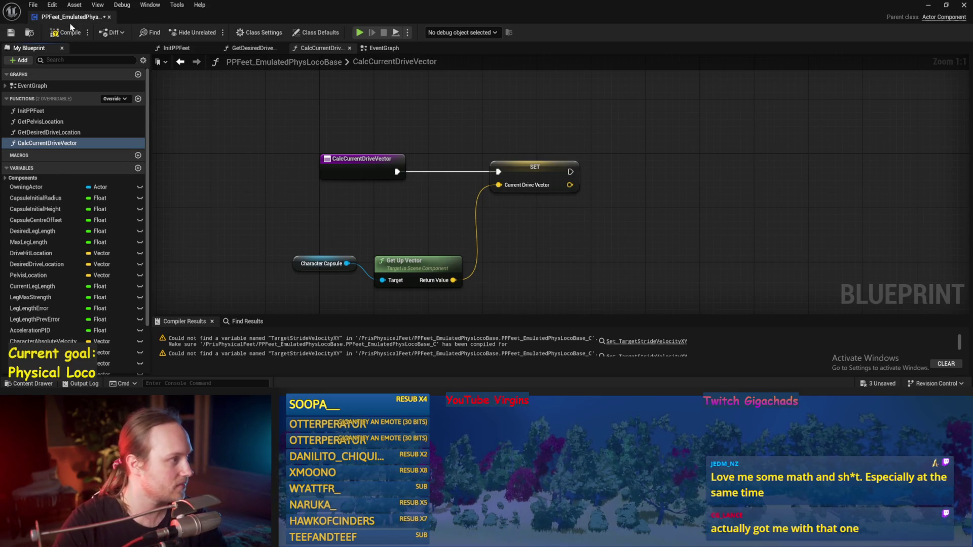
pyautogui.click(375, 51)
pyautogui.moveTo(607, 252); pyautogui.dragTo(532, 233)
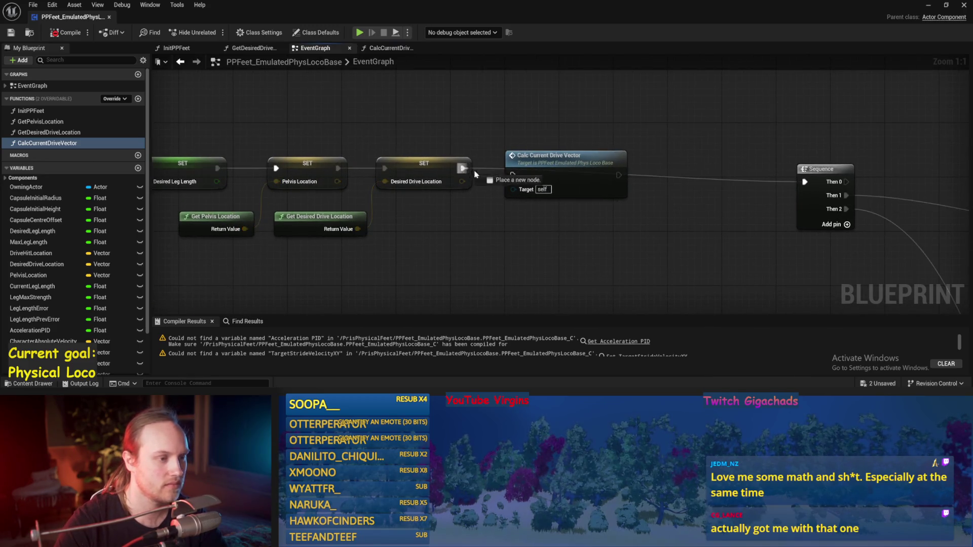
# Step: Connect Calc Current Drive Vector's exec output to the Sequence node
pyautogui.moveTo(618, 176); pyautogui.dragTo(805, 182)
pyautogui.scroll(-3, 456, 152)
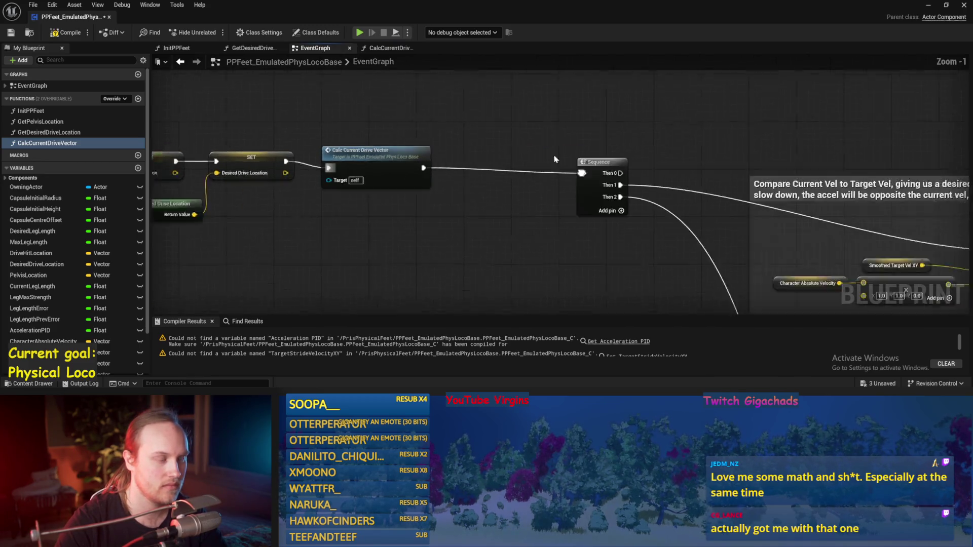
pyautogui.moveTo(862, 212); pyautogui.dragTo(511, 196)
pyautogui.moveTo(595, 218)
pyautogui.mouseDown()
pyautogui.moveTo(623, 199)
pyautogui.moveTo(495, 203)
pyautogui.mouseUp()
pyautogui.click(562, 121)
pyautogui.moveTo(635, 161); pyautogui.dragTo(513, 166)
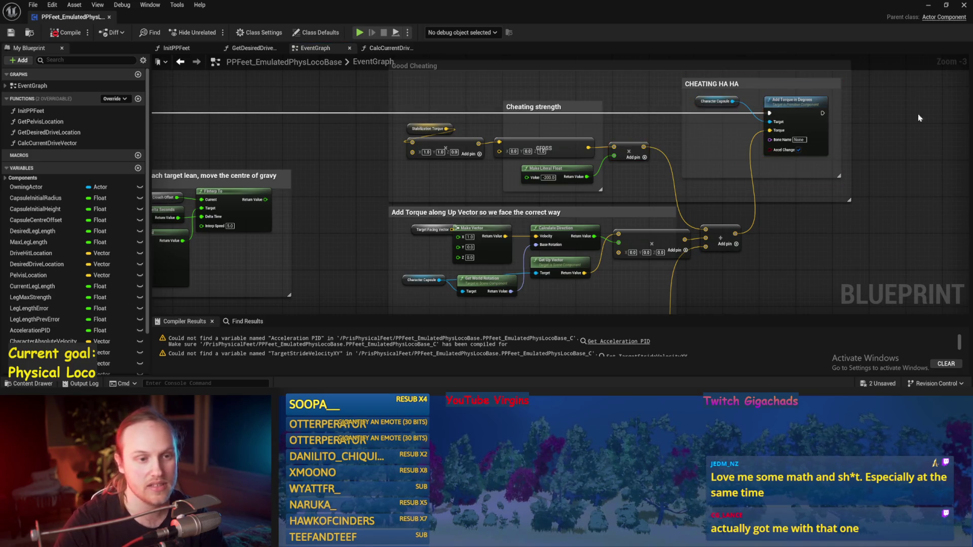
# Step: Minimize the Blueprint editor and select PPFeet_TestPlayer in rotate mode
pyautogui.click(930, 6)
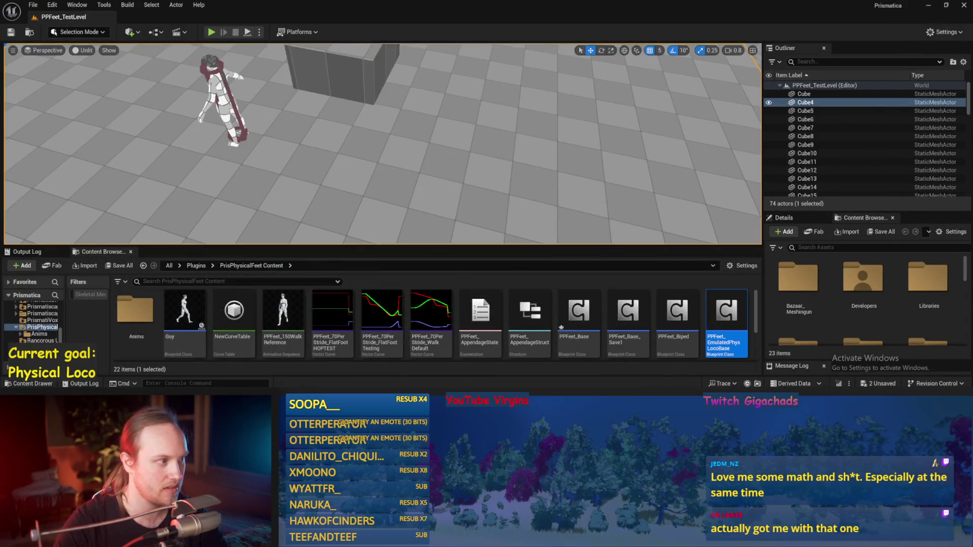
pyautogui.click(223, 101)
pyautogui.press('e')
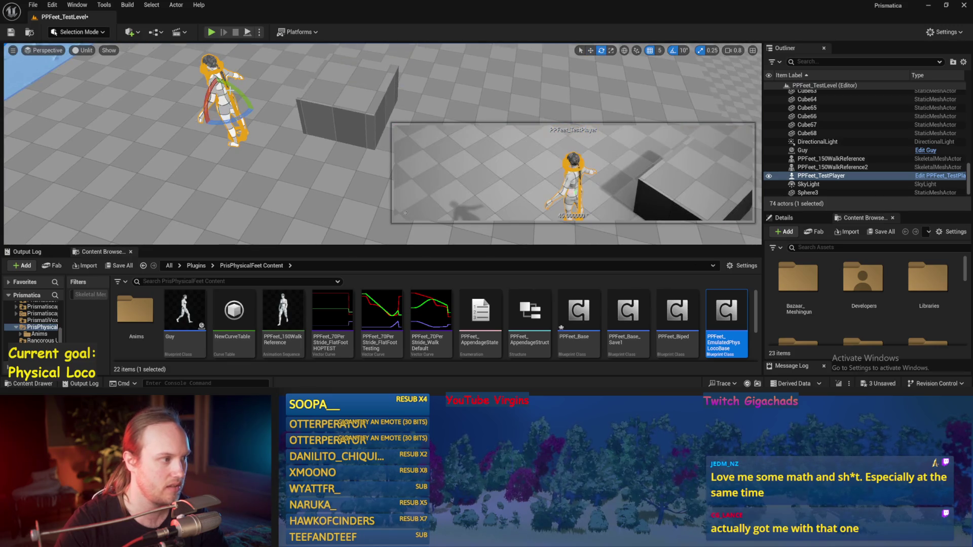
# Step: Play in Editor despite errors, reopen the Blueprint, break the PID Update exec link, and recompile
pyautogui.hotkey('alt', 'p')
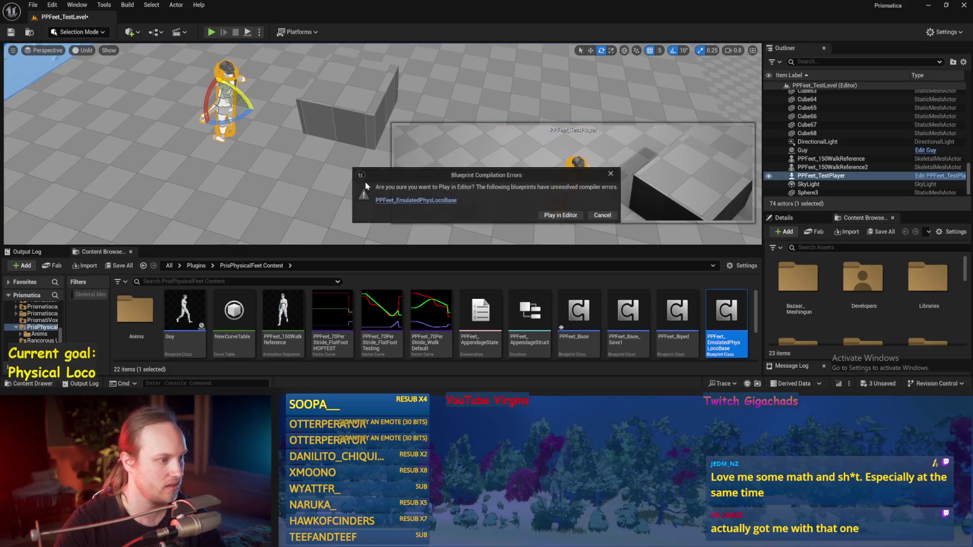
pyautogui.click(557, 215)
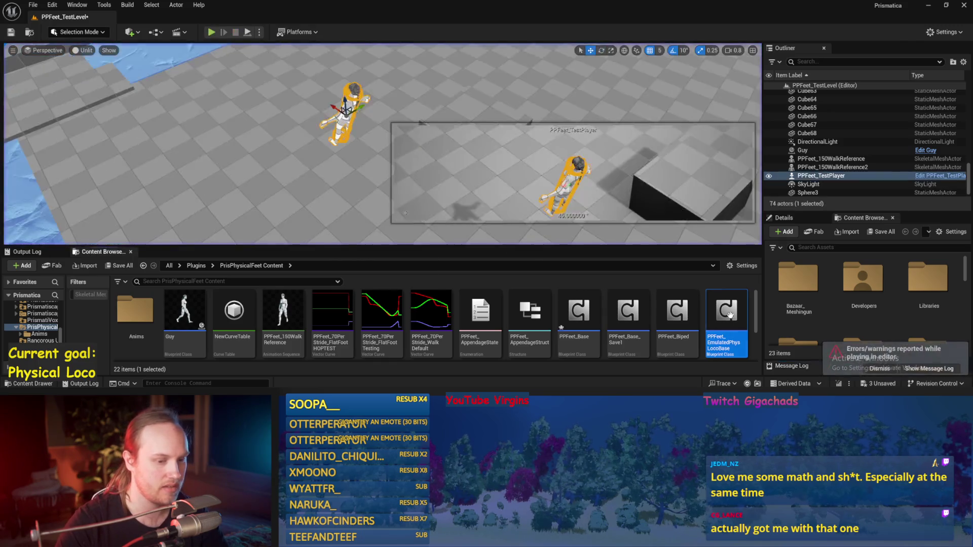
pyautogui.doubleClick(730, 316)
pyautogui.scroll(-2, 495, 196)
pyautogui.scroll(3, 465, 278)
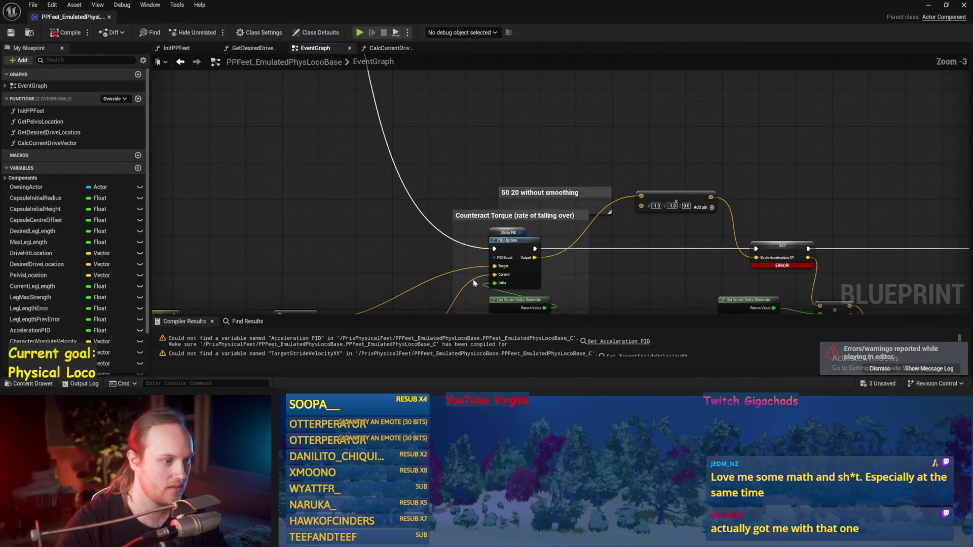
pyautogui.keyDown('alt'); pyautogui.click(496, 250); pyautogui.keyUp('alt')
pyautogui.click(71, 33)
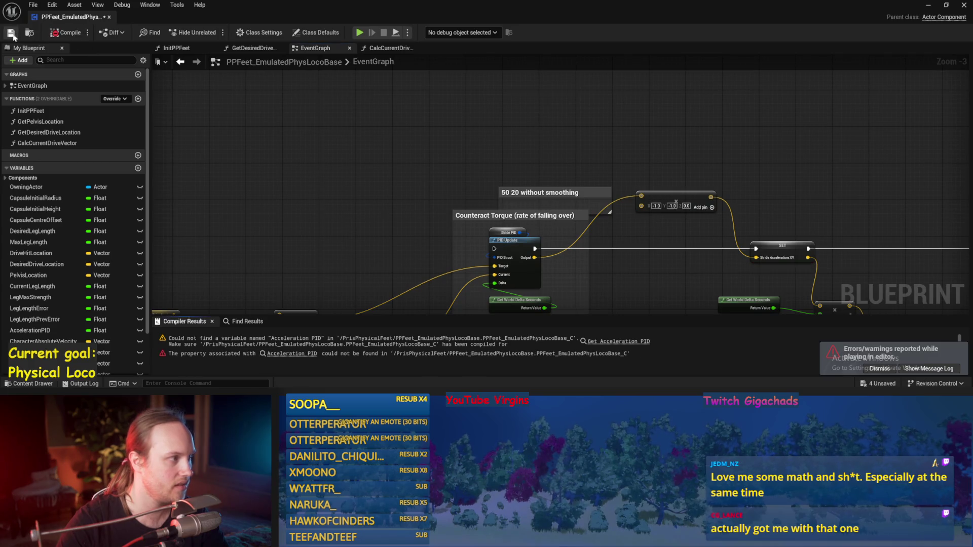
# Step: Create the missing Acceleration PID variable, compile, and watch then stop the play session
pyautogui.click(618, 341)
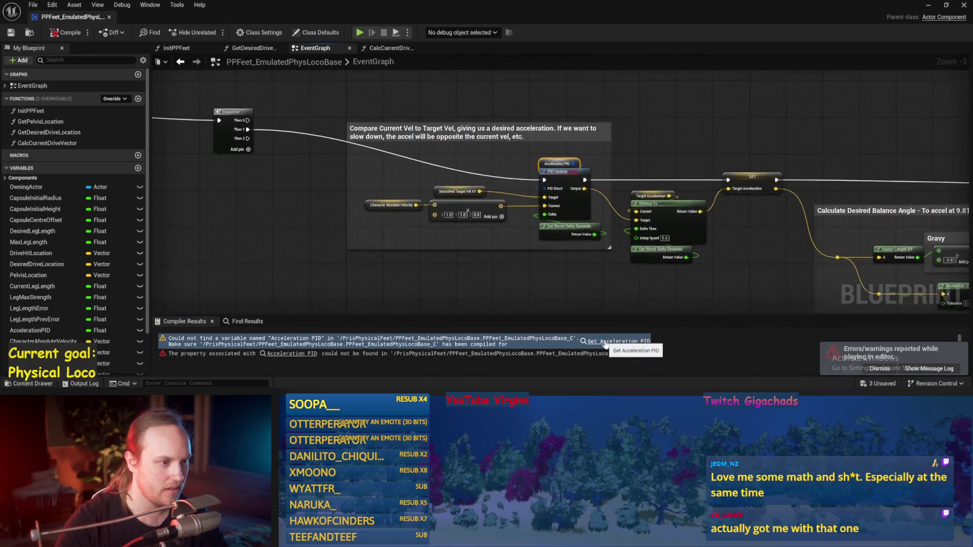
pyautogui.rightClick(540, 182)
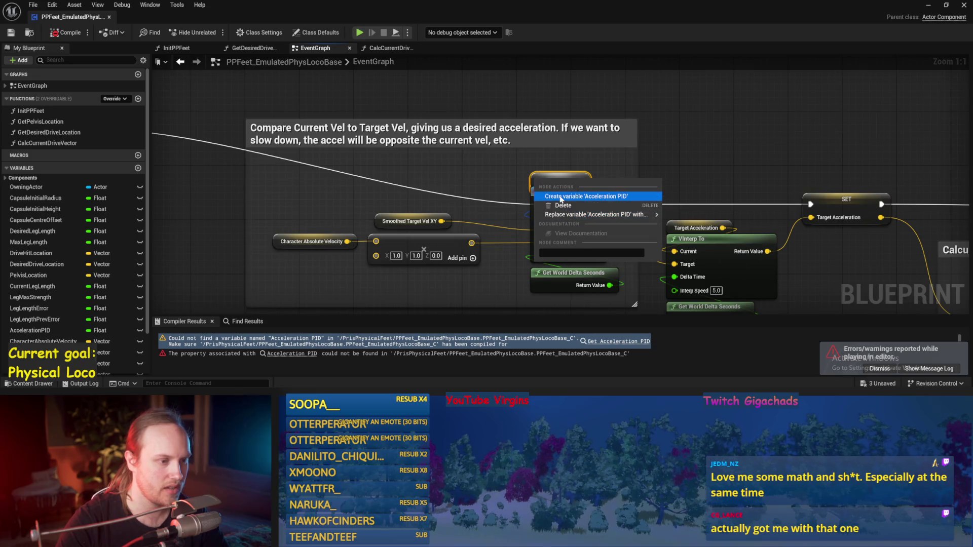
pyautogui.click(556, 189)
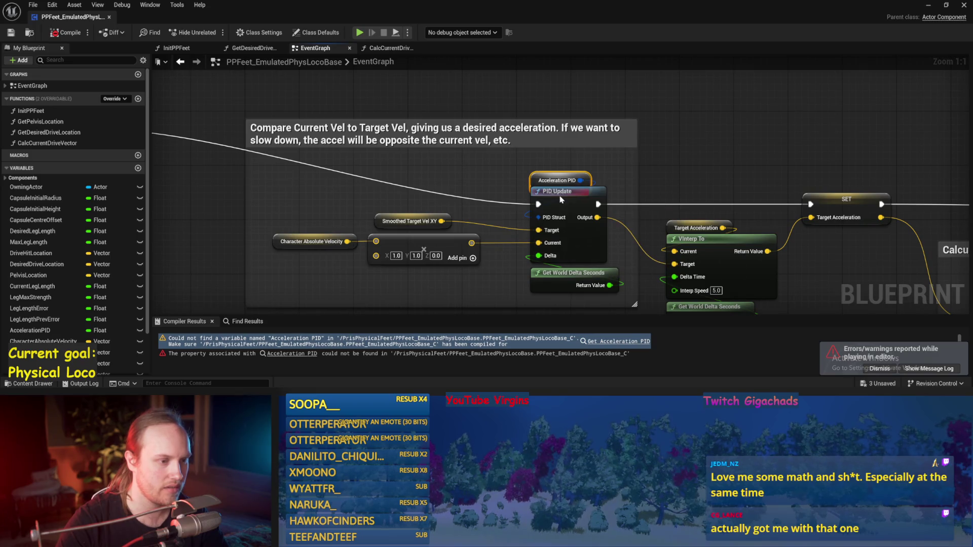
pyautogui.click(60, 36)
pyautogui.click(929, 6)
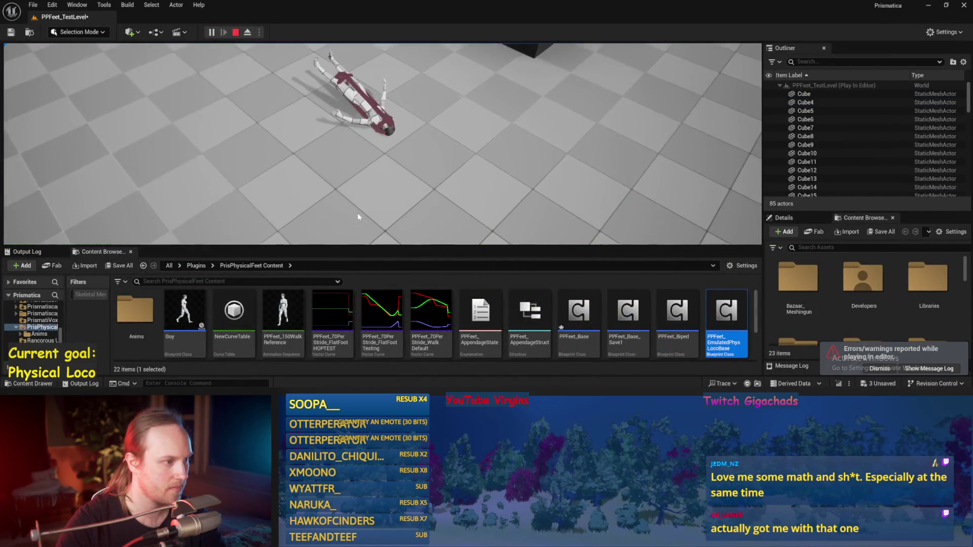
pyautogui.press('Escape')
pyautogui.click(406, 380)
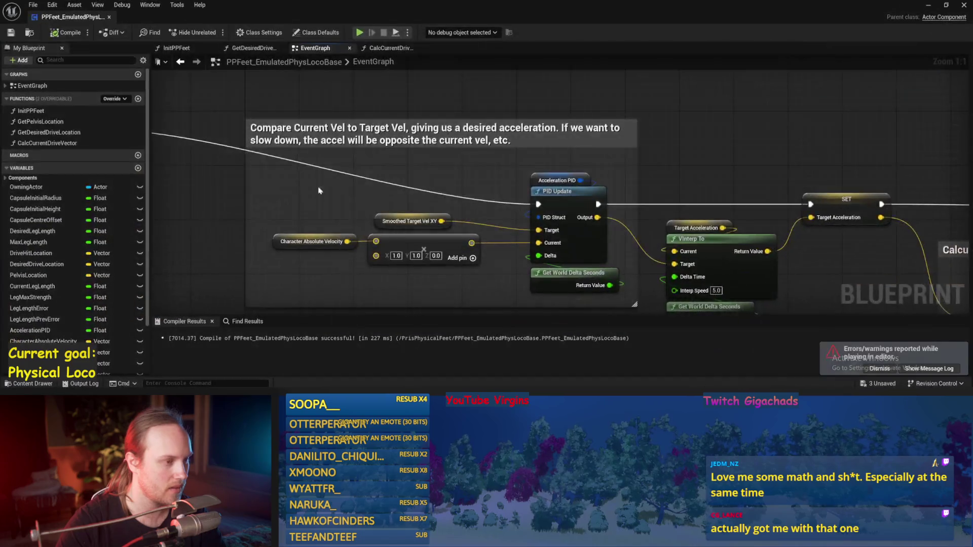
# Step: Set the Cheating strength Make Literal Float to -20000
pyautogui.scroll(-2, 631, 202)
pyautogui.moveTo(631, 201)
pyautogui.mouseDown()
pyautogui.moveTo(433, 135)
pyautogui.moveTo(376, 276)
pyautogui.mouseUp()
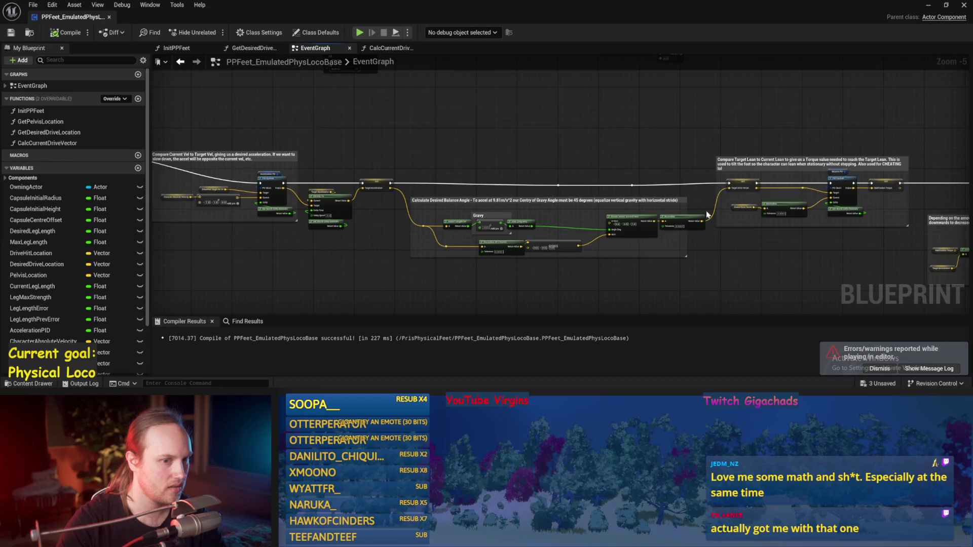
pyautogui.scroll(3, 714, 208)
pyautogui.moveTo(575, 210); pyautogui.dragTo(541, 196)
pyautogui.click(611, 205)
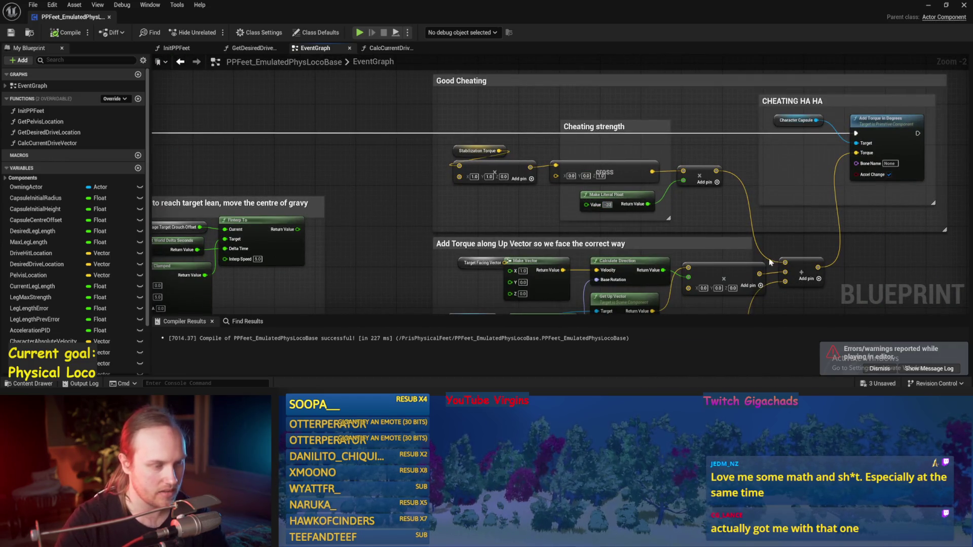
pyautogui.press('Return')
# Step: Give Add Torque in Degrees a fixed torque of 0, 100, 0
pyautogui.moveTo(715, 223)
pyautogui.mouseDown()
pyautogui.moveTo(647, 158)
pyautogui.moveTo(681, 189)
pyautogui.mouseUp()
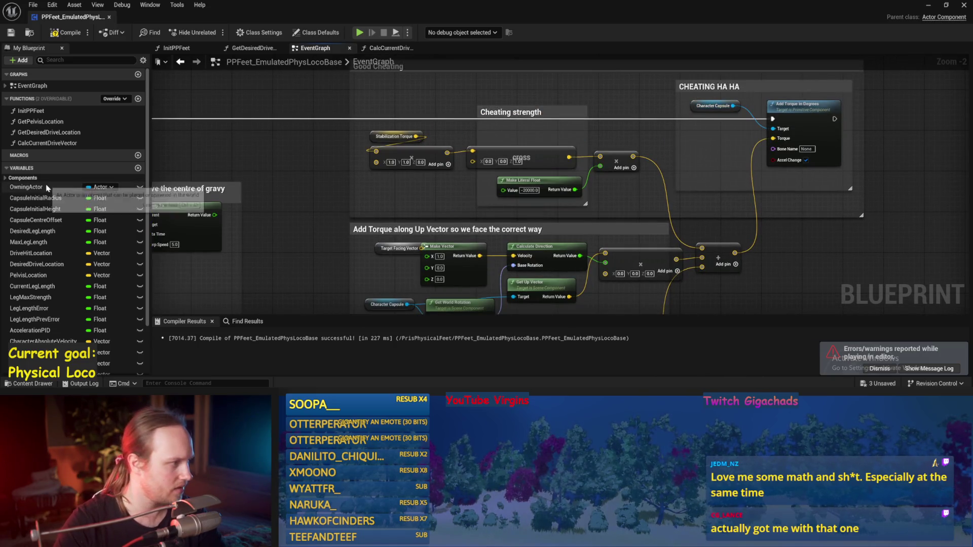
pyautogui.scroll(-3, 48, 210)
pyautogui.click(23, 116)
pyautogui.scroll(-1, 635, 211)
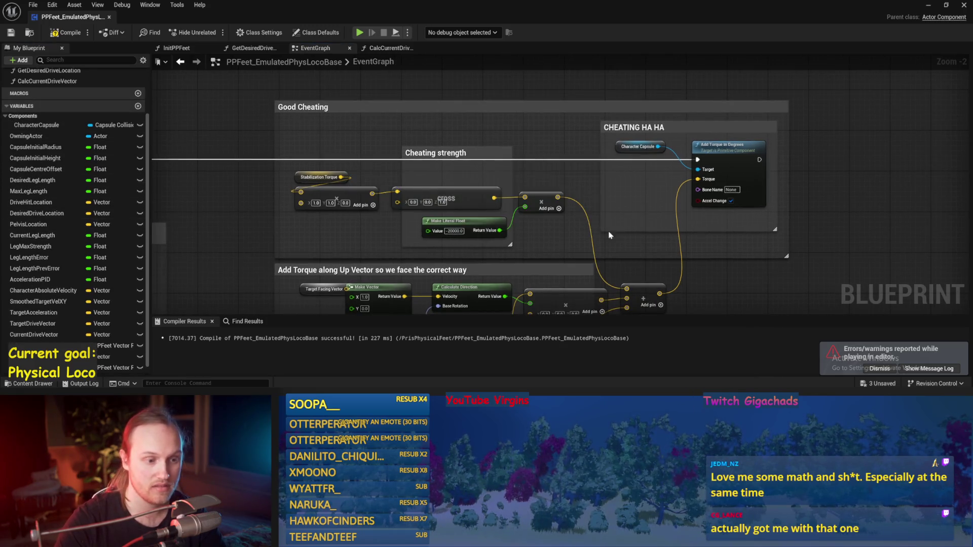
pyautogui.scroll(2, 628, 223)
pyautogui.scroll(-1, 665, 199)
pyautogui.scroll(2, 749, 178)
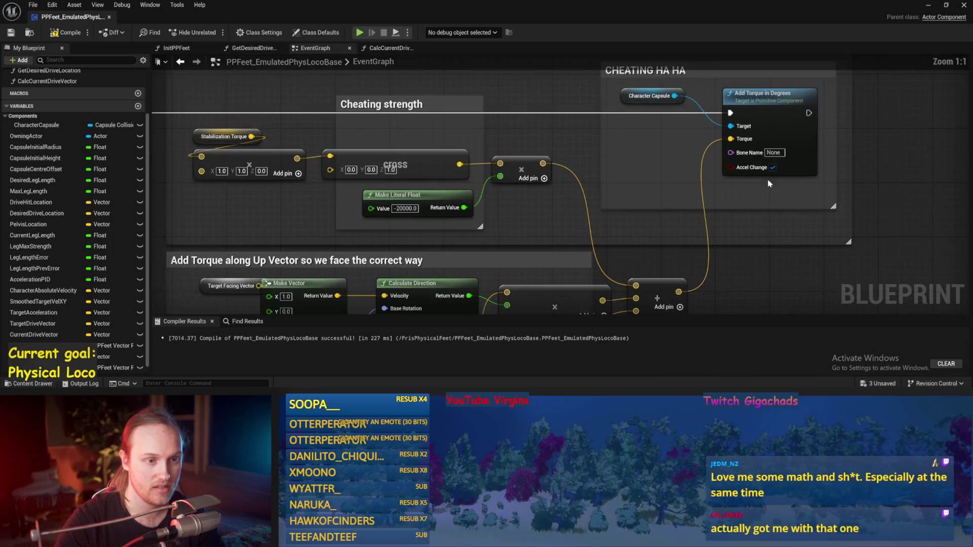
pyautogui.keyDown('alt'); pyautogui.click(743, 139); pyautogui.keyUp('alt')
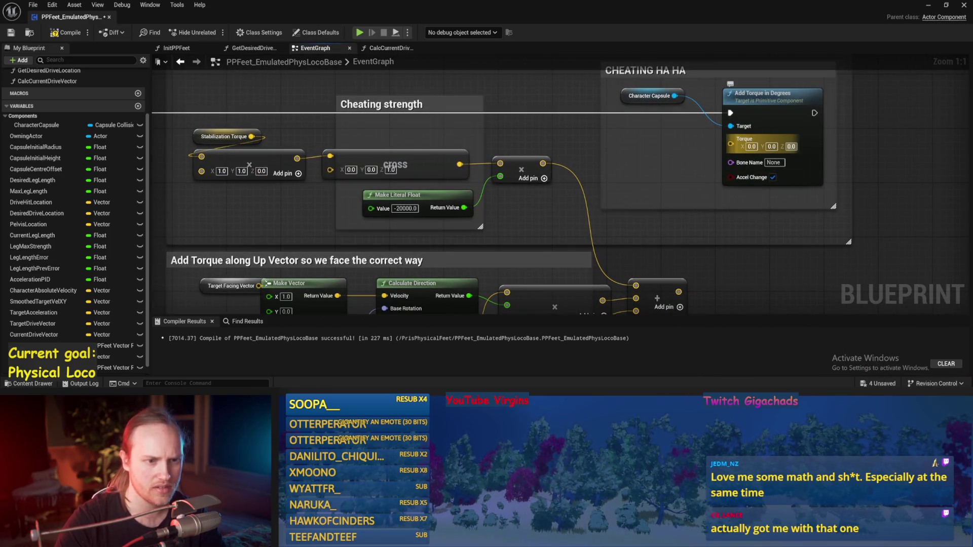
pyautogui.write('100')
pyautogui.press('Return')
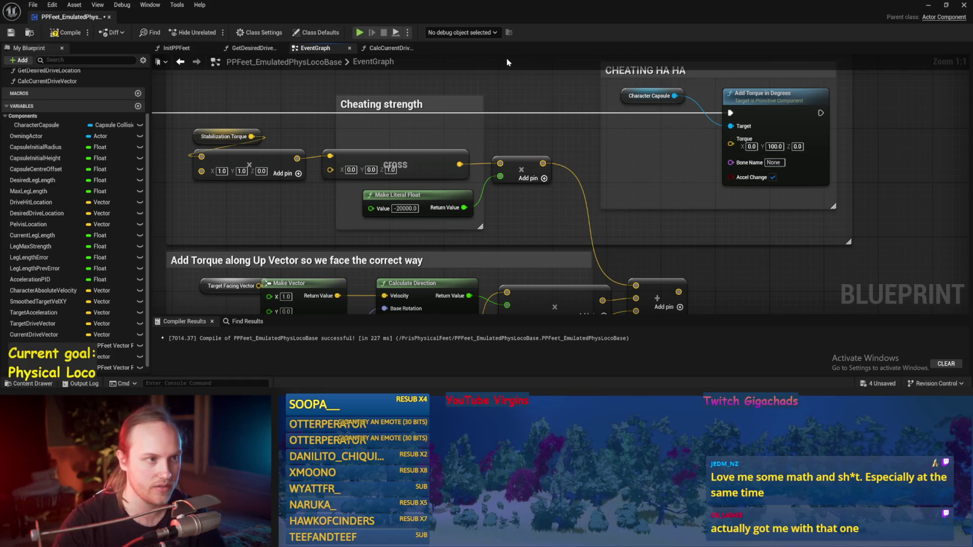
# Step: Dock the Blueprint editor on the right half with the level editor filling the left
pyautogui.moveTo(457, 13); pyautogui.dragTo(584, 151)
pyautogui.moveTo(715, 158); pyautogui.dragTo(972, 158)
pyautogui.click(168, 109)
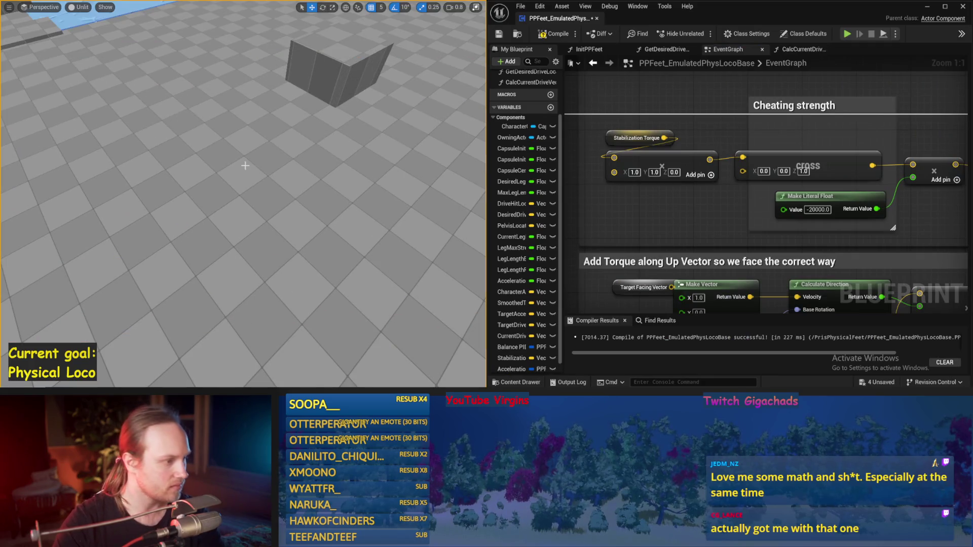
# Step: Feed the summed torque back into Add Torque in Degrees and test-simulate the balance
pyautogui.hotkey('alt', 's')
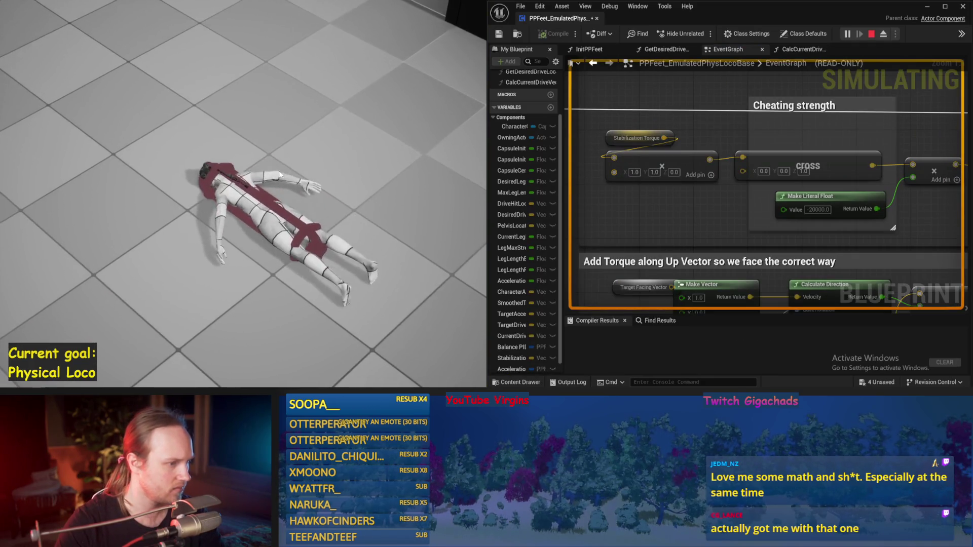
pyautogui.press('Escape')
pyautogui.scroll(-3, 708, 220)
pyautogui.moveTo(708, 220); pyautogui.dragTo(743, 111)
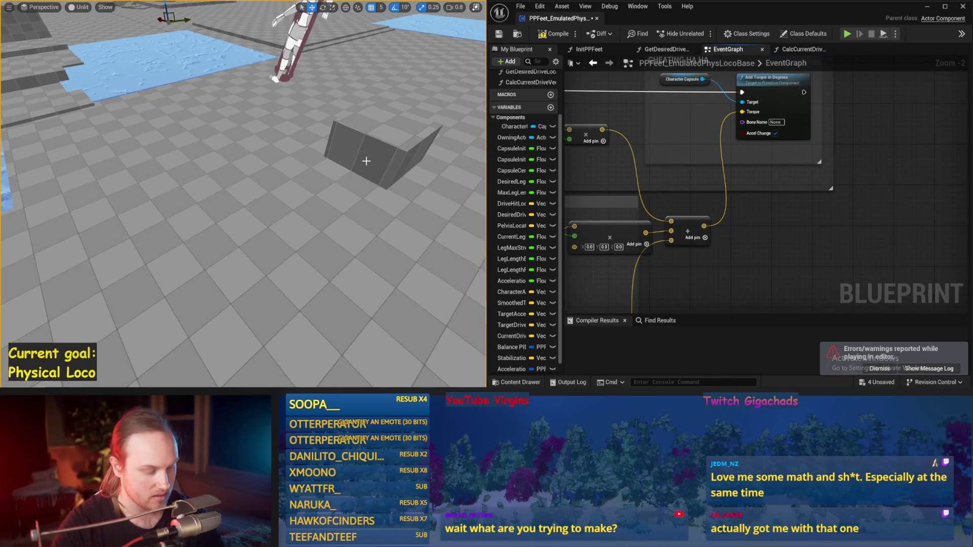
pyautogui.hotkey('alt', 's')
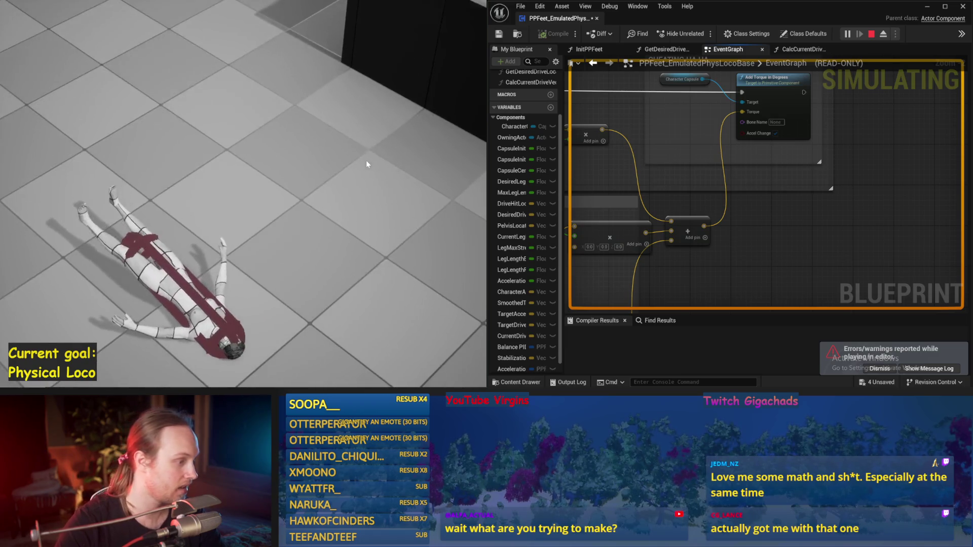
pyautogui.press('Escape')
# Step: Set Balance PID's ProportionalFactor to 4, then compile and save the blueprint
pyautogui.scroll(-2, 768, 199)
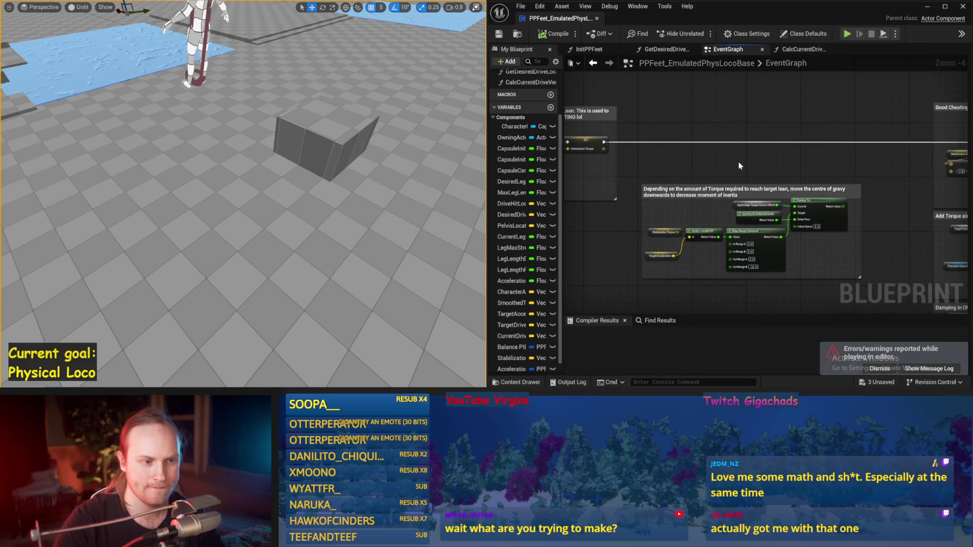
pyautogui.moveTo(565, 148); pyautogui.dragTo(803, 146)
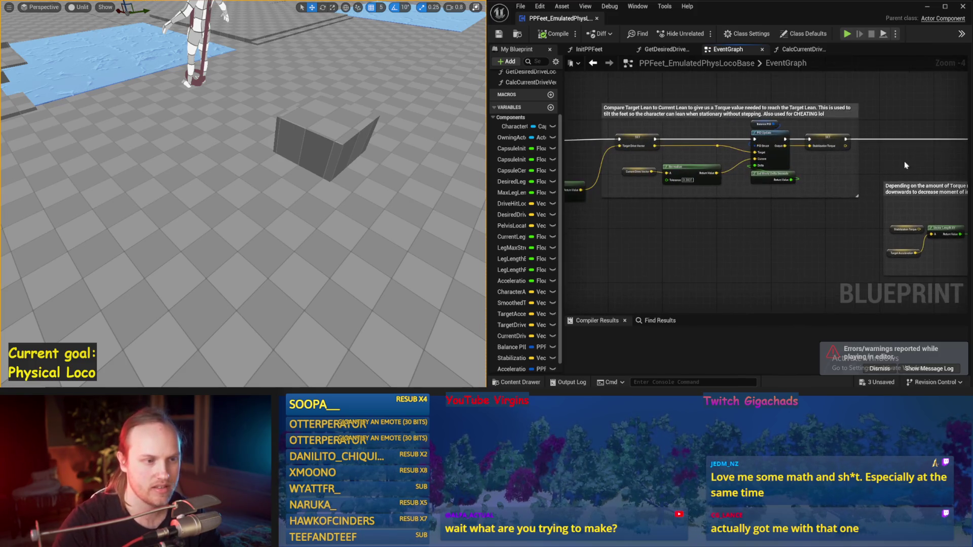
pyautogui.scroll(1, 804, 146)
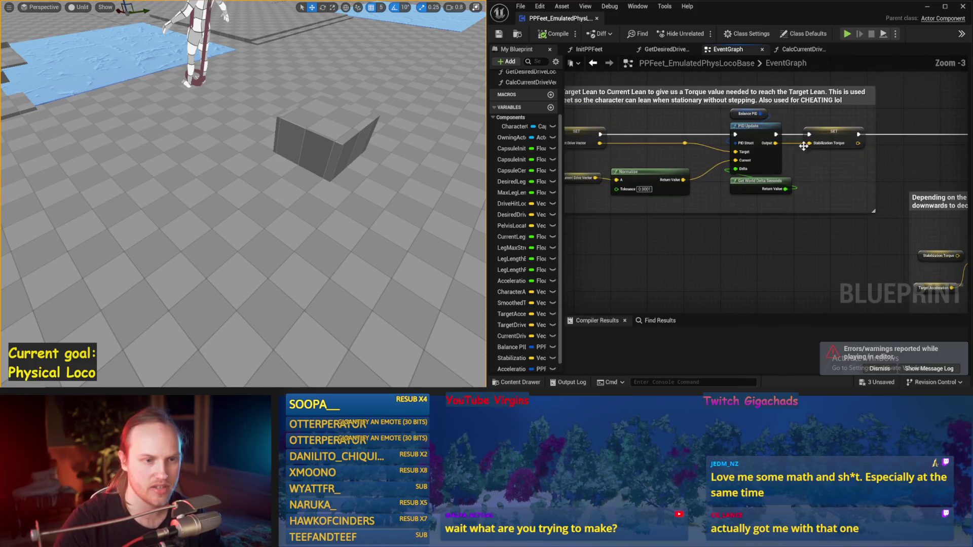
pyautogui.click(968, 94)
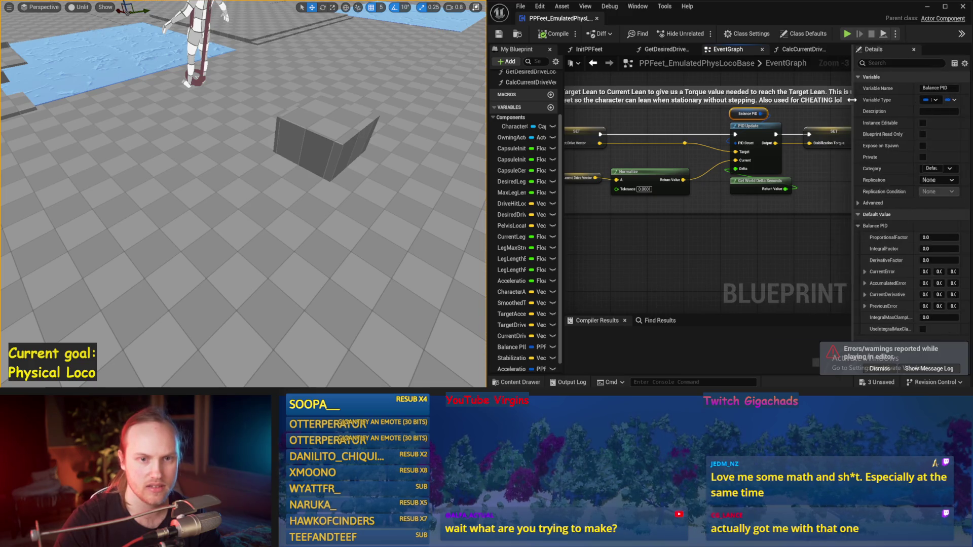
pyautogui.click(918, 237)
pyautogui.write('4')
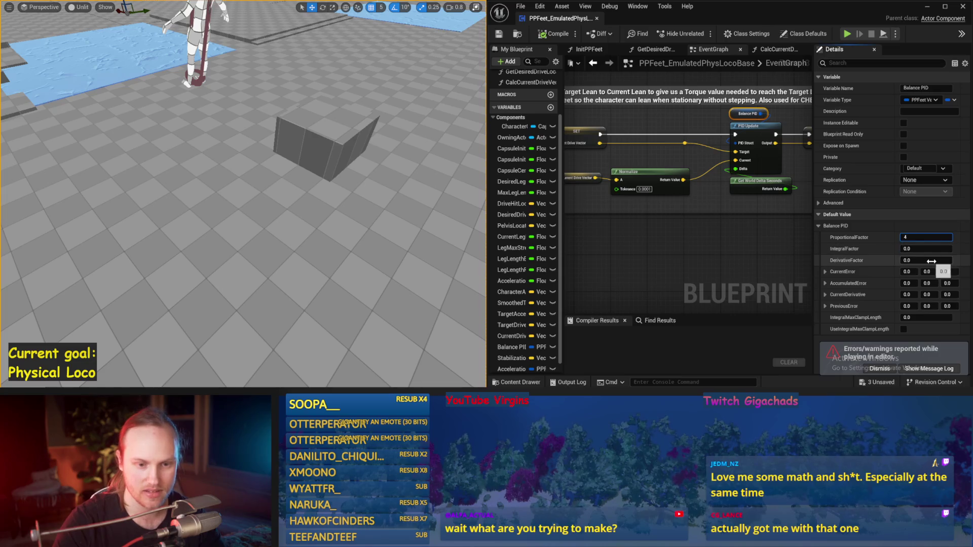
pyautogui.click(553, 34)
pyautogui.click(498, 34)
pyautogui.scroll(-3, 682, 212)
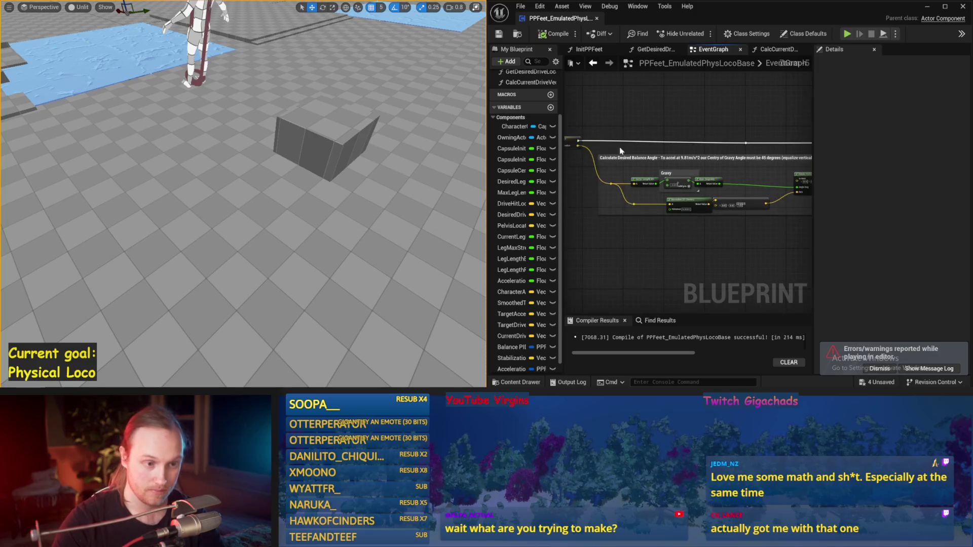
# Step: Run a balance simulation, then lower the cheating strength to -2000
pyautogui.scroll(3, 758, 144)
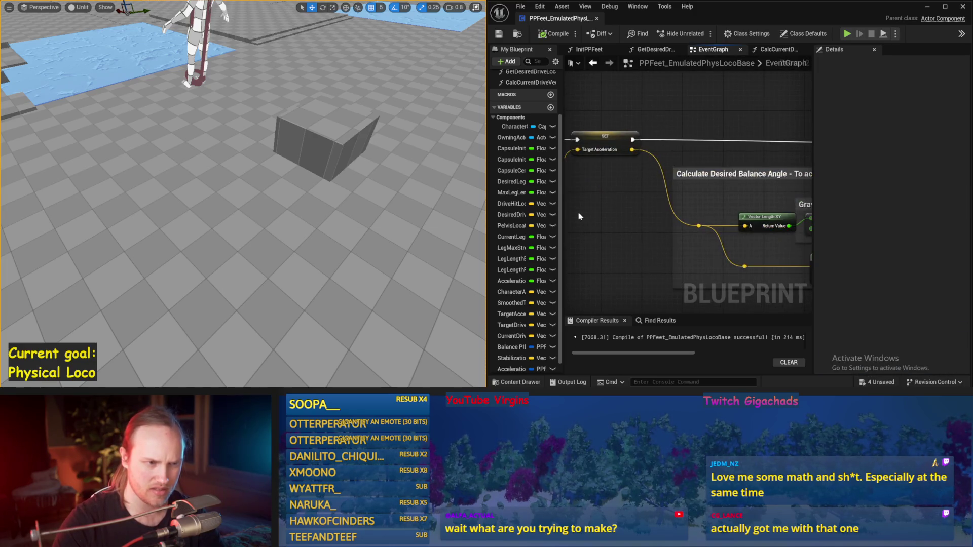
pyautogui.hotkey('alt', 'p')
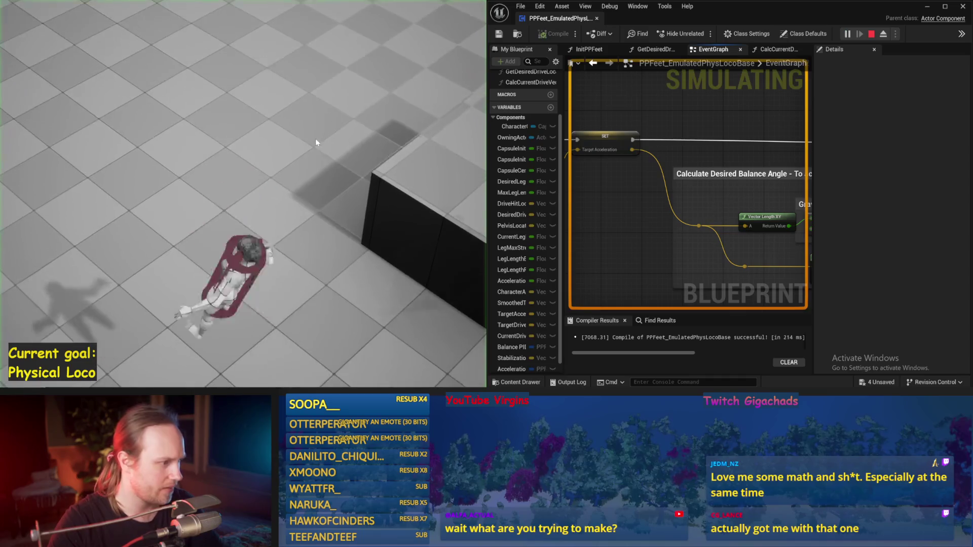
pyautogui.press('Escape')
pyautogui.scroll(-5, 694, 201)
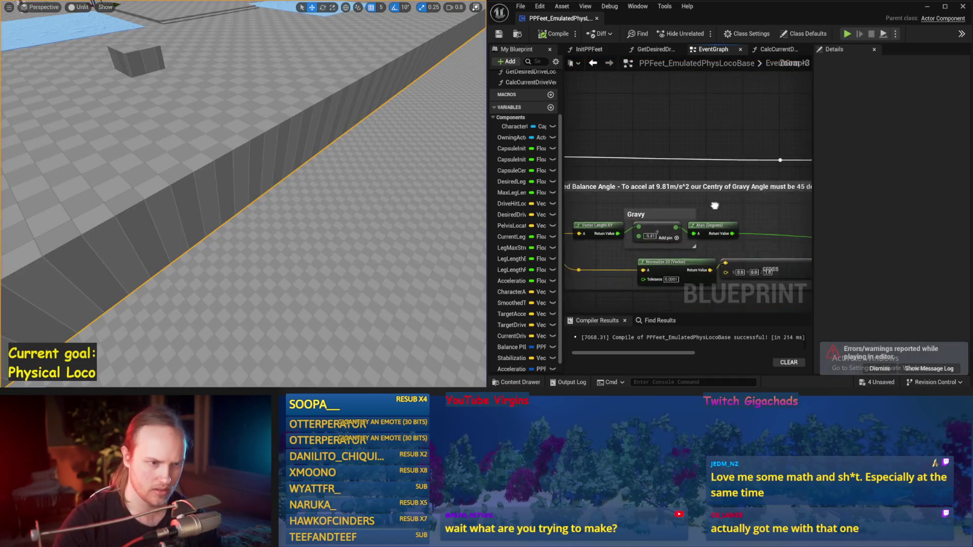
pyautogui.scroll(5, 646, 194)
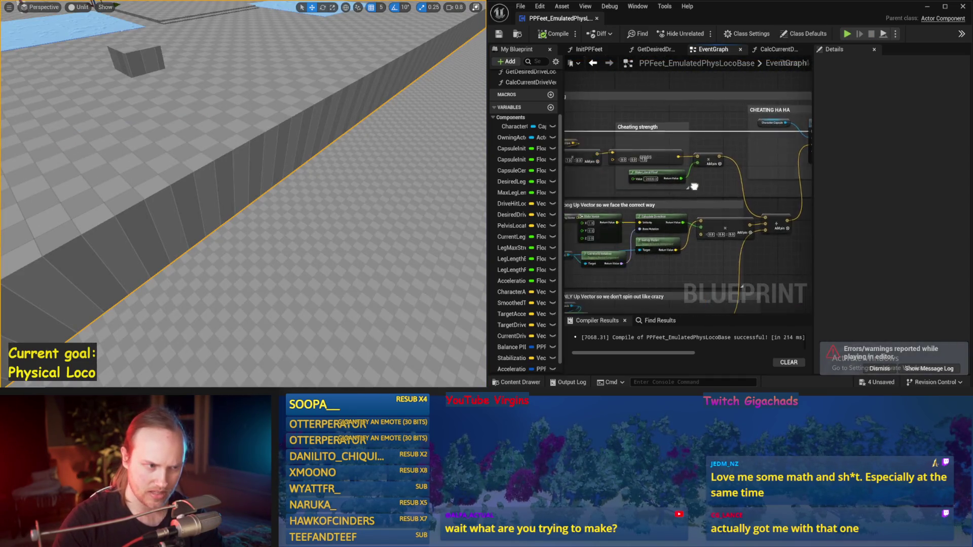
pyautogui.click(631, 176)
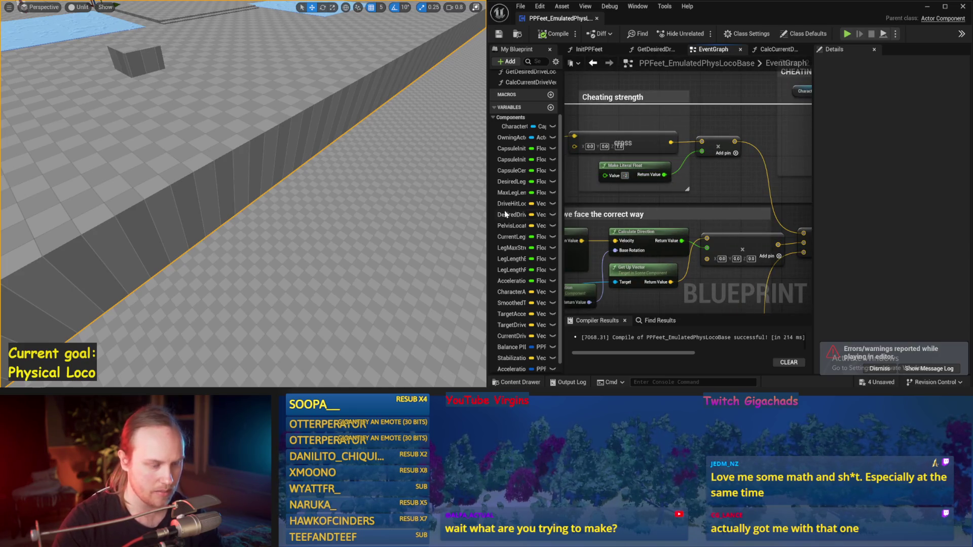
pyautogui.moveTo(323, 179); pyautogui.dragTo(323, 179)
# Step: Simulate with -2000, then set cheating strength to -1000 and simulate again
pyautogui.hotkey('alt', 's')
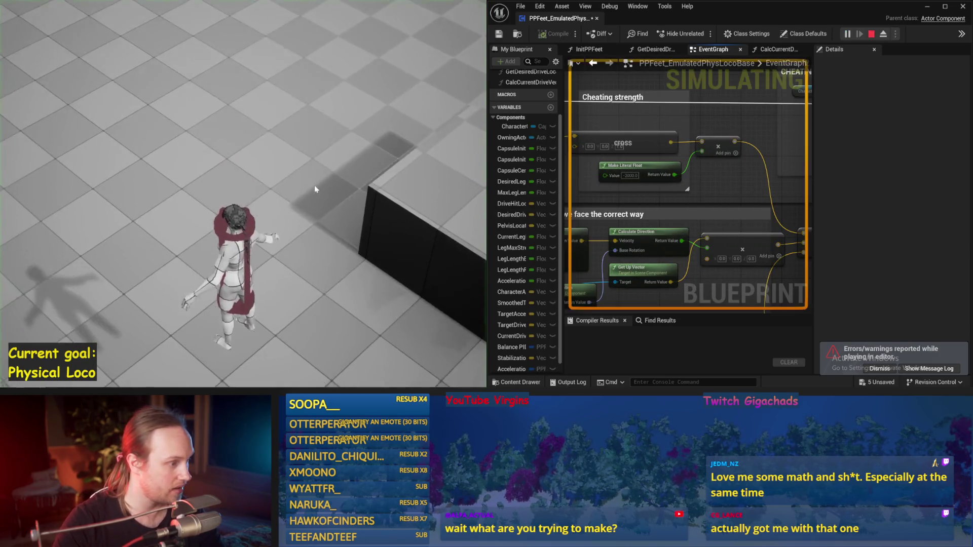
pyautogui.press('Escape')
pyautogui.scroll(1, 604, 175)
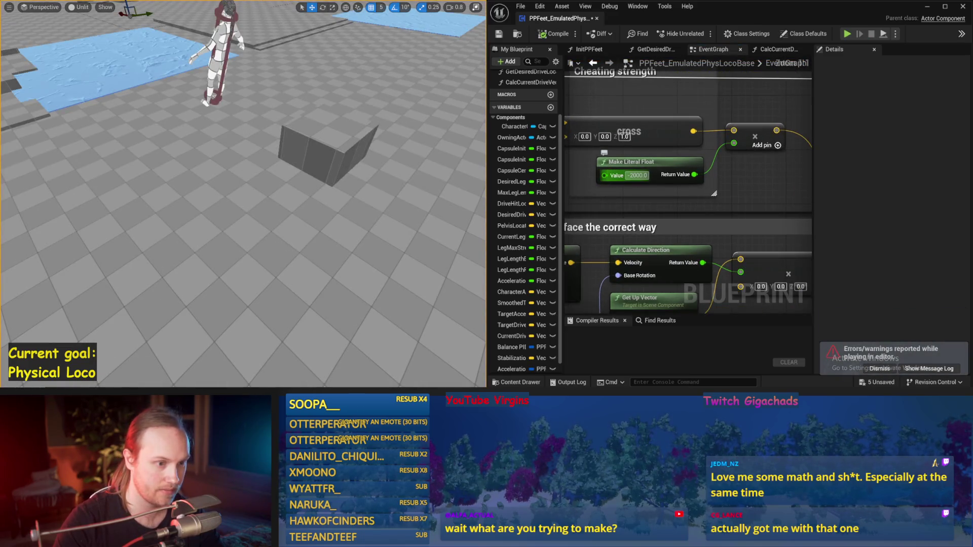
pyautogui.write('-1000')
pyautogui.click(389, 179)
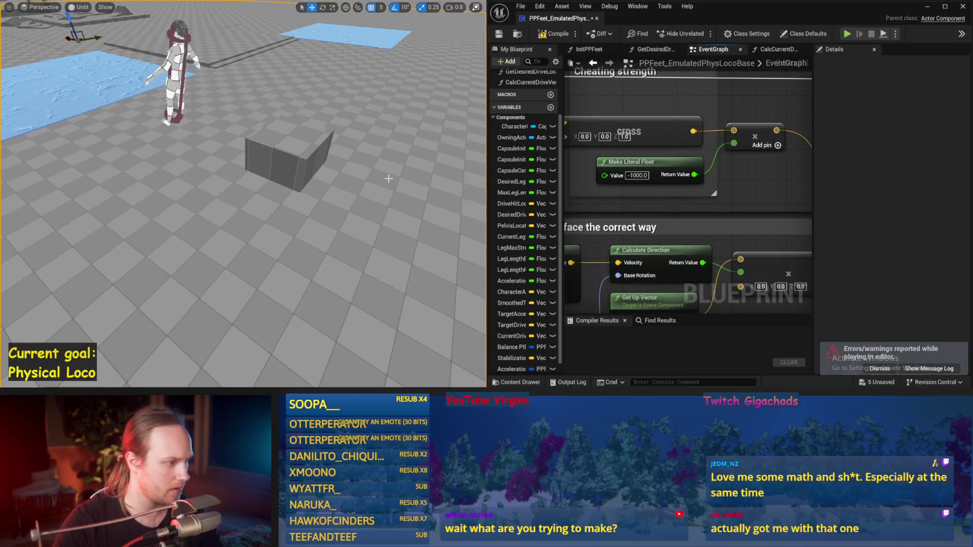
pyautogui.hotkey('alt', 's')
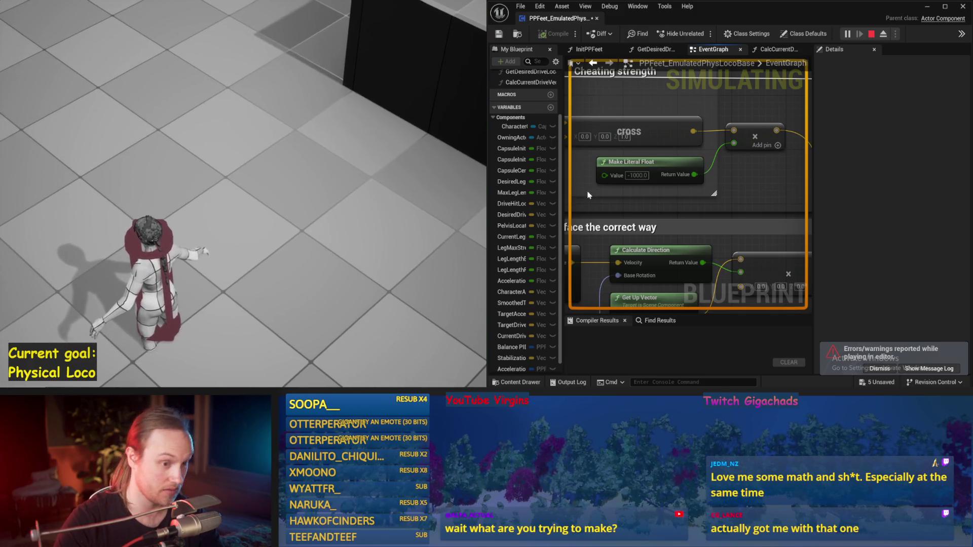
pyautogui.press('Escape')
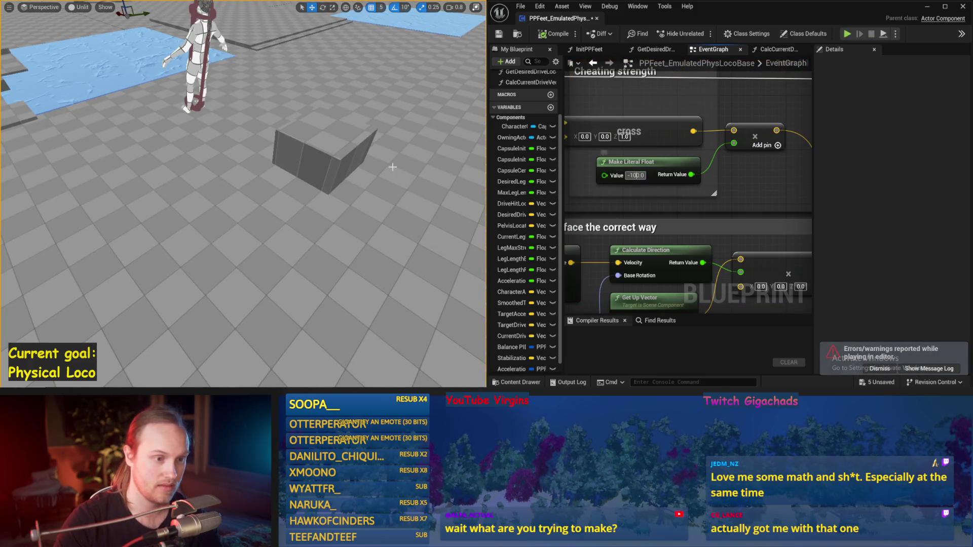
# Step: Set cheating strength to -100, simulate it twice, and save the blueprint
pyautogui.moveTo(396, 166); pyautogui.dragTo(397, 170)
pyautogui.hotkey('alt', 's')
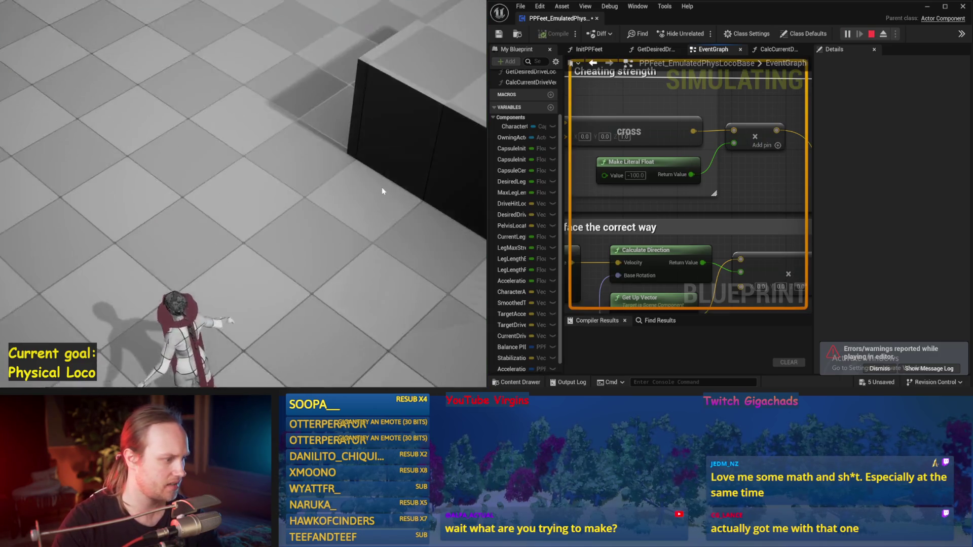
pyautogui.press('Escape')
pyautogui.hotkey('alt', 's')
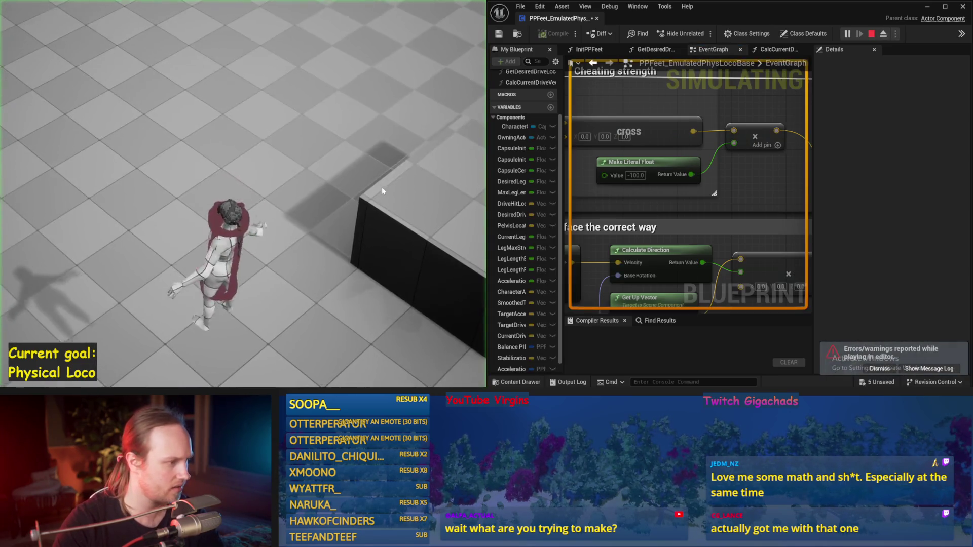
pyautogui.press('Escape')
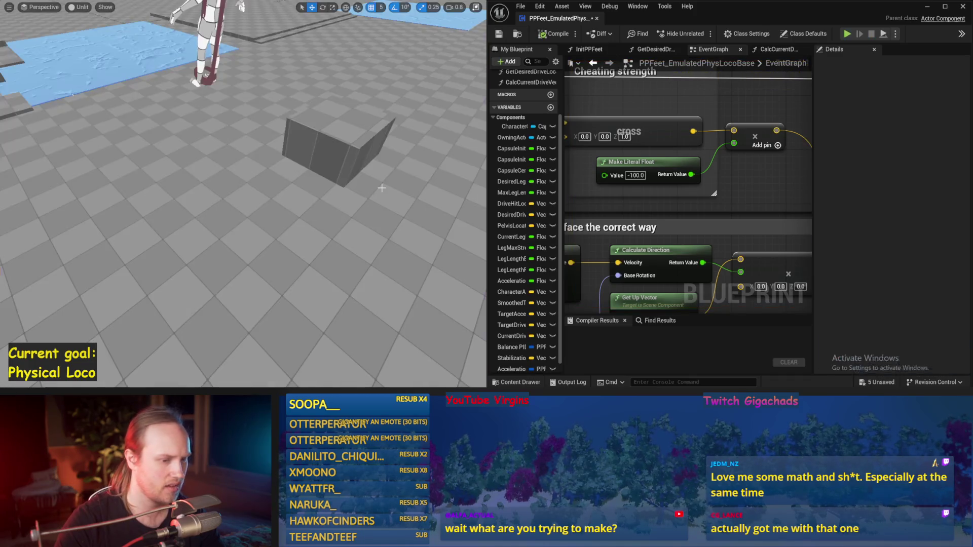
pyautogui.scroll(-2, 808, 218)
pyautogui.hotkey('ctrl', 's')
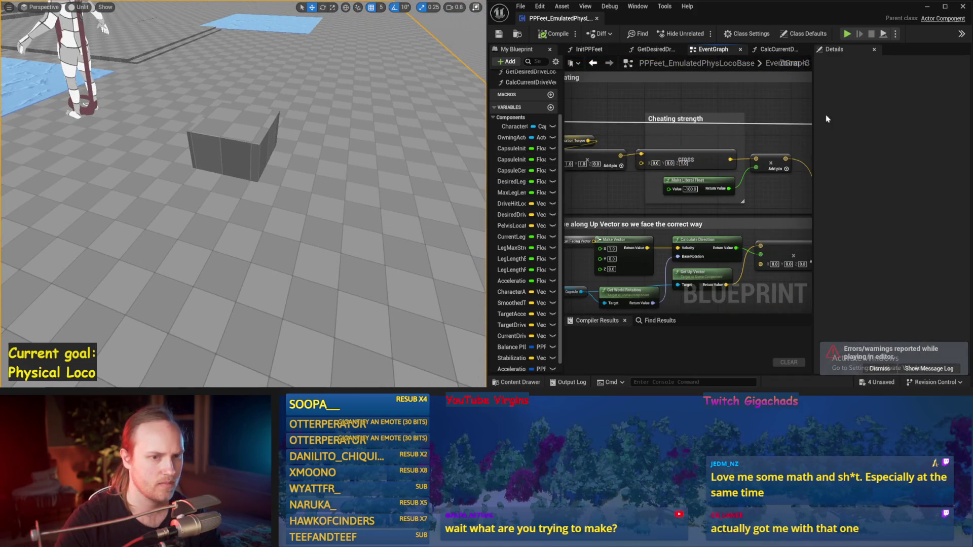
# Step: Set the Cheating strength literal to 0
pyautogui.moveTo(814, 111)
pyautogui.mouseDown()
pyautogui.moveTo(945, 112)
pyautogui.moveTo(731, 143)
pyautogui.moveTo(913, 132)
pyautogui.mouseUp()
pyautogui.moveTo(682, 189); pyautogui.dragTo(692, 174)
pyautogui.click(700, 180)
pyautogui.write('0')
pyautogui.press('Return')
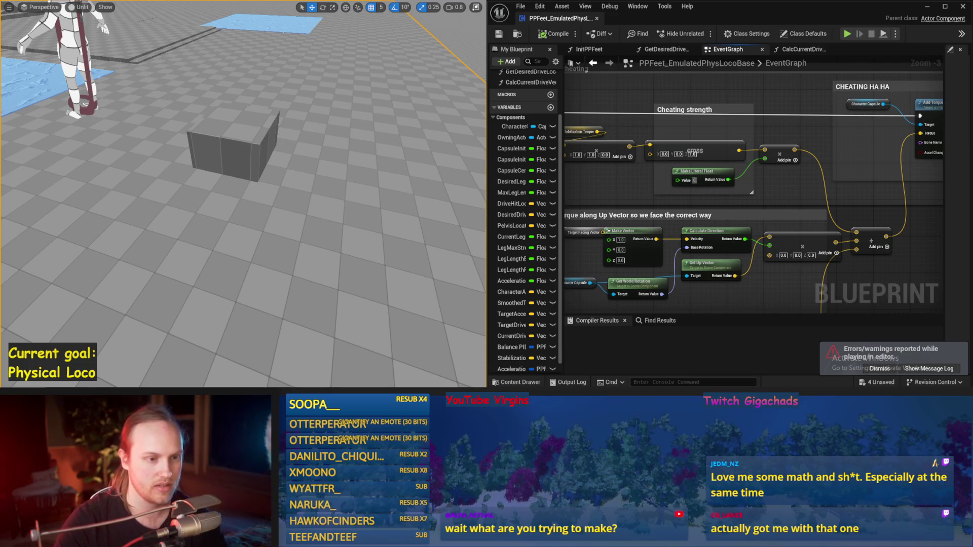
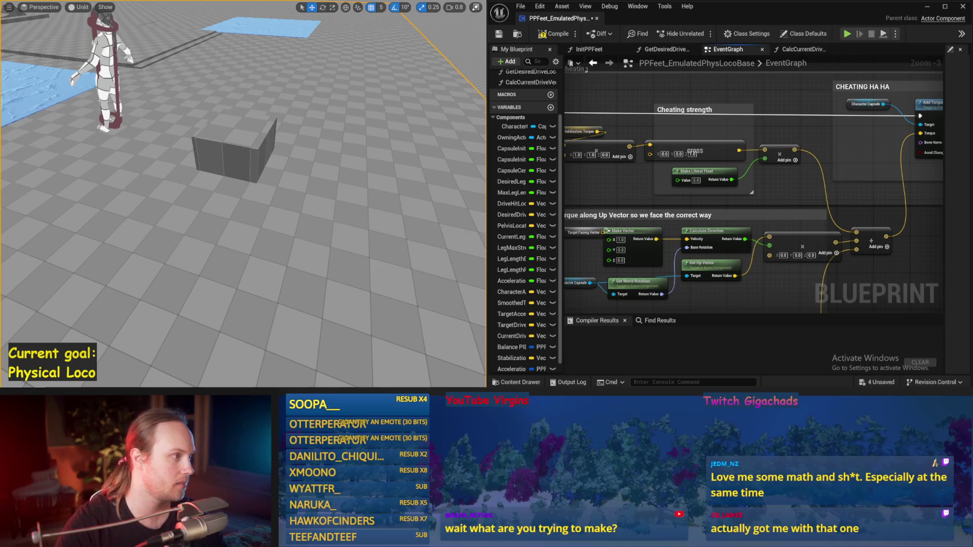
# Step: Save the project and run a quick play test of the level
pyautogui.hotkey('ctrl', 's')
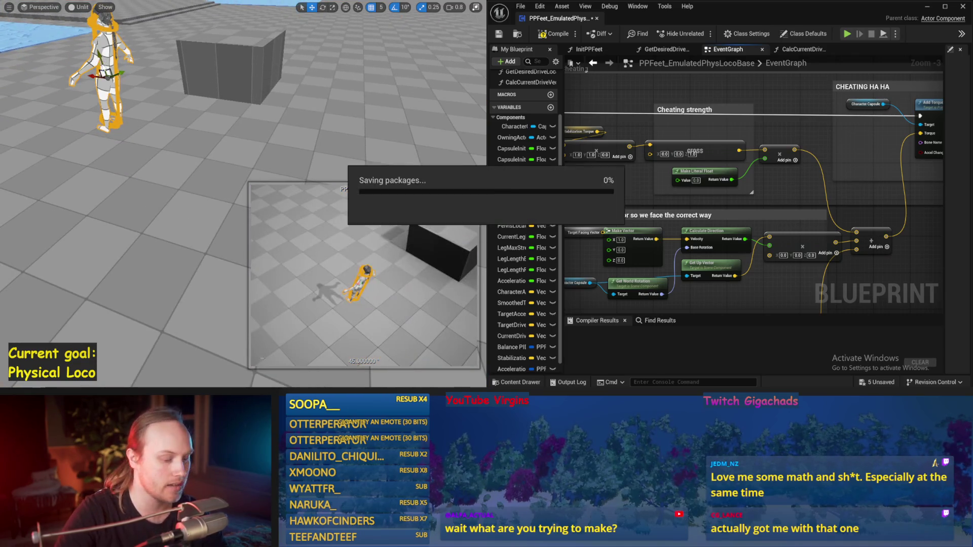
pyautogui.hotkey('alt', 'p')
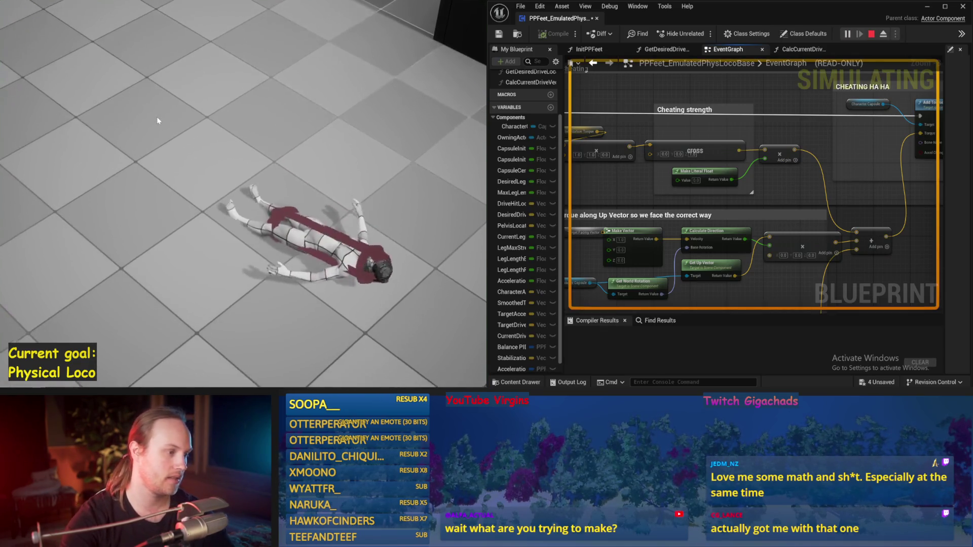
pyautogui.press('Escape')
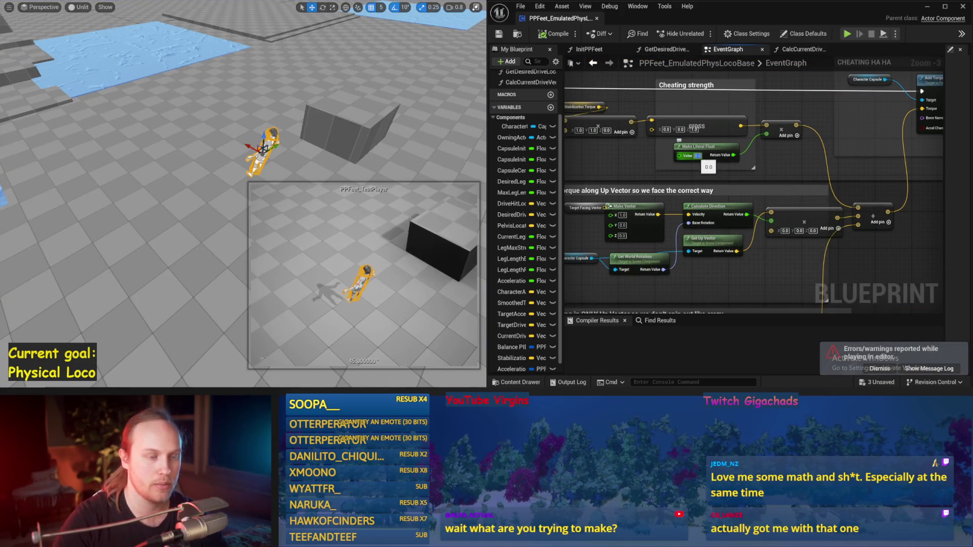
# Step: Wire the Sequence node's Then 0 output into the line-trace nodes and save the blueprint
pyautogui.scroll(-2, 743, 166)
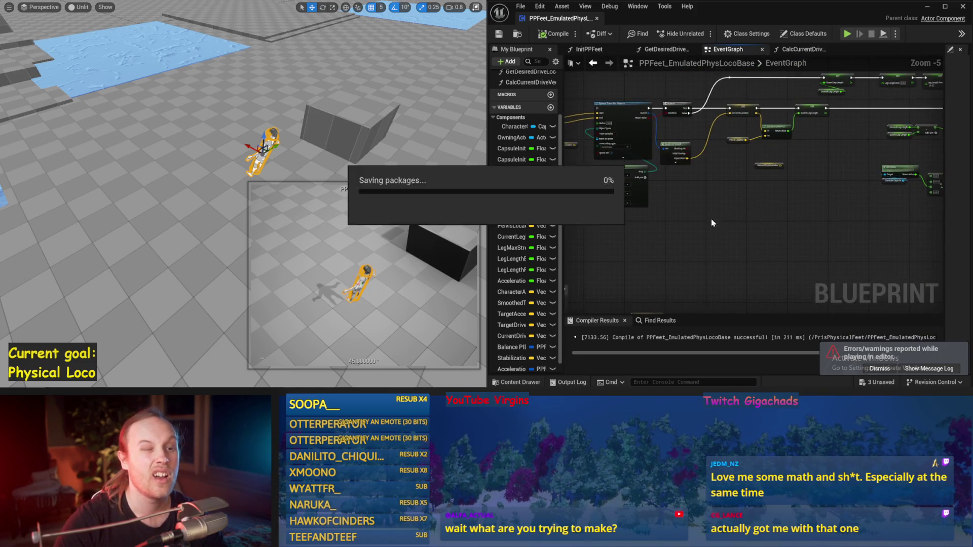
pyautogui.click(591, 65)
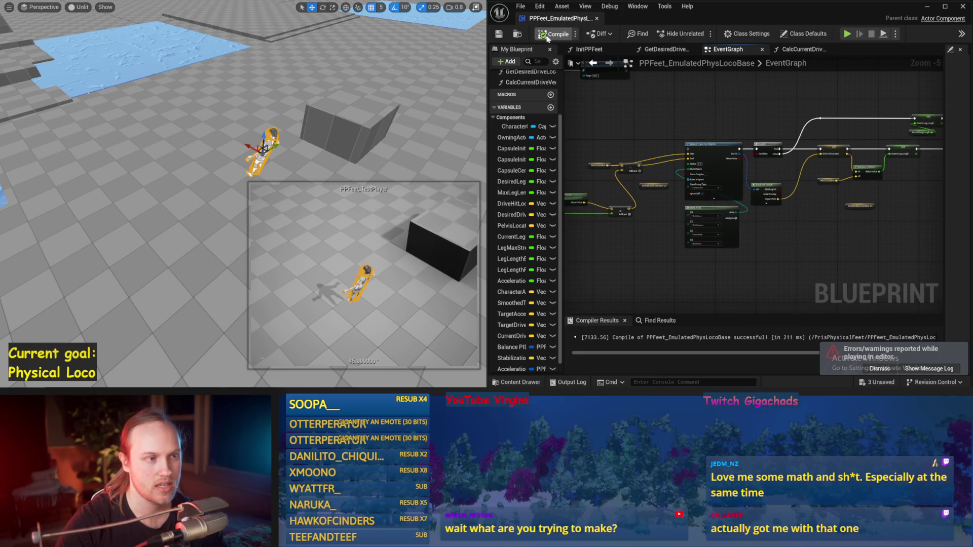
pyautogui.scroll(2, 725, 203)
pyautogui.click(628, 144)
pyautogui.scroll(-1, 654, 144)
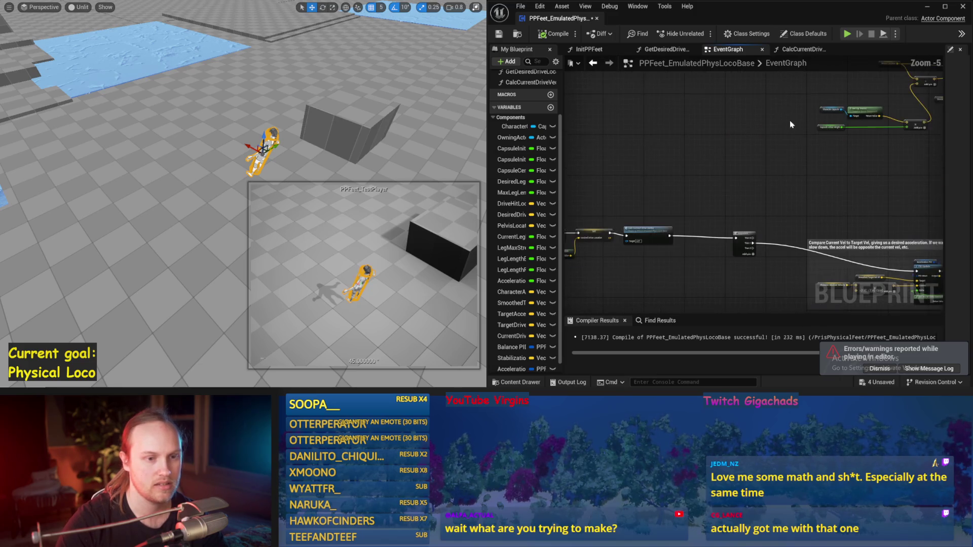
pyautogui.moveTo(864, 194)
pyautogui.mouseDown()
pyautogui.moveTo(843, 133)
pyautogui.moveTo(885, 125)
pyautogui.moveTo(820, 83)
pyautogui.mouseUp()
pyautogui.hotkey('ctrl', 's')
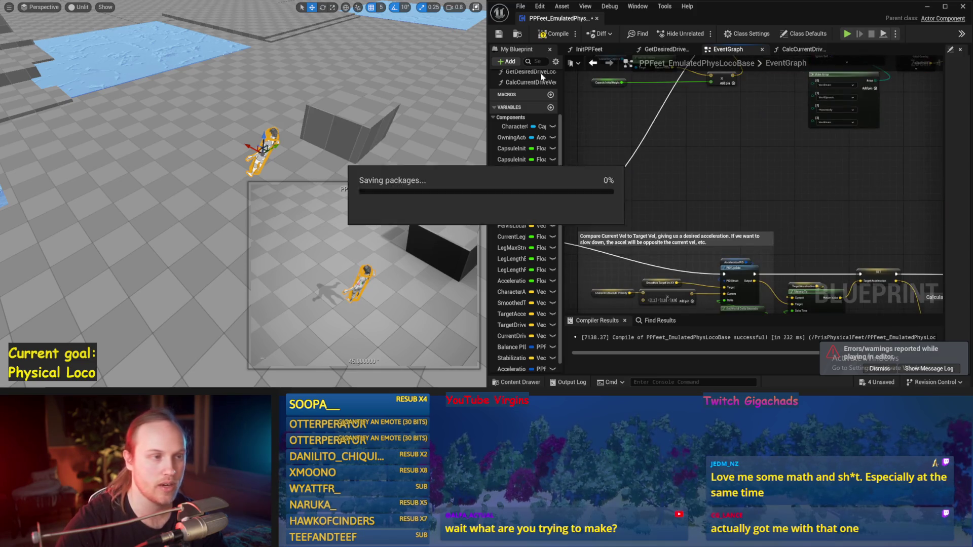
# Step: Play-test again, rotate the TestPlayer pawn to -30°, and run a brief simulation
pyautogui.click(352, 101)
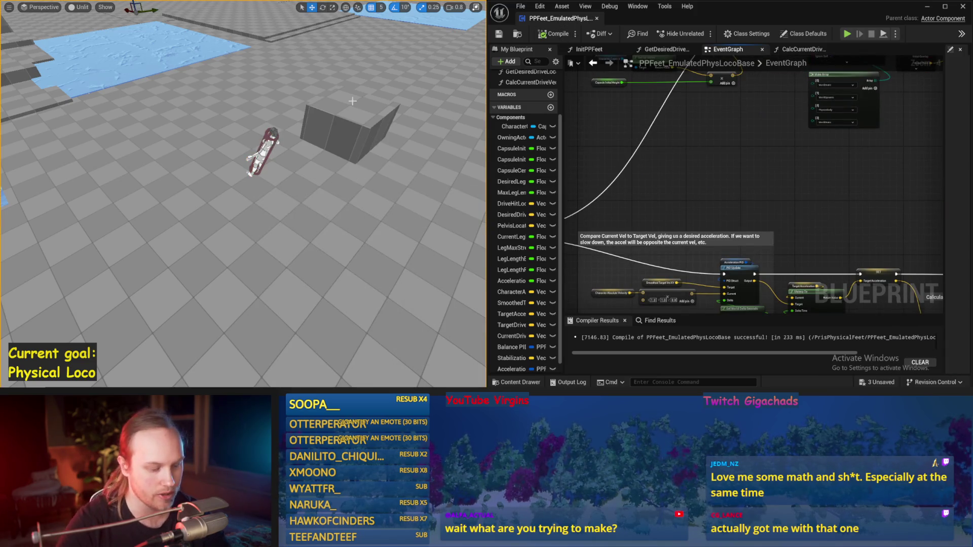
pyautogui.hotkey('alt', 'p')
pyautogui.press('Escape')
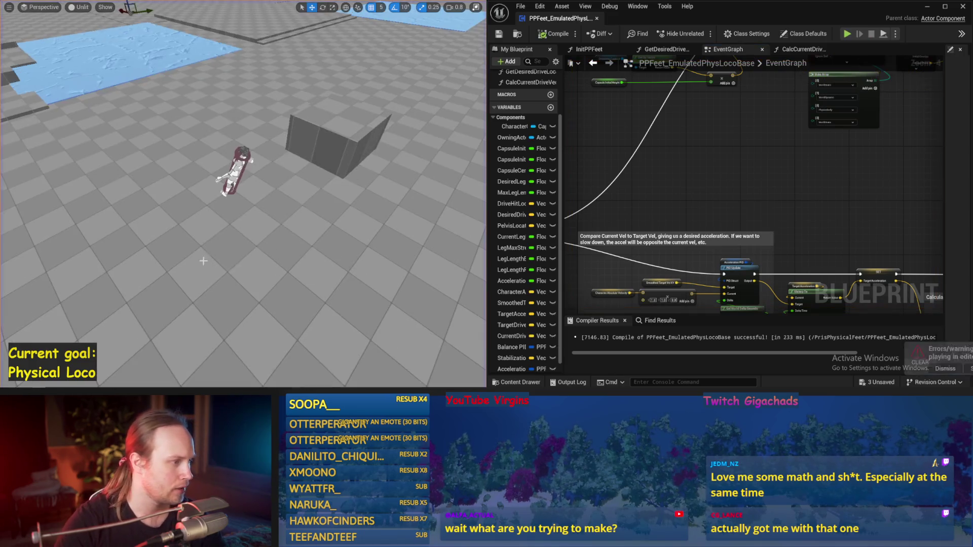
pyautogui.click(235, 170)
pyautogui.moveTo(201, 146)
pyautogui.mouseDown()
pyautogui.moveTo(208, 167)
pyautogui.moveTo(193, 144)
pyautogui.mouseUp()
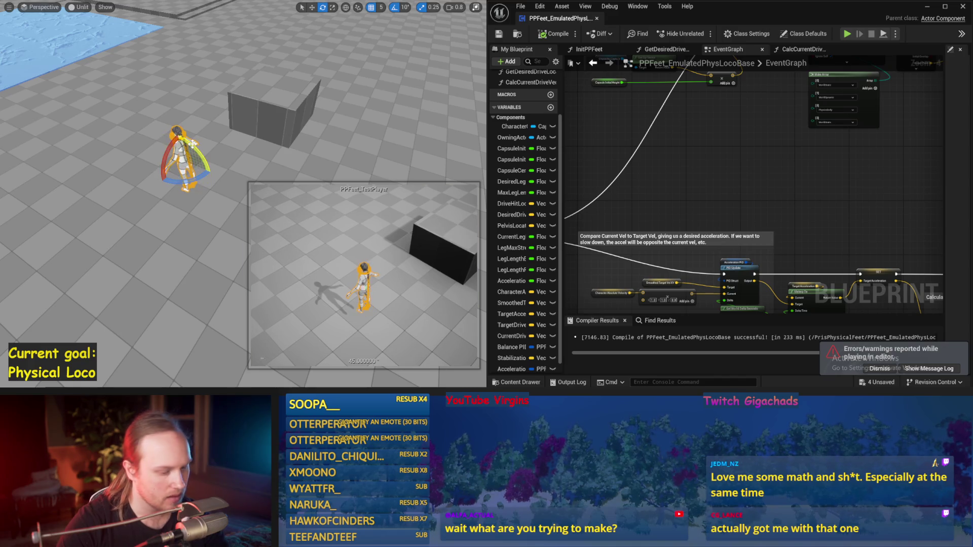
pyautogui.hotkey('alt', 's')
pyautogui.press('Escape')
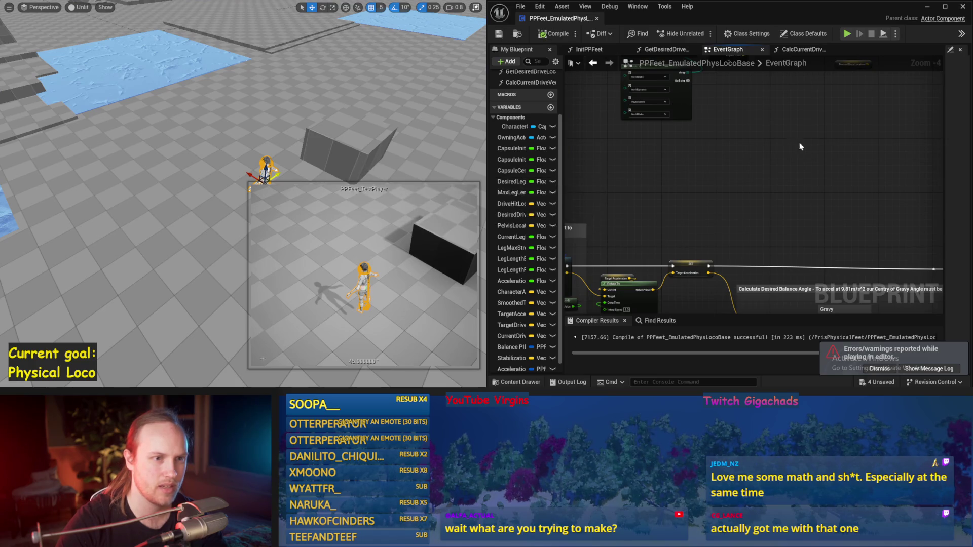
# Step: Deselect the test player and run a play test of the current locomotion
pyautogui.scroll(-3, 799, 146)
pyautogui.scroll(3, 744, 159)
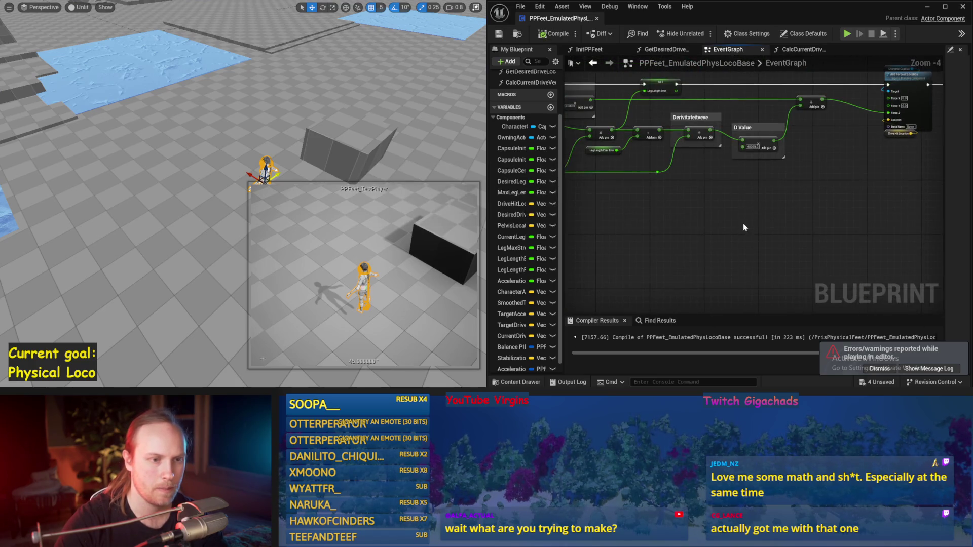
pyautogui.scroll(3, 745, 138)
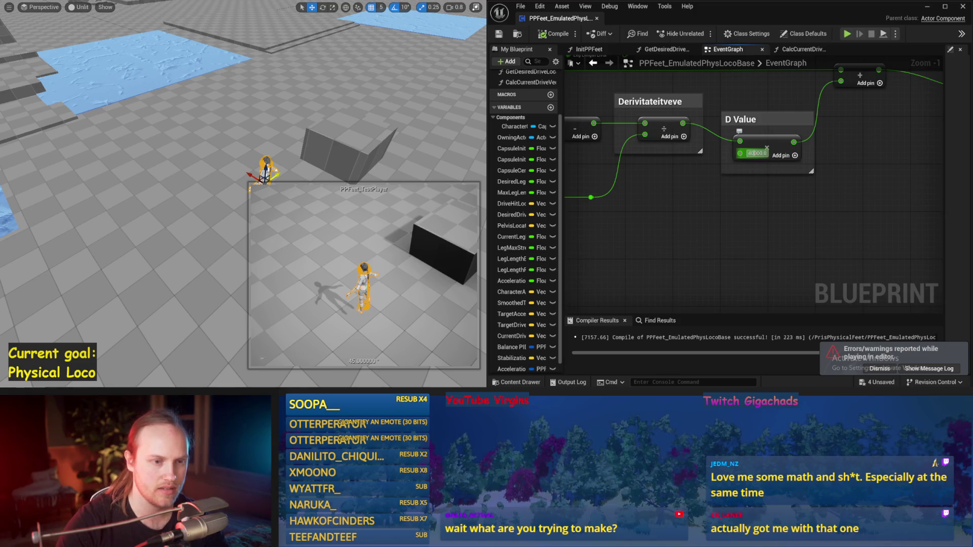
pyautogui.click(271, 134)
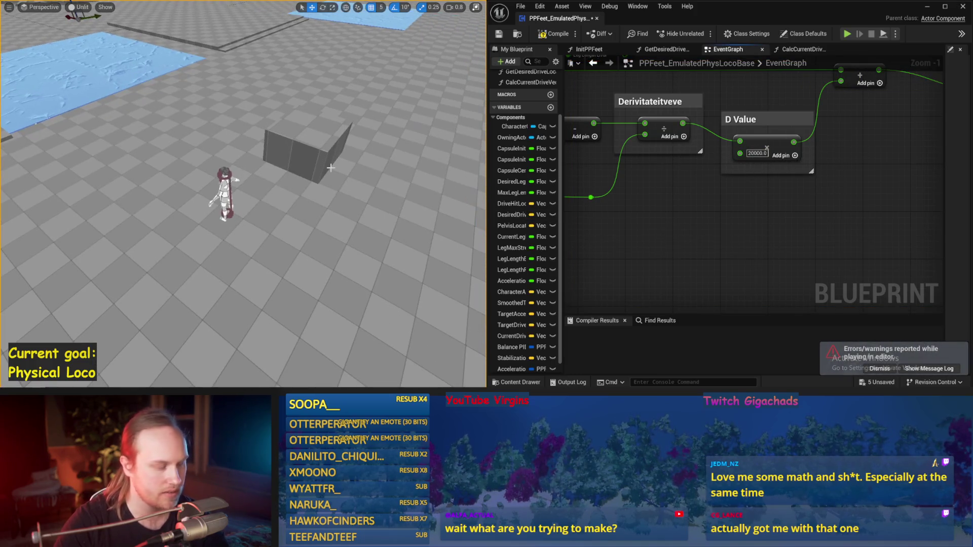
pyautogui.hotkey('alt', 'p')
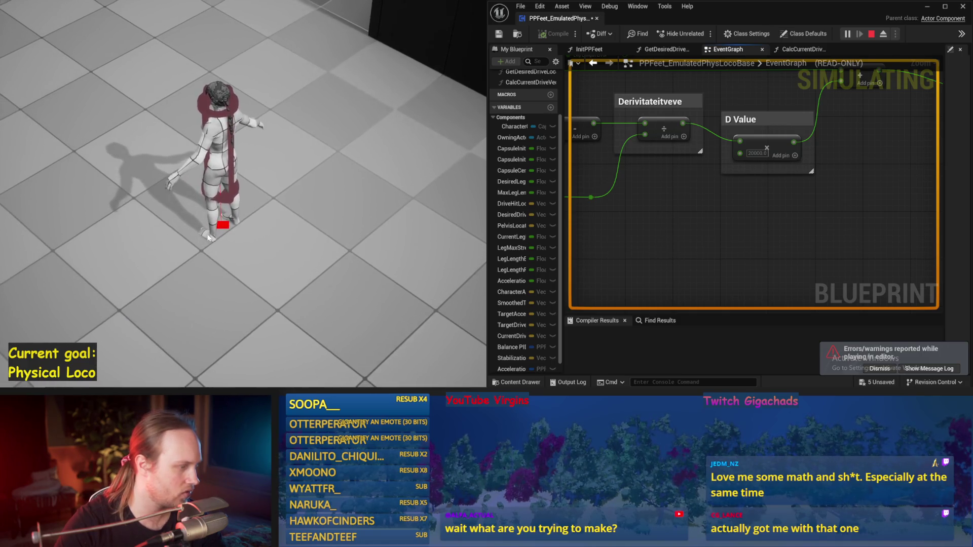
pyautogui.press('Escape')
# Step: Bring the P Value and Clamp nodes into view, set the P Value gain to 4000, and play-test
pyautogui.moveTo(602, 230)
pyautogui.mouseDown()
pyautogui.moveTo(633, 223)
pyautogui.moveTo(730, 244)
pyautogui.mouseUp()
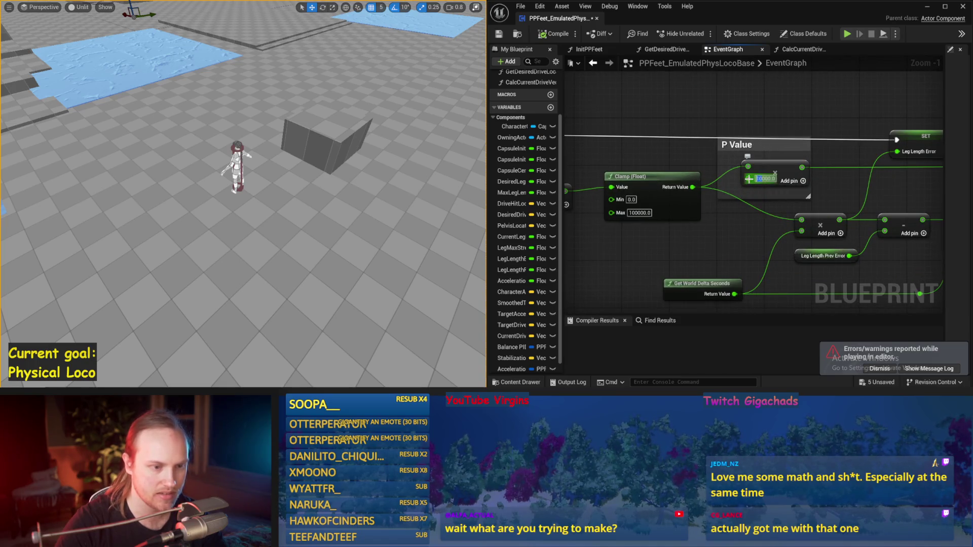
pyautogui.moveTo(465, 191); pyautogui.dragTo(464, 186)
pyautogui.hotkey('alt', 'p')
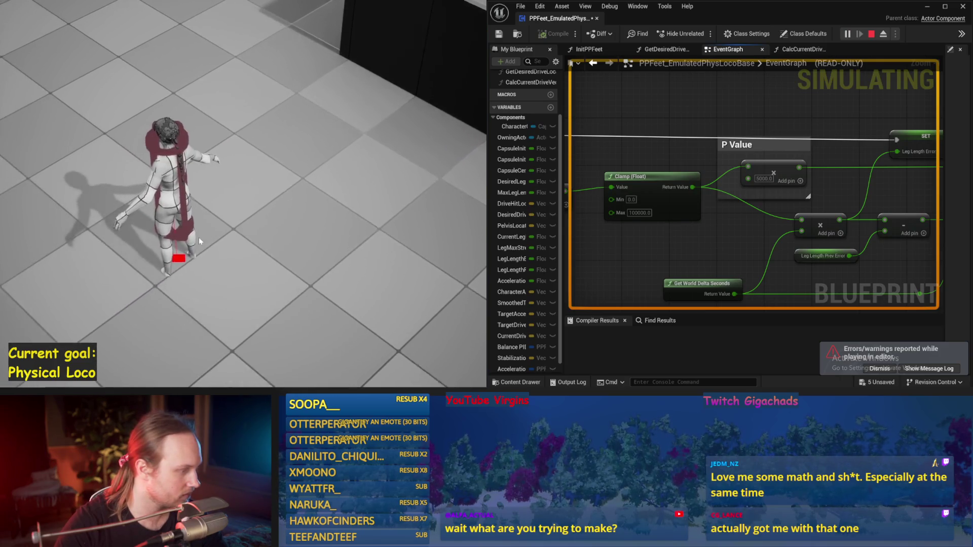
pyautogui.press('Escape')
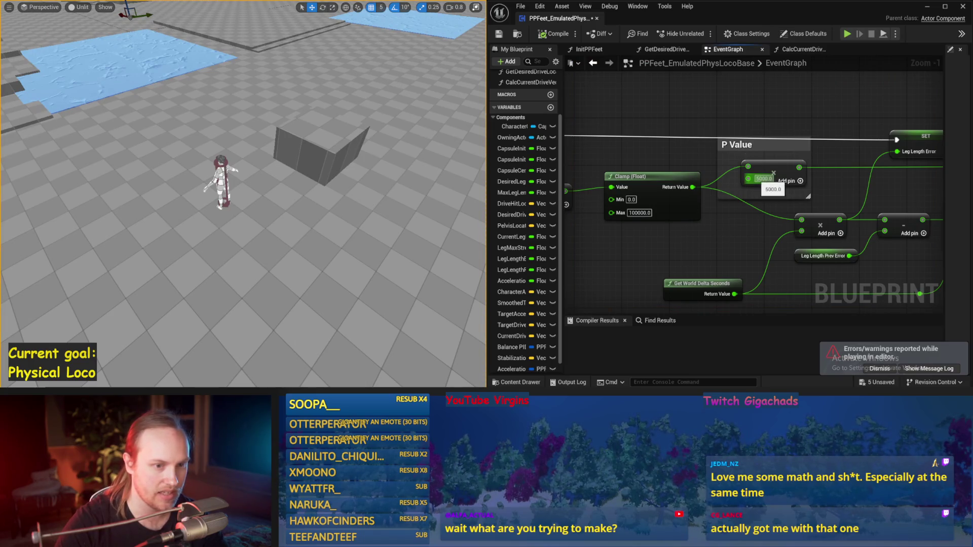
pyautogui.write('4000')
pyautogui.press('Return')
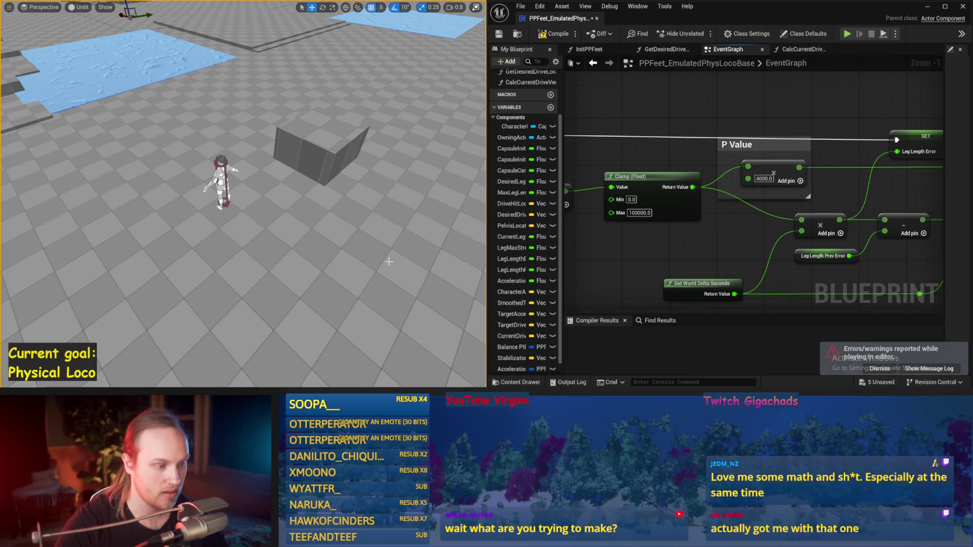
pyautogui.hotkey('alt', 'p')
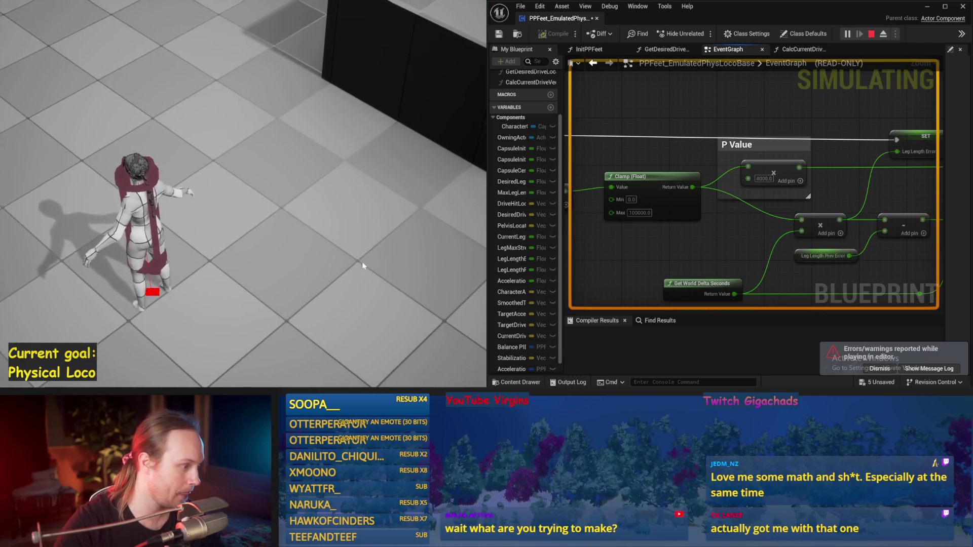
pyautogui.press('Escape')
# Step: Set the neighbouring add node's input to 10.0, play-test, and compile the blueprint
pyautogui.moveTo(681, 253); pyautogui.dragTo(782, 242)
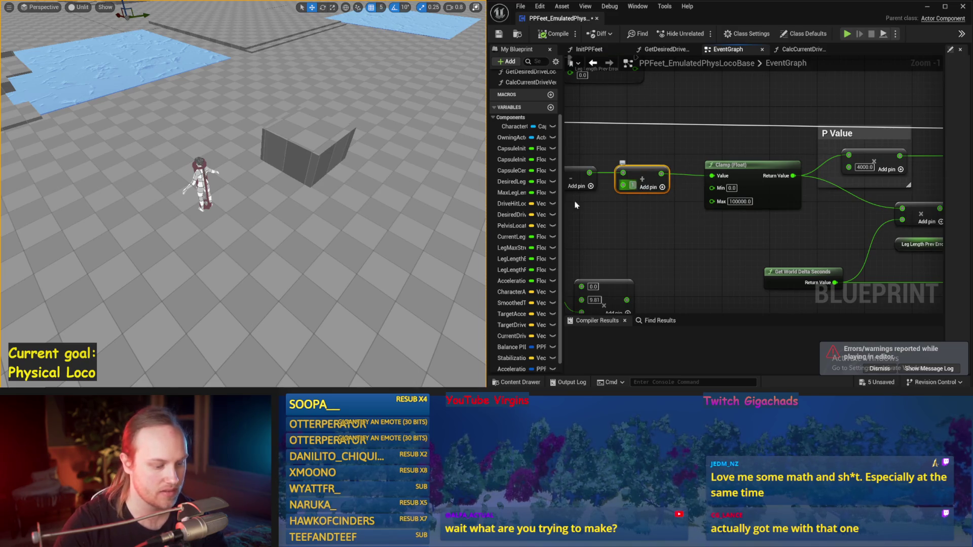
pyautogui.write('0.0')
pyautogui.press('Return')
pyautogui.hotkey('alt', 'p')
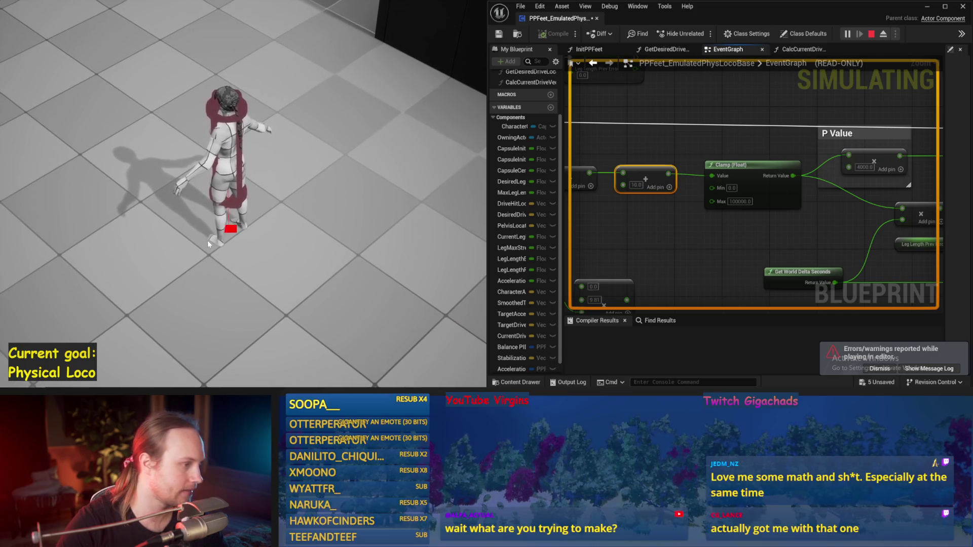
pyautogui.press('Escape')
pyautogui.click(508, 36)
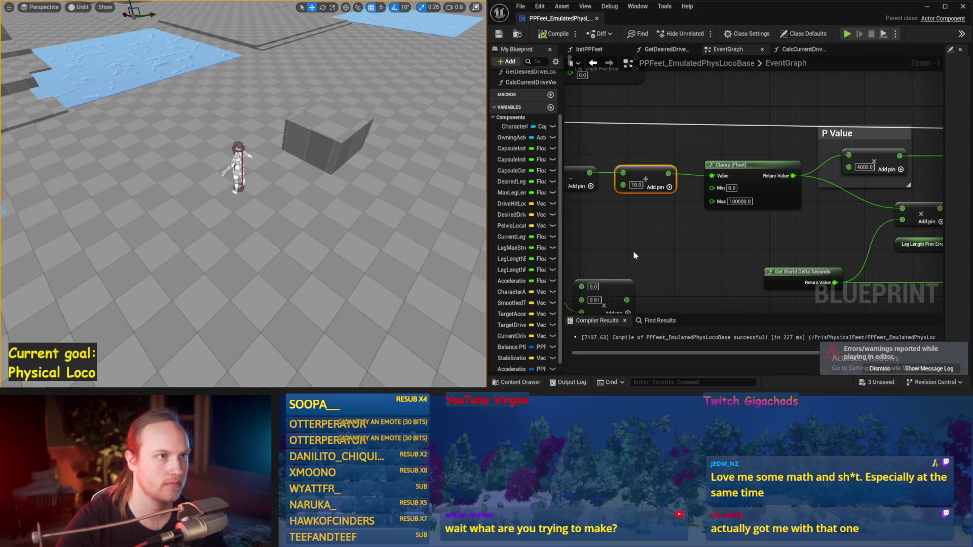
pyautogui.scroll(-4, 708, 226)
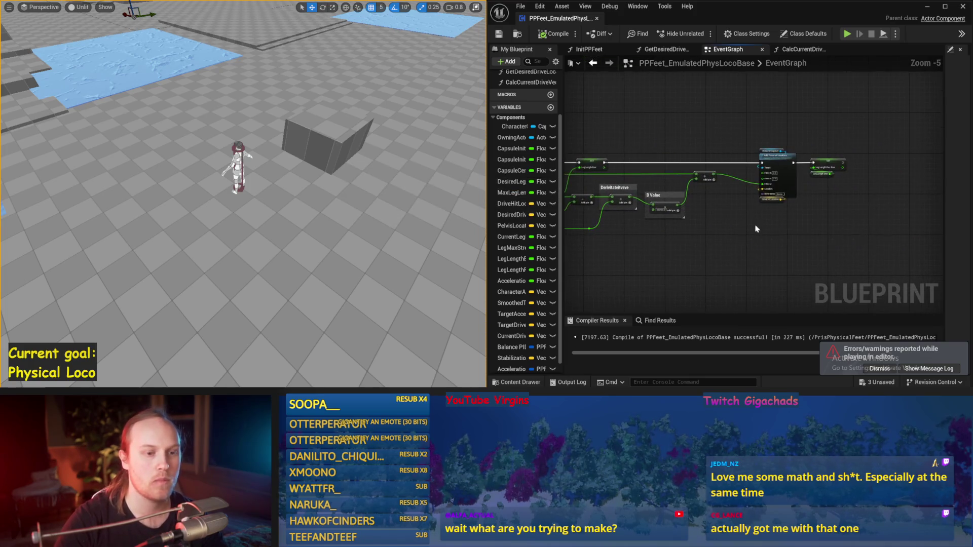
# Step: Pan across the Target Lean and Current Vel PID sections, then restore the full level editor with F11
pyautogui.scroll(1, 758, 228)
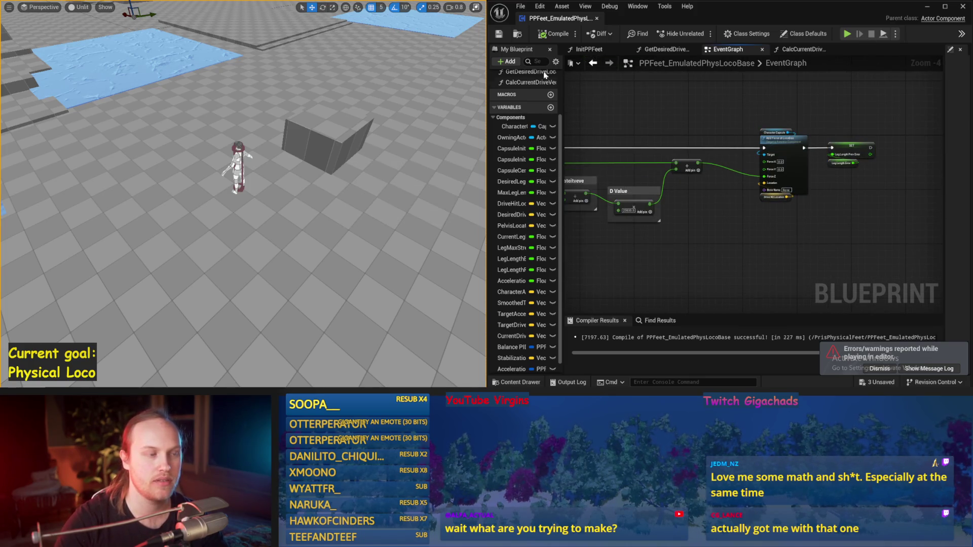
pyautogui.moveTo(572, 95)
pyautogui.mouseDown()
pyautogui.moveTo(750, 235)
pyautogui.moveTo(832, 209)
pyautogui.moveTo(768, 153)
pyautogui.moveTo(621, 167)
pyautogui.moveTo(638, 196)
pyautogui.mouseUp()
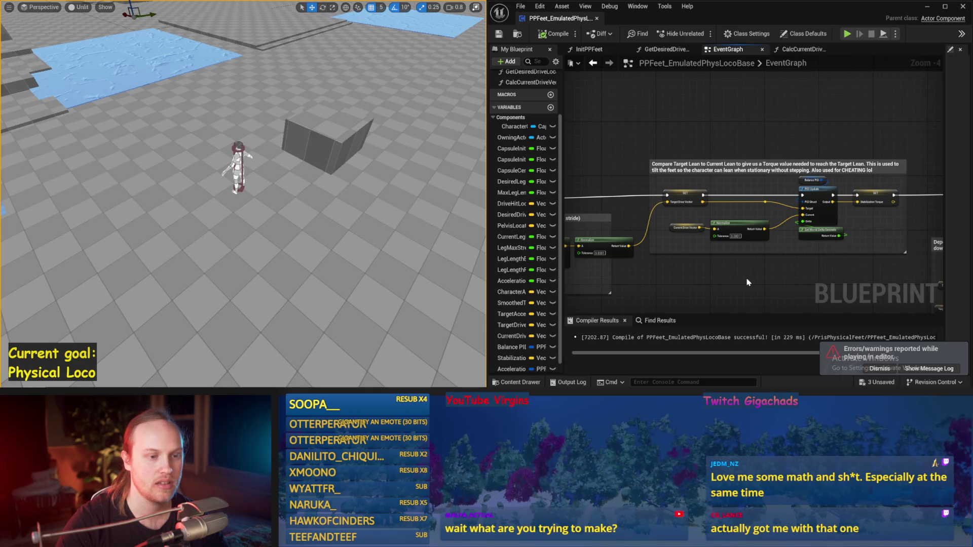
pyautogui.moveTo(747, 283)
pyautogui.mouseDown()
pyautogui.moveTo(783, 167)
pyautogui.moveTo(658, 229)
pyautogui.moveTo(831, 255)
pyautogui.mouseUp()
pyautogui.scroll(1, 730, 265)
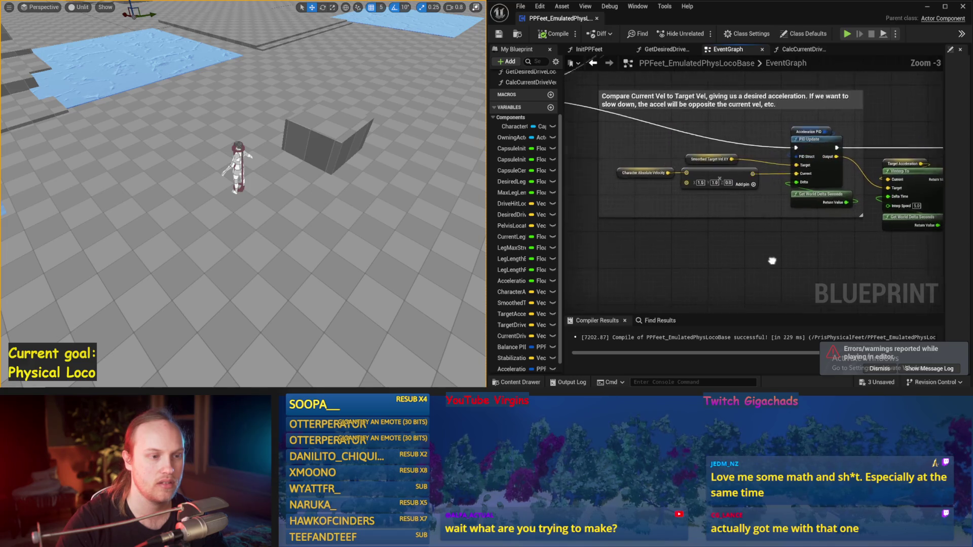
pyautogui.click(304, 166)
pyautogui.moveTo(676, 215); pyautogui.dragTo(647, 245)
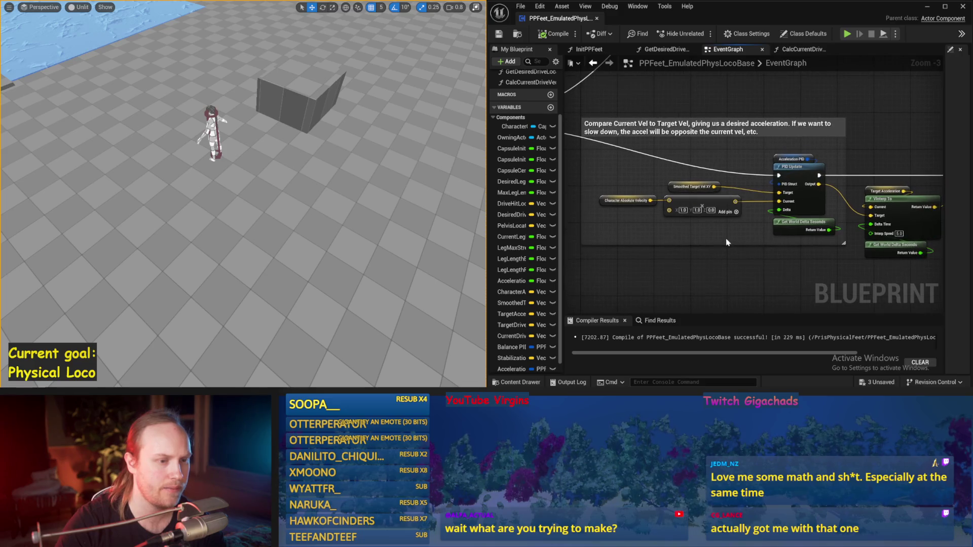
pyautogui.press('F11')
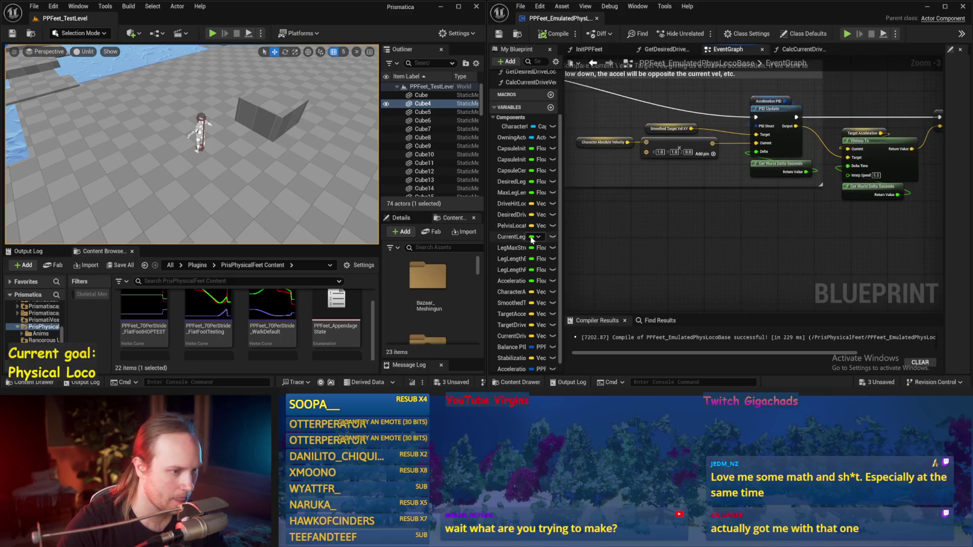
# Step: Widen the My Blueprint variable list and bring the PID update section into view
pyautogui.scroll(-1, 537, 238)
pyautogui.moveTo(562, 245); pyautogui.dragTo(660, 244)
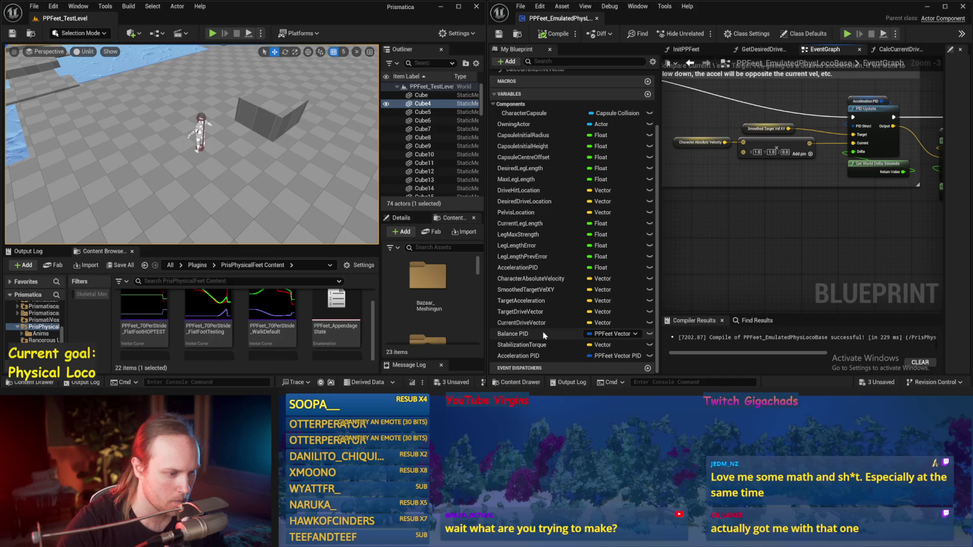
pyautogui.scroll(3, 538, 304)
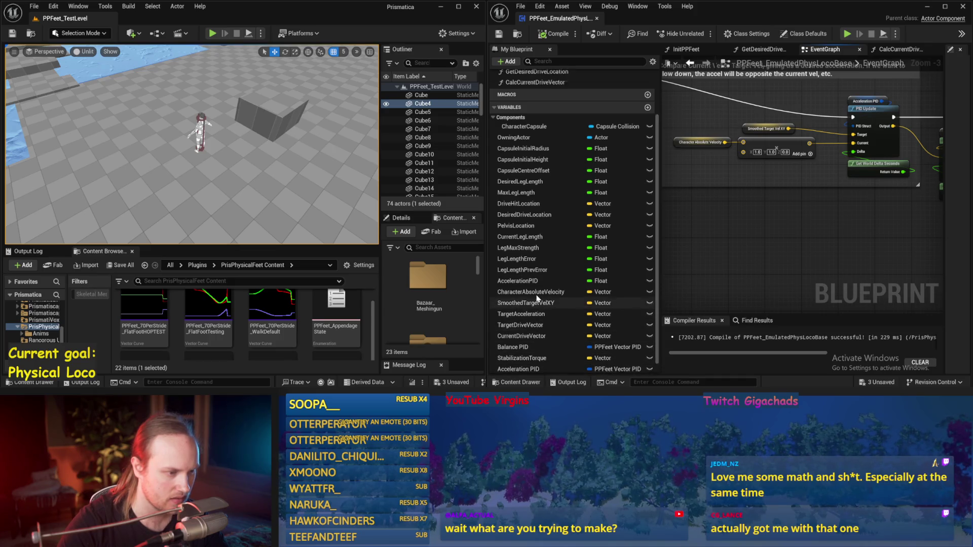
pyautogui.moveTo(781, 237); pyautogui.dragTo(756, 273)
pyautogui.scroll(2, 767, 197)
pyautogui.scroll(-3, 542, 289)
# Step: Duplicate SmoothedTargetVelXY, rename the copy TargetVelXY, and save the blueprint
pyautogui.click(543, 291)
pyautogui.rightClick(544, 292)
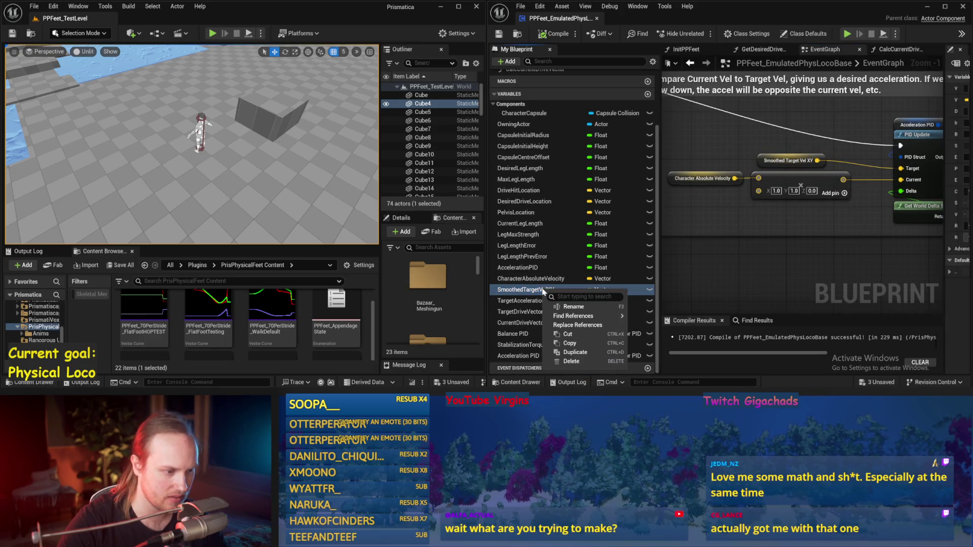
pyautogui.click(576, 352)
pyautogui.moveTo(527, 356); pyautogui.dragTo(493, 358)
pyautogui.write('TargetVelXY')
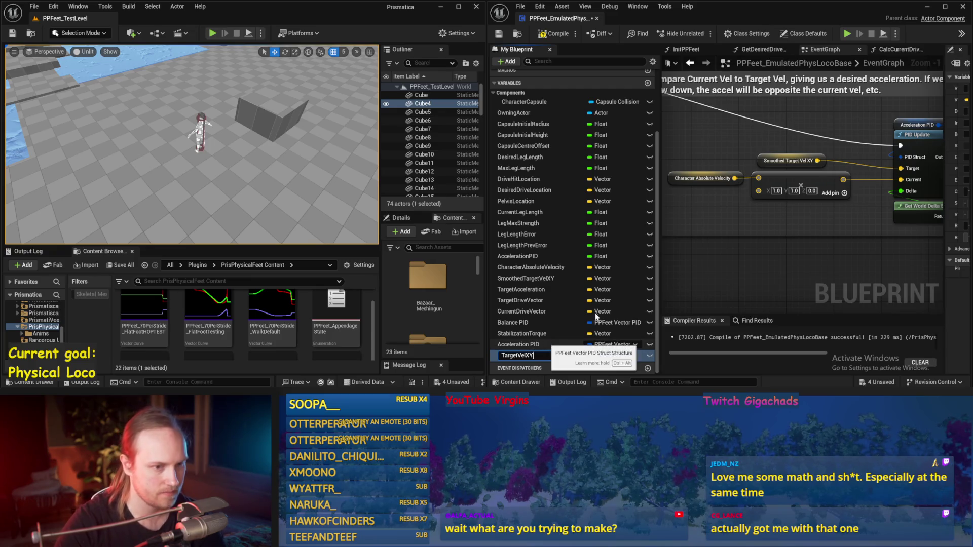
pyautogui.press('Return')
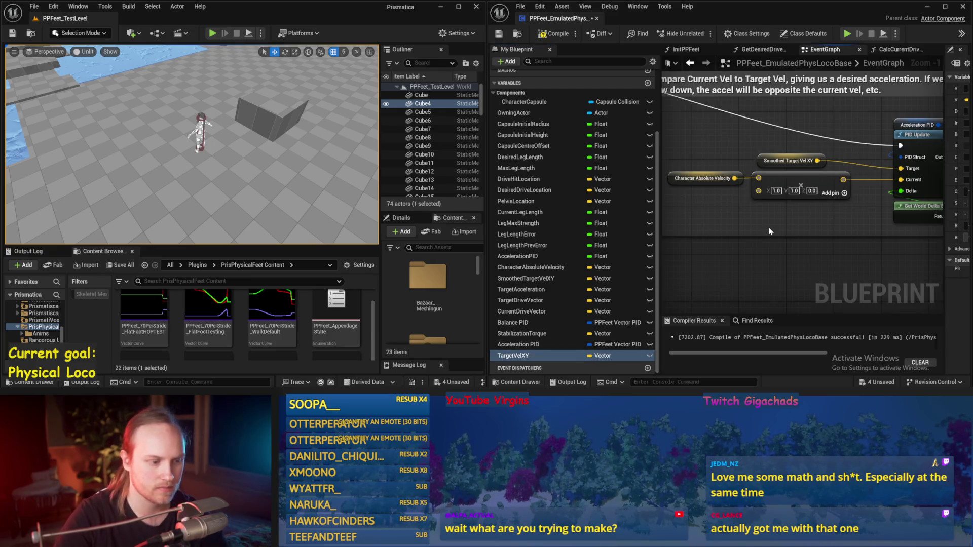
pyautogui.click(497, 33)
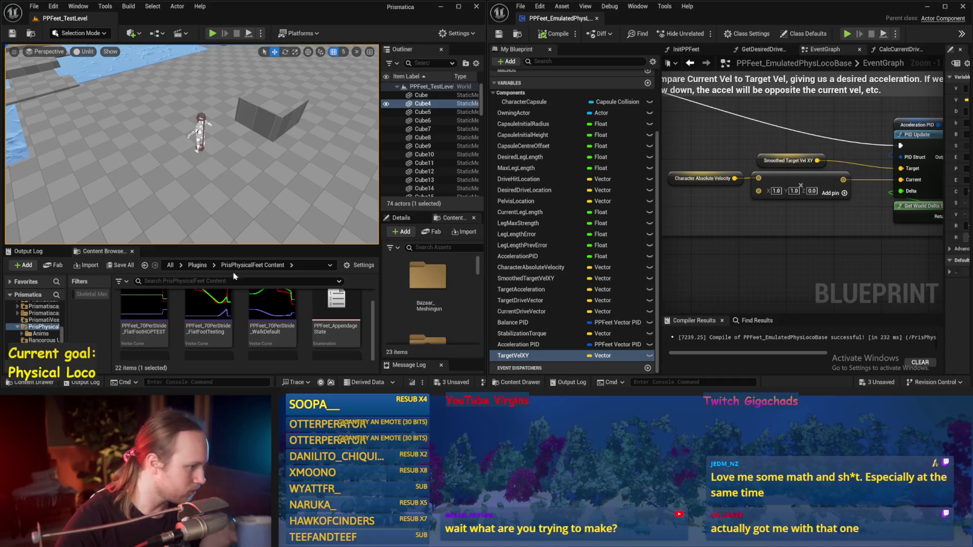
# Step: Recompile the EmulatedPhysLocoBase blueprint and clear the graph selection
pyautogui.click(498, 34)
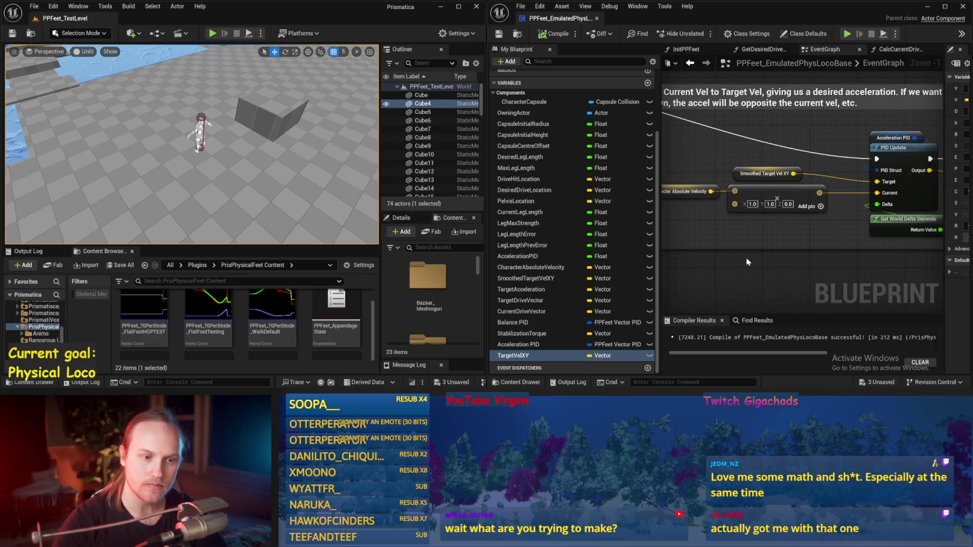
pyautogui.scroll(-3, 673, 262)
pyautogui.moveTo(835, 140)
pyautogui.mouseDown()
pyautogui.moveTo(684, 224)
pyautogui.moveTo(804, 200)
pyautogui.moveTo(743, 261)
pyautogui.moveTo(693, 270)
pyautogui.moveTo(865, 135)
pyautogui.mouseUp()
pyautogui.scroll(1, 811, 147)
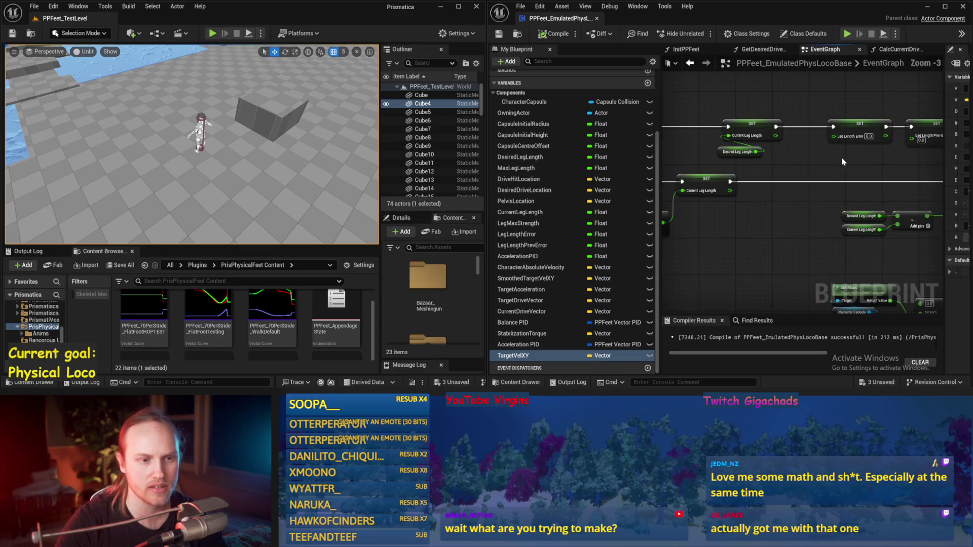
pyautogui.moveTo(743, 147); pyautogui.dragTo(824, 174)
# Step: Nudge the Desired Leg Length getter right, reveal the Details panel, and scroll to PPFeet_TestPlayer
pyautogui.moveTo(763, 160); pyautogui.dragTo(768, 156)
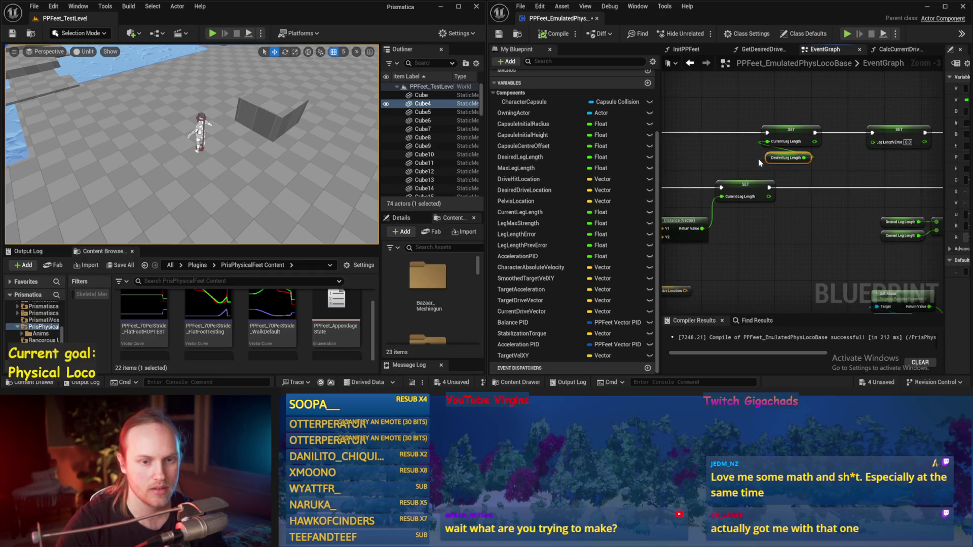
pyautogui.moveTo(945, 188); pyautogui.dragTo(864, 183)
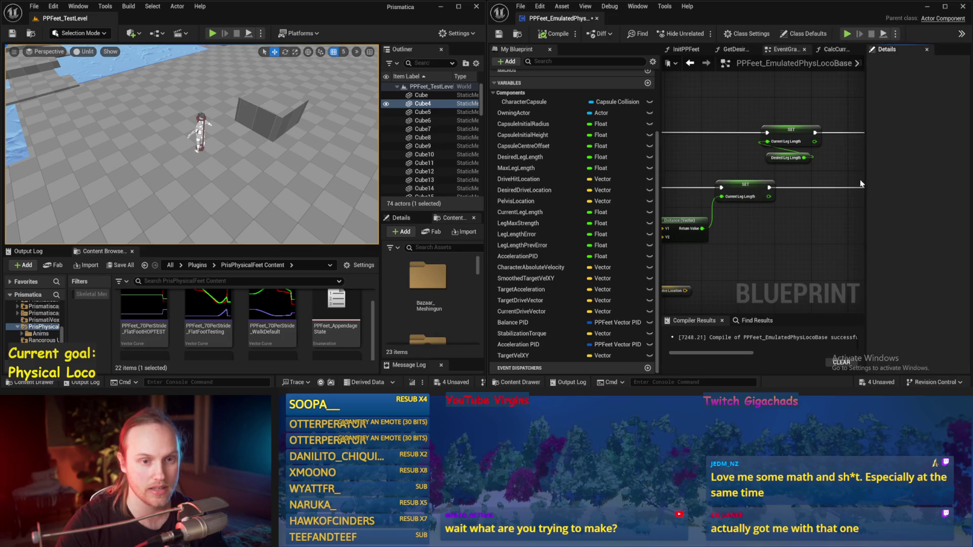
pyautogui.scroll(2, 258, 315)
pyautogui.scroll(-3, 254, 314)
pyautogui.scroll(-3, 197, 305)
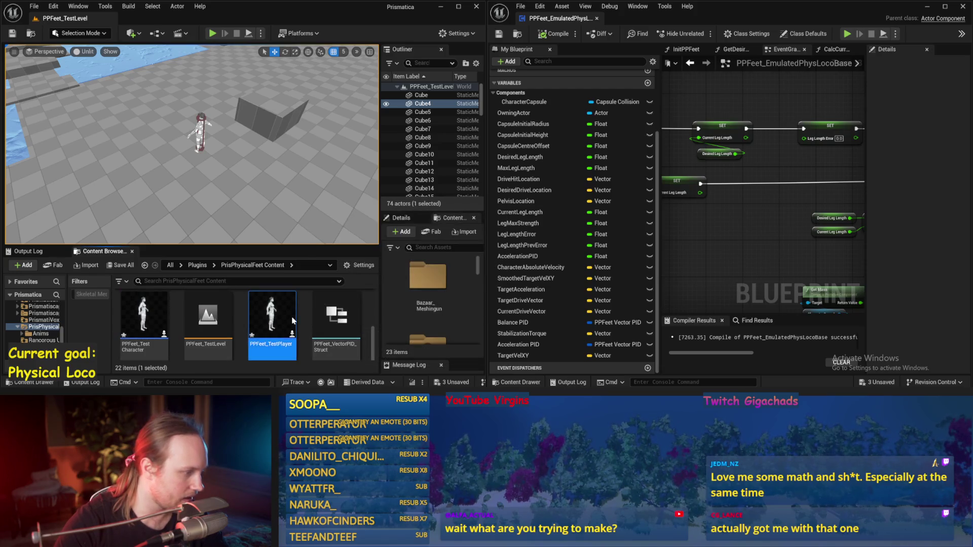
# Step: Open PPFeet_TestPlayer maximized and wire Space Bar Pressed and Released to the two crouch-offset SET nodes
pyautogui.doubleClick(293, 320)
pyautogui.click(943, 6)
pyautogui.scroll(2, 557, 226)
pyautogui.moveTo(486, 198); pyautogui.dragTo(605, 129)
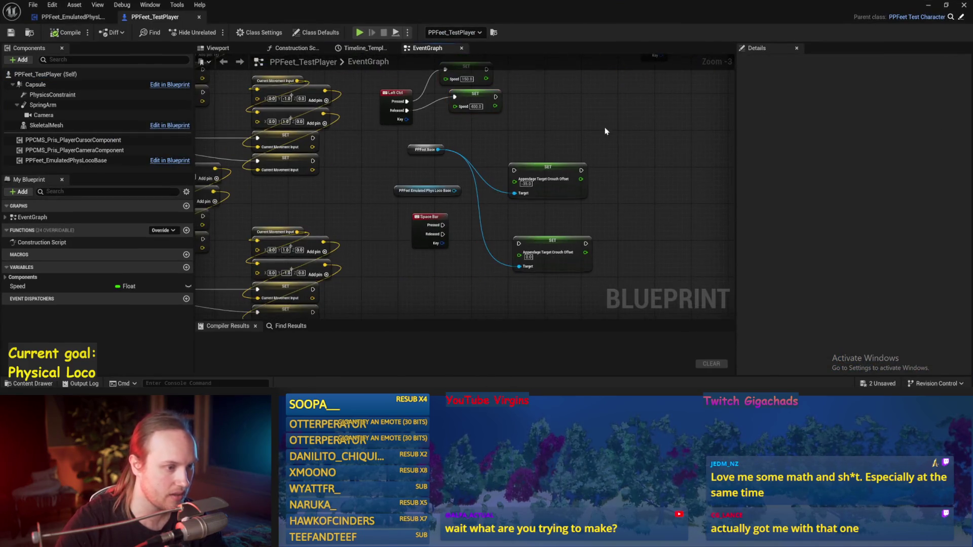
pyautogui.moveTo(444, 225); pyautogui.dragTo(514, 170)
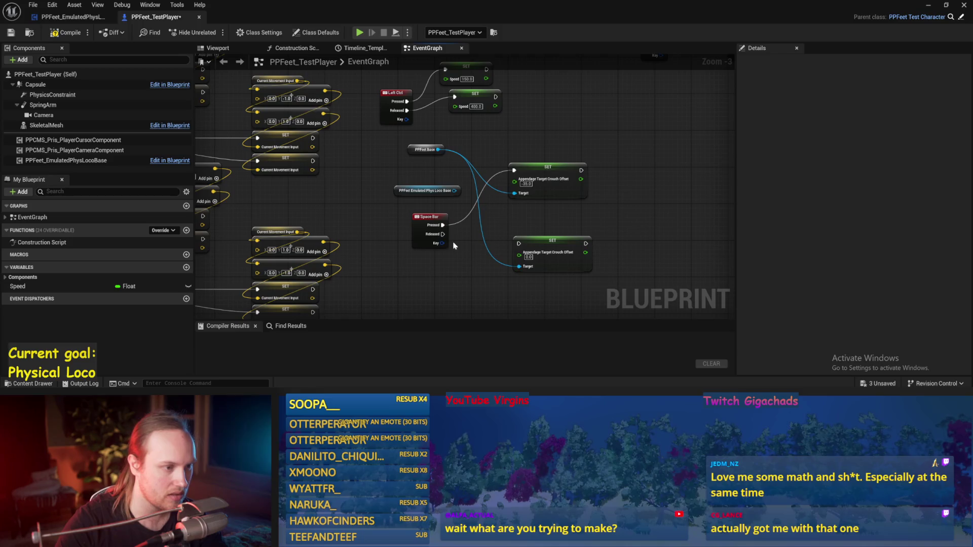
pyautogui.moveTo(442, 235); pyautogui.dragTo(518, 244)
pyautogui.scroll(1, 508, 194)
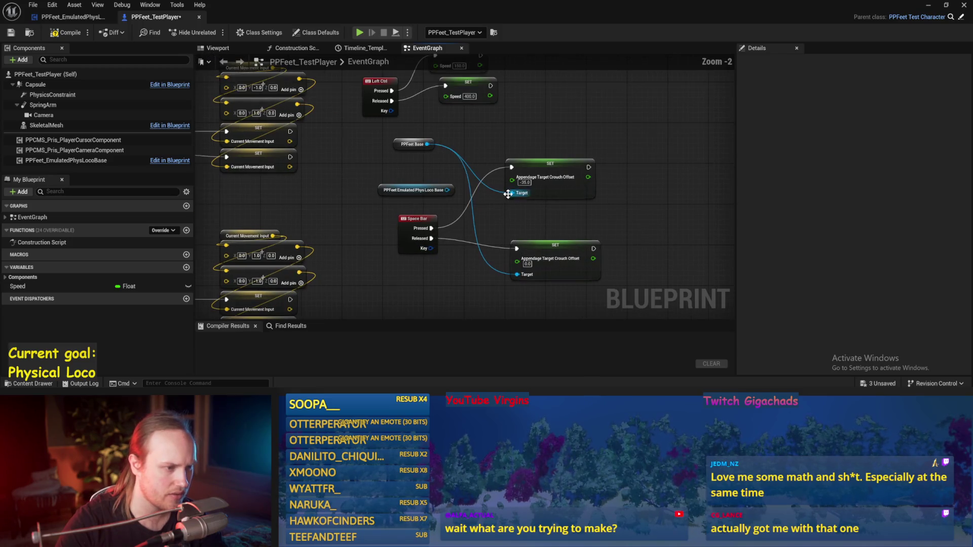
# Step: Delete the two crouch-offset SET nodes and add an Emulated Phys Loco Base reference
pyautogui.moveTo(576, 138); pyautogui.dragTo(576, 272)
pyautogui.press('Delete')
pyautogui.click(412, 144)
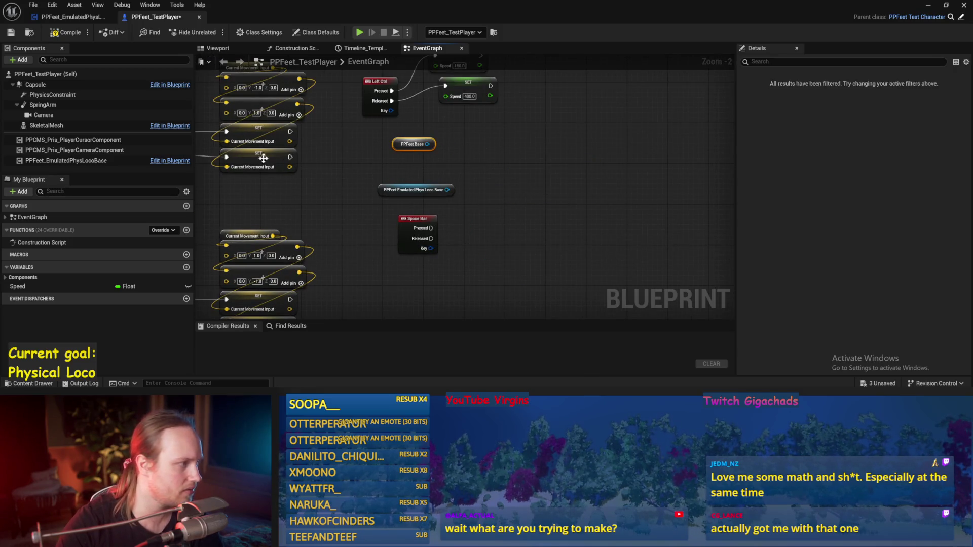
pyautogui.moveTo(103, 166)
pyautogui.mouseDown()
pyautogui.moveTo(507, 155)
pyautogui.moveTo(576, 205)
pyautogui.mouseUp()
pyautogui.write('desired leg')
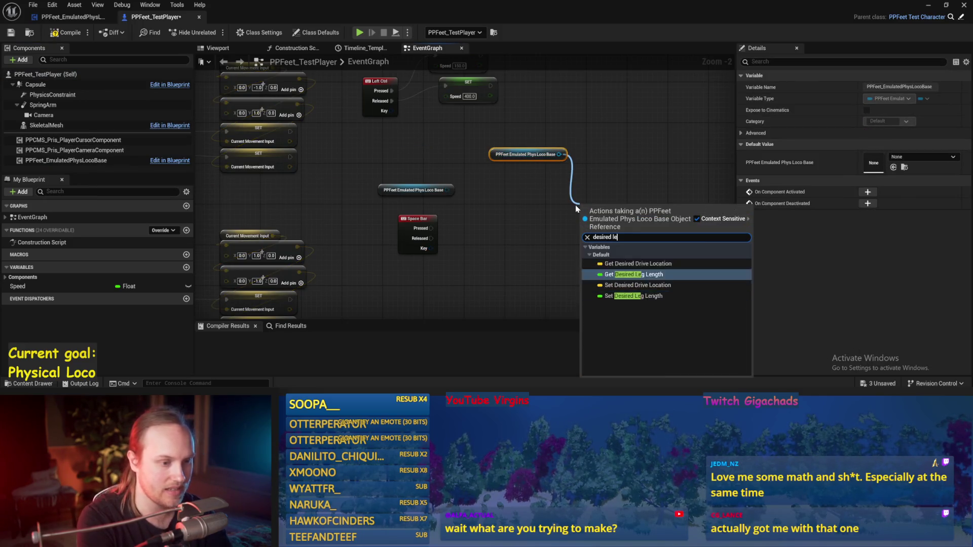
pyautogui.press('Return')
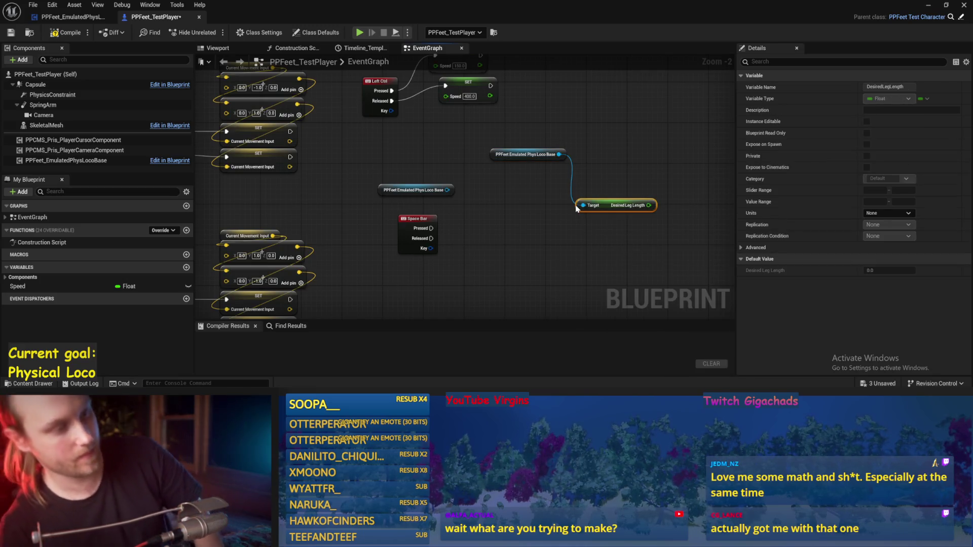
pyautogui.click(654, 276)
pyautogui.press('Delete')
# Step: Add a Max Leg Length getter from the Loco Base reference
pyautogui.moveTo(559, 154); pyautogui.dragTo(610, 178)
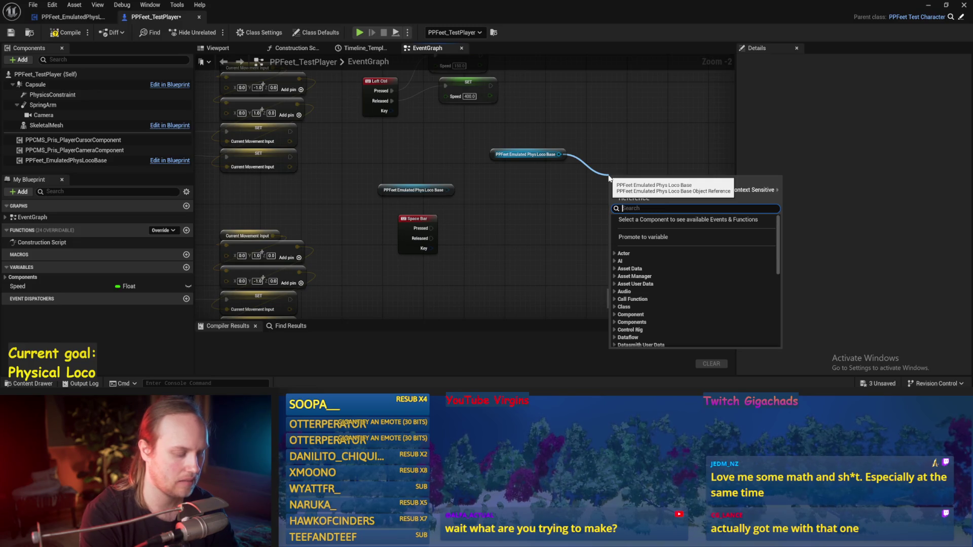
pyautogui.write('max leg')
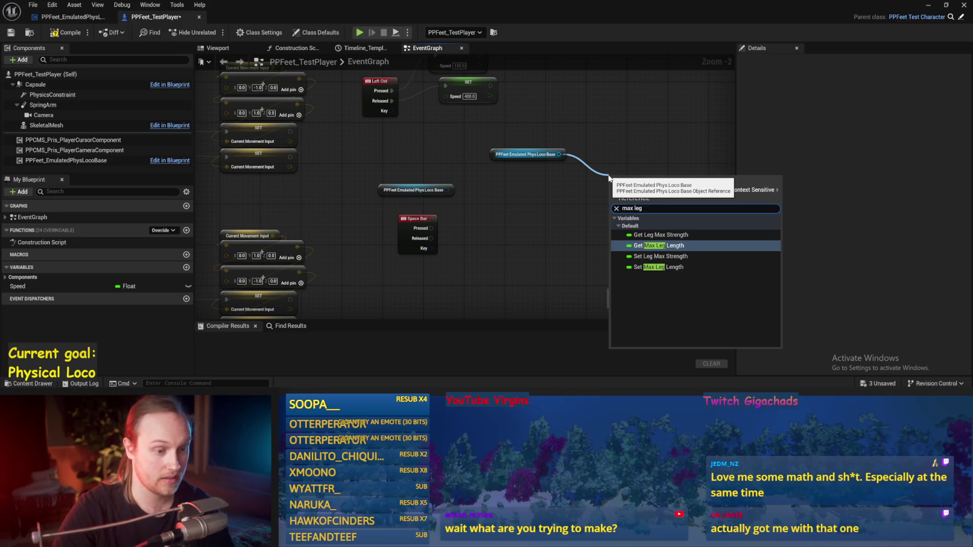
pyautogui.press('Return')
pyautogui.moveTo(630, 173)
pyautogui.mouseDown()
pyautogui.moveTo(608, 150)
pyautogui.moveTo(588, 195)
pyautogui.mouseUp()
pyautogui.click(528, 222)
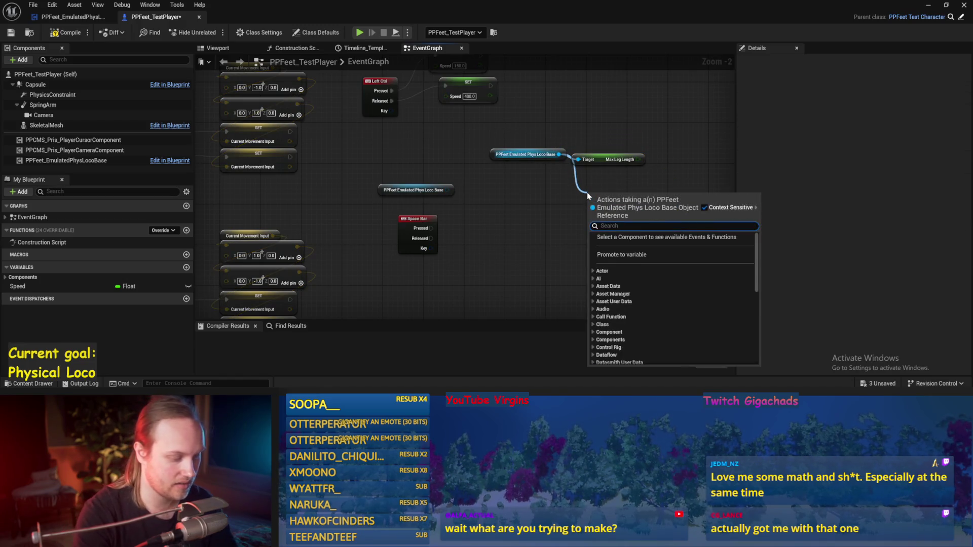
# Step: Add two Set Desired Leg Length nodes targeting Loco Base, driven by Space Bar press and release
pyautogui.write('set desired')
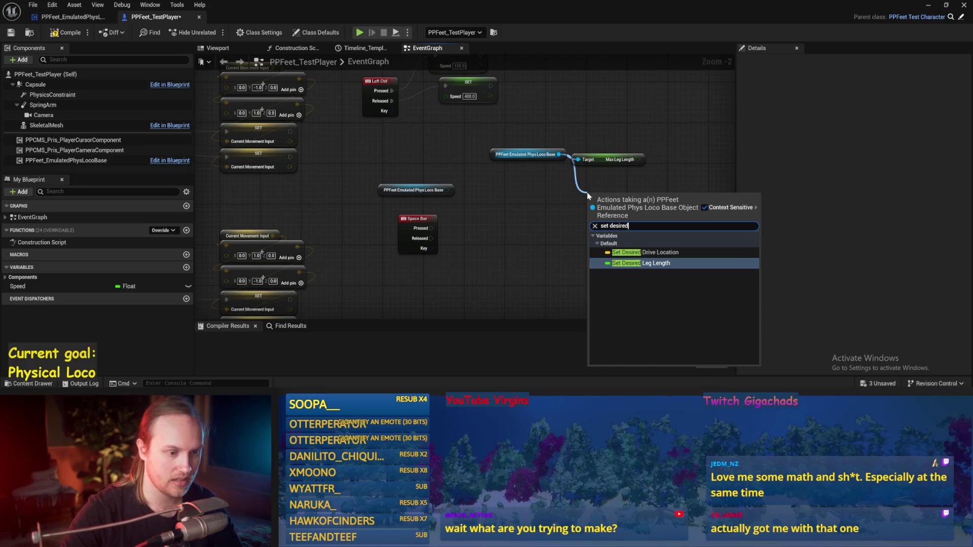
pyautogui.press('Return')
pyautogui.hotkey('ctrl', 'c')
pyautogui.hotkey('ctrl', 'v')
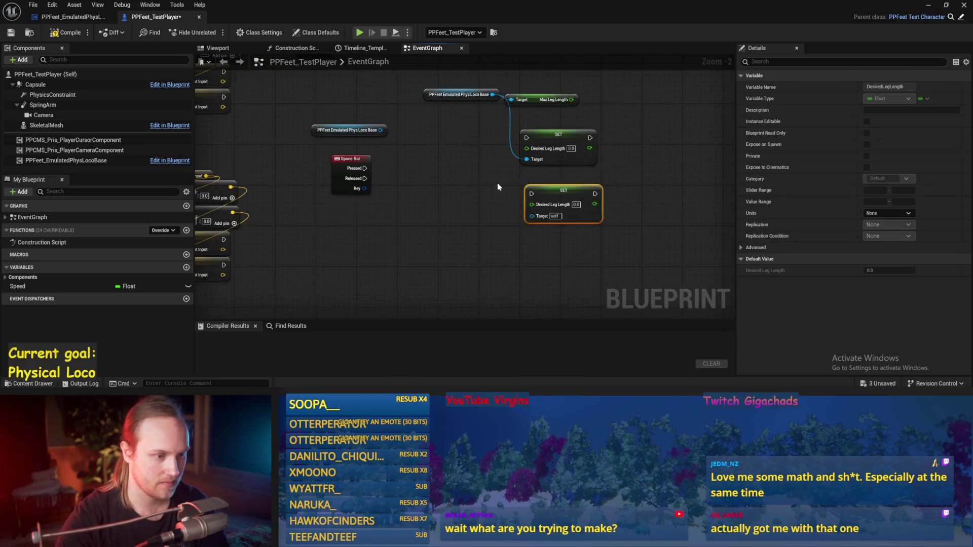
pyautogui.click(498, 187)
pyautogui.moveTo(532, 216); pyautogui.dragTo(493, 95)
pyautogui.moveTo(527, 141)
pyautogui.mouseDown()
pyautogui.moveTo(364, 168)
pyautogui.moveTo(531, 193)
pyautogui.mouseUp()
# Step: Feed a divided Max Leg Length to the press setter and full Max Leg Length to the release setter, then compile and save
pyautogui.moveTo(542, 100)
pyautogui.mouseDown()
pyautogui.moveTo(476, 137)
pyautogui.moveTo(413, 227)
pyautogui.moveTo(495, 234)
pyautogui.moveTo(536, 204)
pyautogui.moveTo(527, 148)
pyautogui.mouseUp()
pyautogui.click(511, 254)
pyautogui.moveTo(514, 239); pyautogui.dragTo(463, 163)
pyautogui.click(456, 263)
pyautogui.moveTo(444, 227)
pyautogui.mouseDown()
pyautogui.moveTo(499, 205)
pyautogui.moveTo(536, 206)
pyautogui.mouseUp()
pyautogui.click(10, 32)
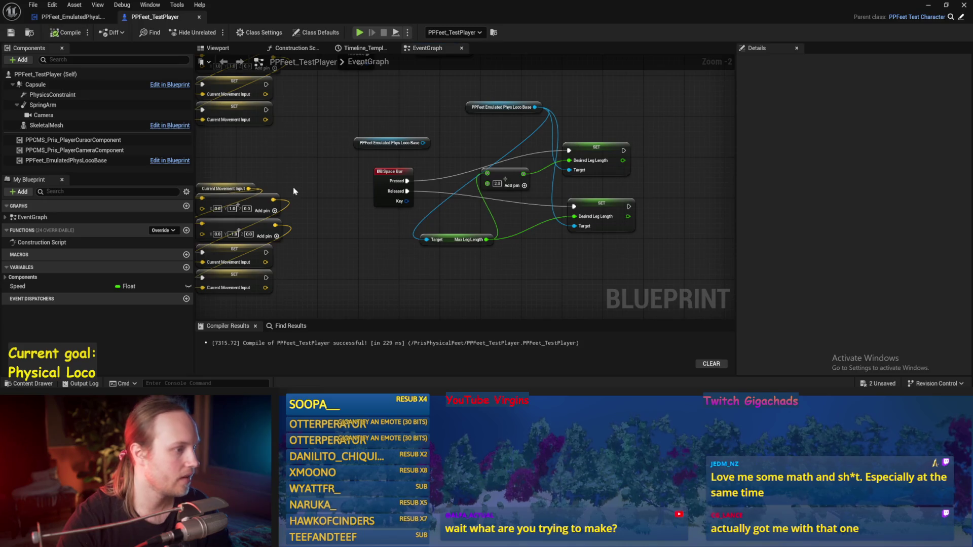
# Step: Delete the Target Movement Vector XY nodes in the tick section, then undo the deletion
pyautogui.moveTo(447, 238)
pyautogui.mouseDown()
pyautogui.moveTo(488, 261)
pyautogui.moveTo(387, 147)
pyautogui.mouseUp()
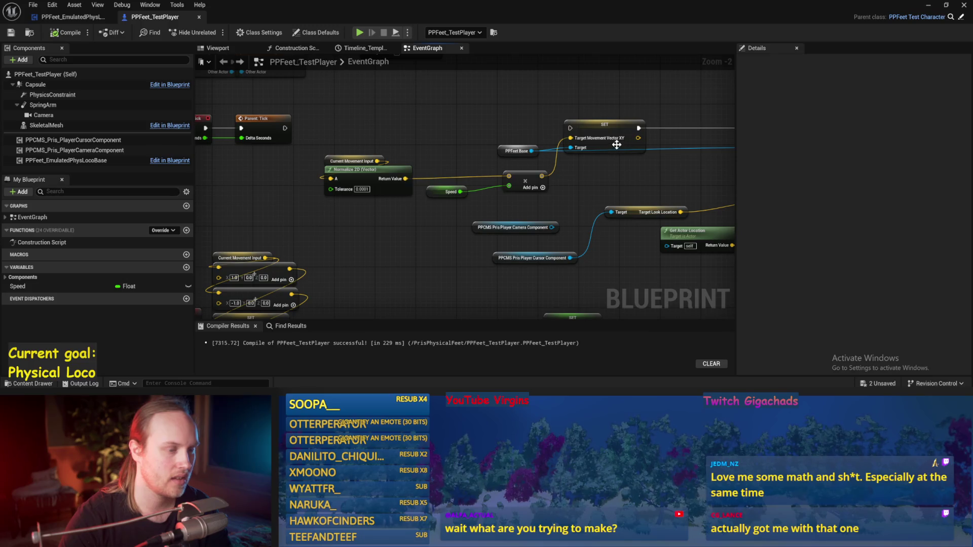
pyautogui.click(595, 134)
pyautogui.press('Delete')
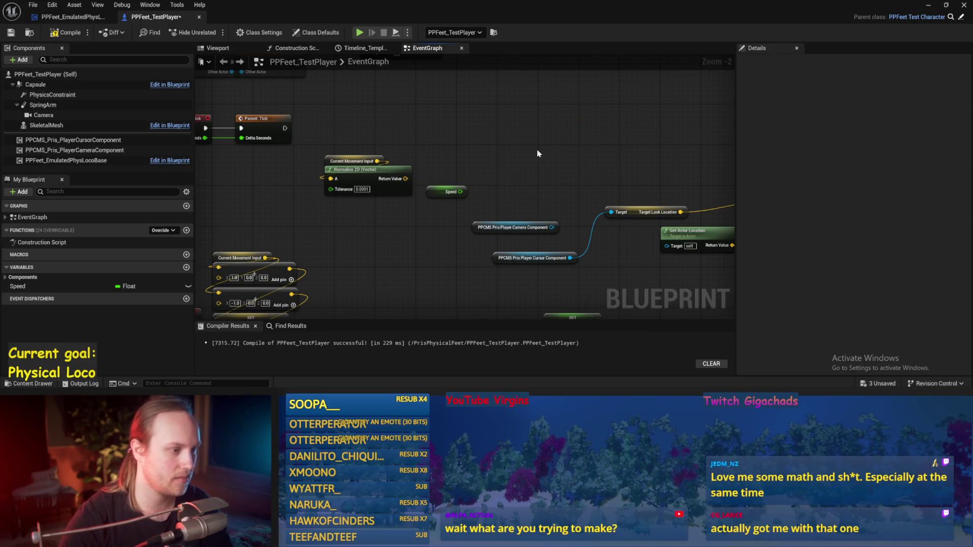
pyautogui.hotkey('ctrl', 'z')
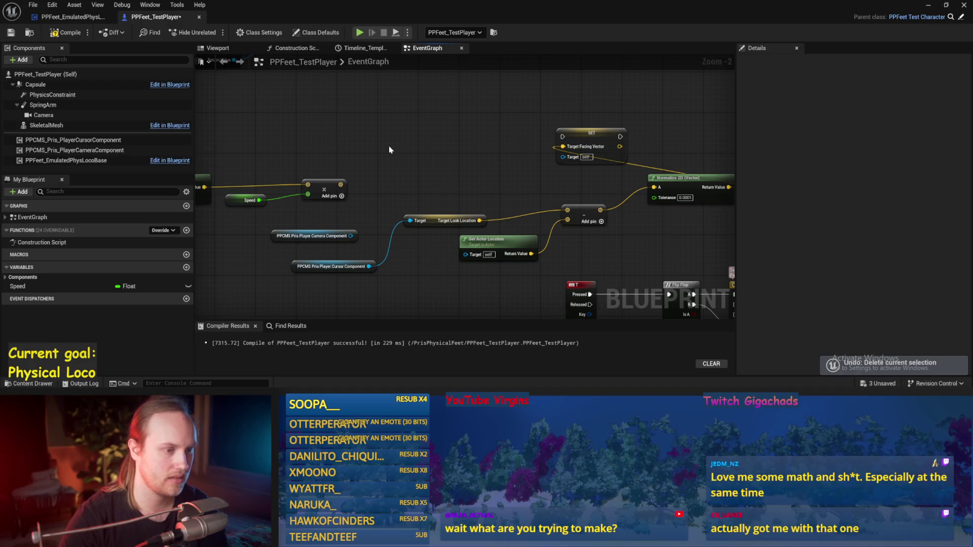
# Step: Add a Loco Base Set Target Vel XY node after Parent: Tick, chained into the Target Facing Vector SET
pyautogui.moveTo(76, 161)
pyautogui.mouseDown()
pyautogui.moveTo(302, 122)
pyautogui.moveTo(284, 129)
pyautogui.mouseUp()
pyautogui.moveTo(350, 134); pyautogui.dragTo(401, 126)
pyautogui.write('target vel')
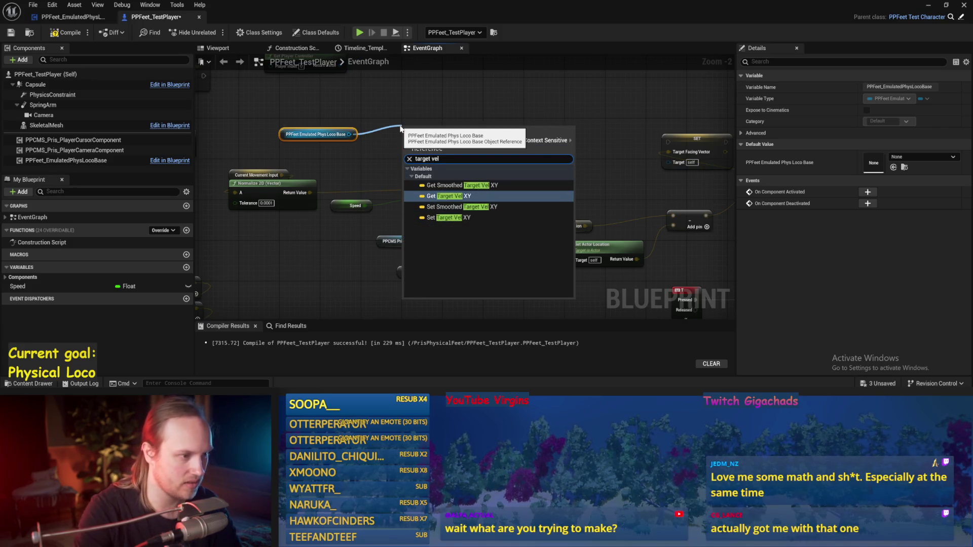
pyautogui.click(449, 217)
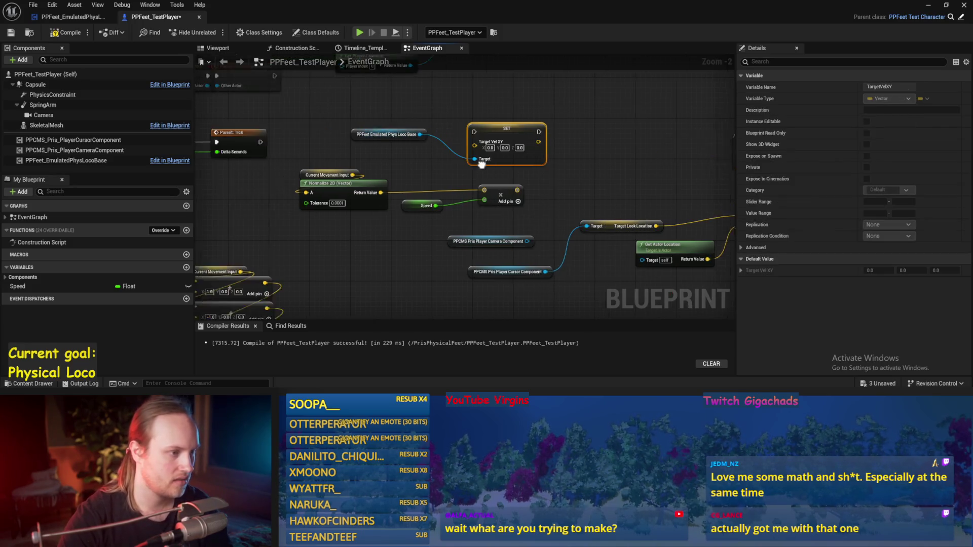
pyautogui.moveTo(254, 139)
pyautogui.mouseDown()
pyautogui.moveTo(482, 136)
pyautogui.moveTo(463, 129)
pyautogui.mouseUp()
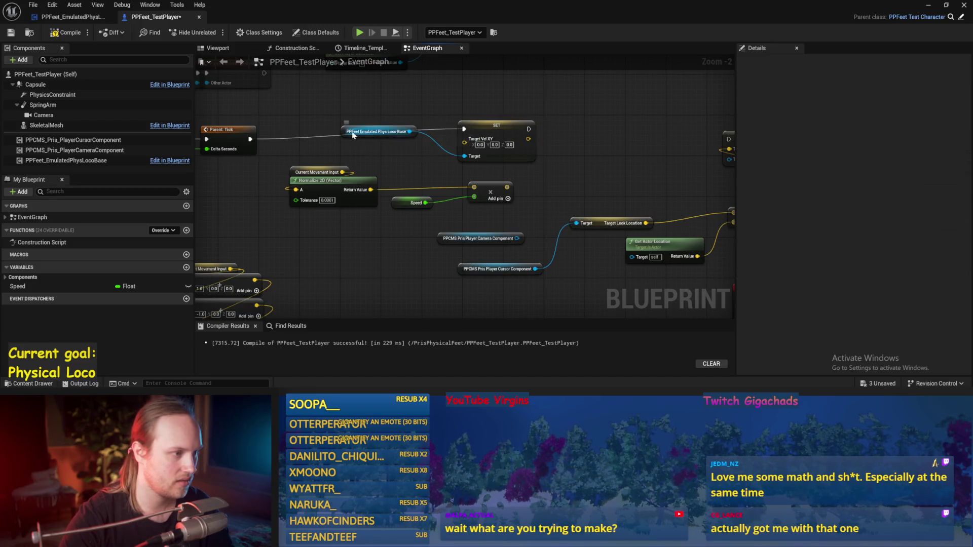
pyautogui.moveTo(385, 131); pyautogui.dragTo(401, 101)
pyautogui.moveTo(494, 126); pyautogui.dragTo(507, 136)
pyautogui.moveTo(373, 139)
pyautogui.mouseDown()
pyautogui.moveTo(481, 147)
pyautogui.moveTo(573, 139)
pyautogui.mouseUp()
# Step: Review the rearranged TestPlayer graph, check the EmulatedPhysLocoBase tab, and minimize the Blueprint editor
pyautogui.click(427, 143)
pyautogui.moveTo(427, 144); pyautogui.dragTo(490, 156)
pyautogui.click(492, 159)
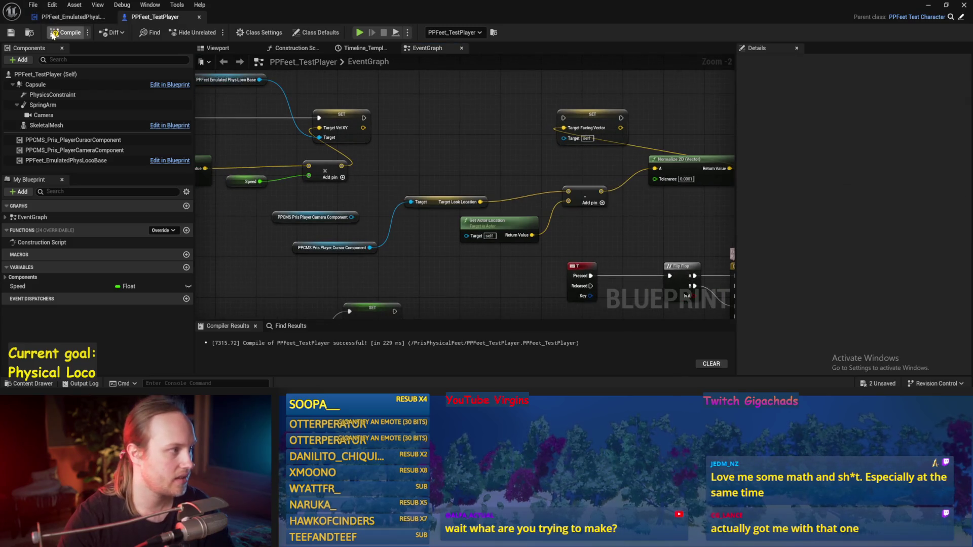
pyautogui.moveTo(399, 119)
pyautogui.mouseDown()
pyautogui.moveTo(474, 135)
pyautogui.moveTo(445, 167)
pyautogui.mouseUp()
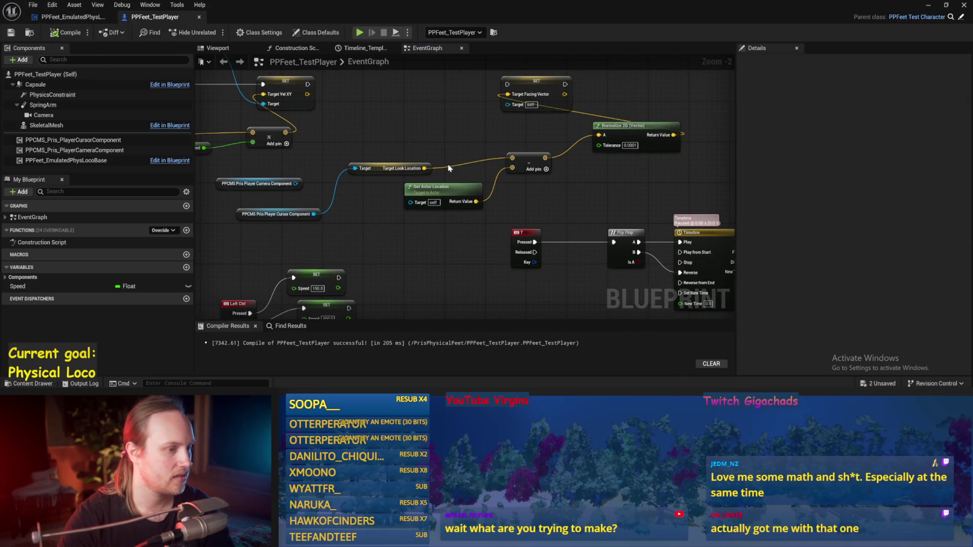
pyautogui.moveTo(297, 232); pyautogui.dragTo(442, 273)
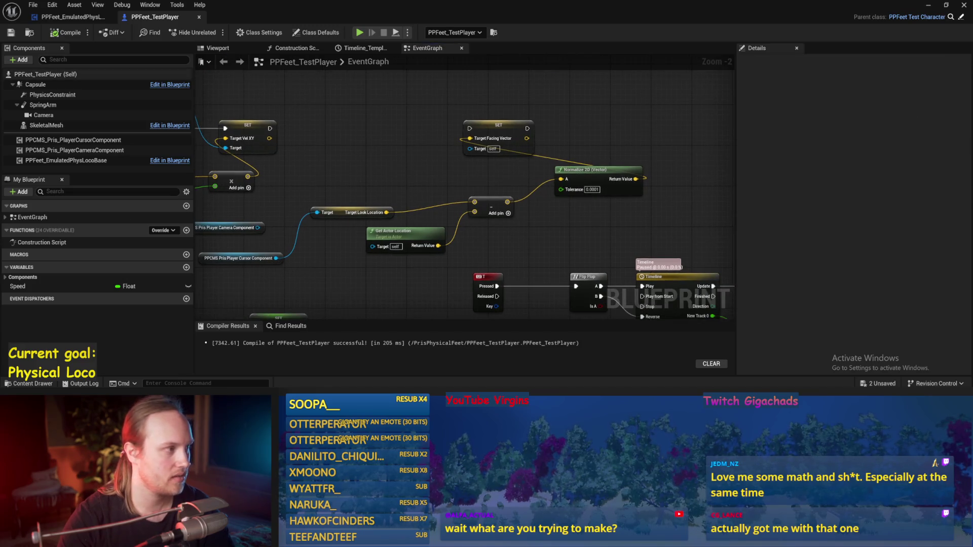
pyautogui.click(73, 17)
pyautogui.click(126, 18)
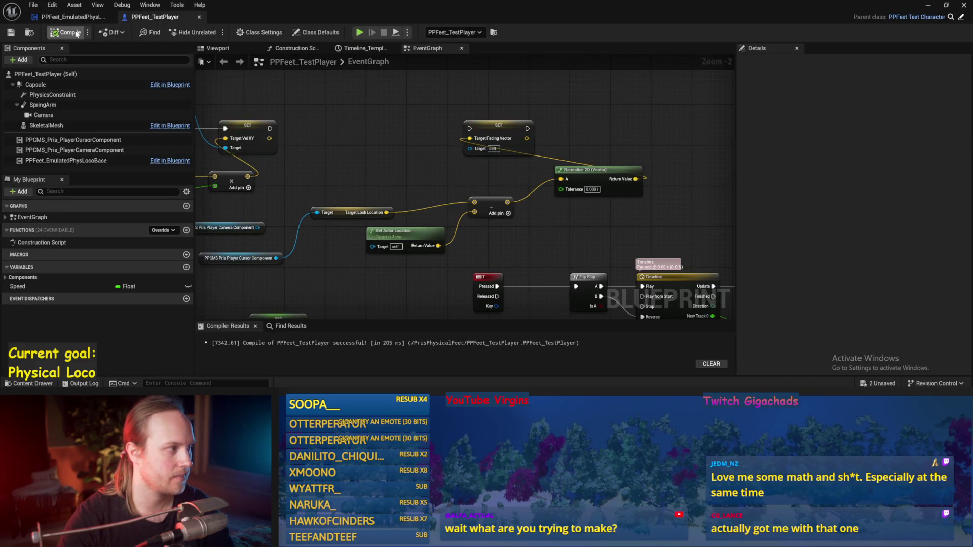
pyautogui.moveTo(444, 167); pyautogui.dragTo(474, 143)
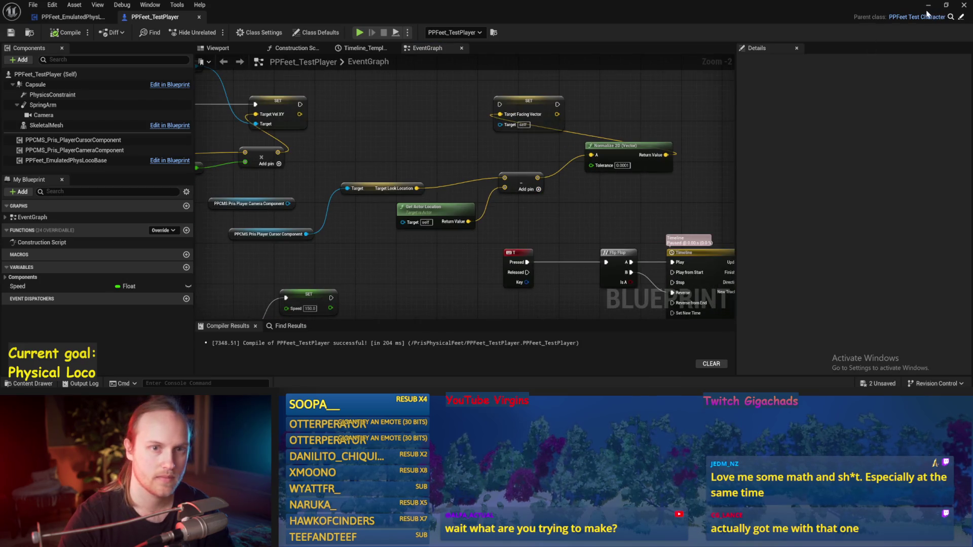
pyautogui.click(929, 6)
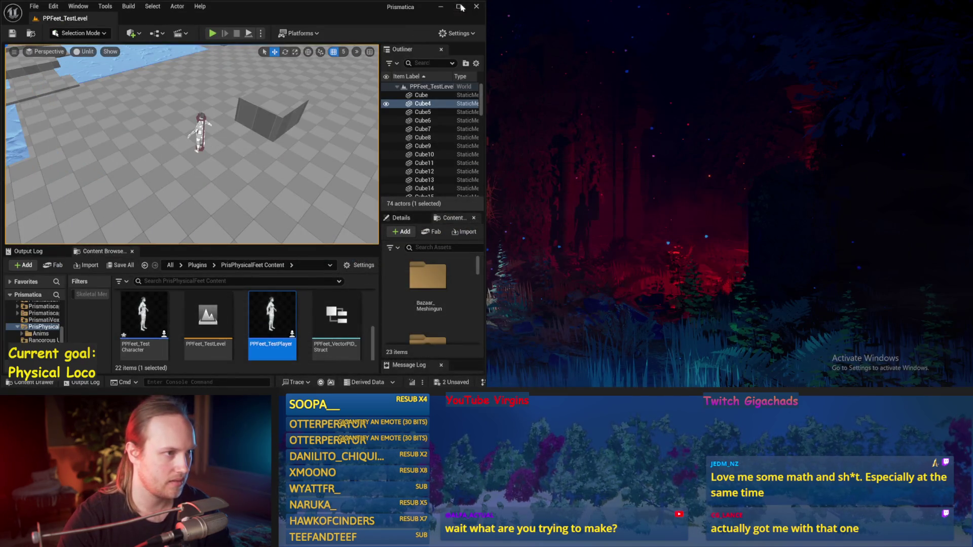
# Step: Maximize the level editor, run a brief Play-In-Editor test, and reopen PPFeet_TestPlayer
pyautogui.click(460, 7)
pyautogui.hotkey('alt', 'p')
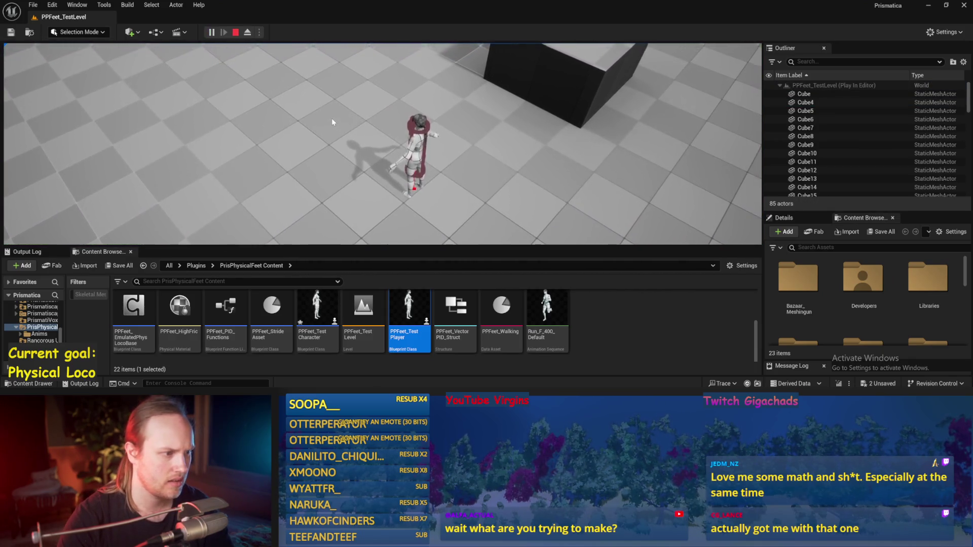
pyautogui.press('Escape')
pyautogui.doubleClick(428, 321)
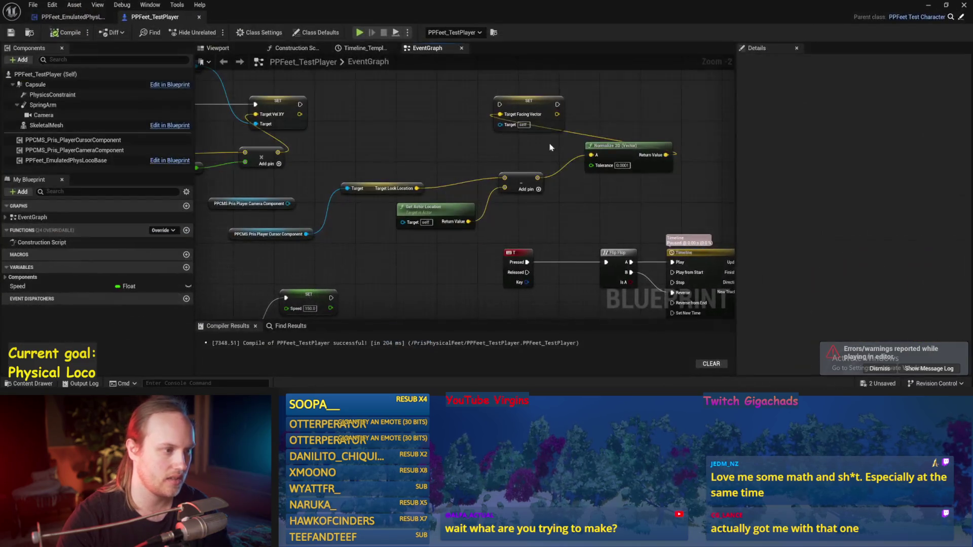
# Step: Return to PPFeet_EmulatedPhysLocoBase and bring the Sequence node and its comment into view
pyautogui.click(199, 18)
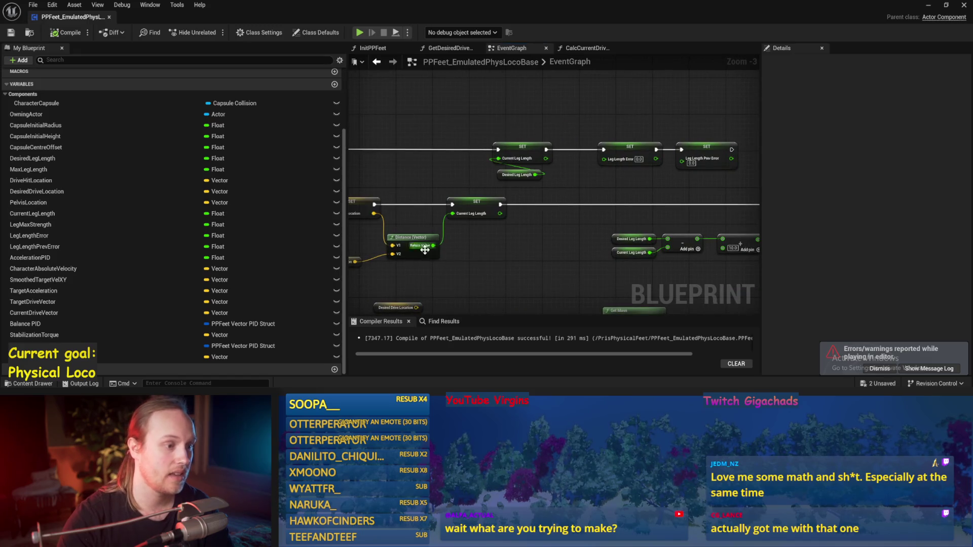
pyautogui.scroll(-2, 638, 180)
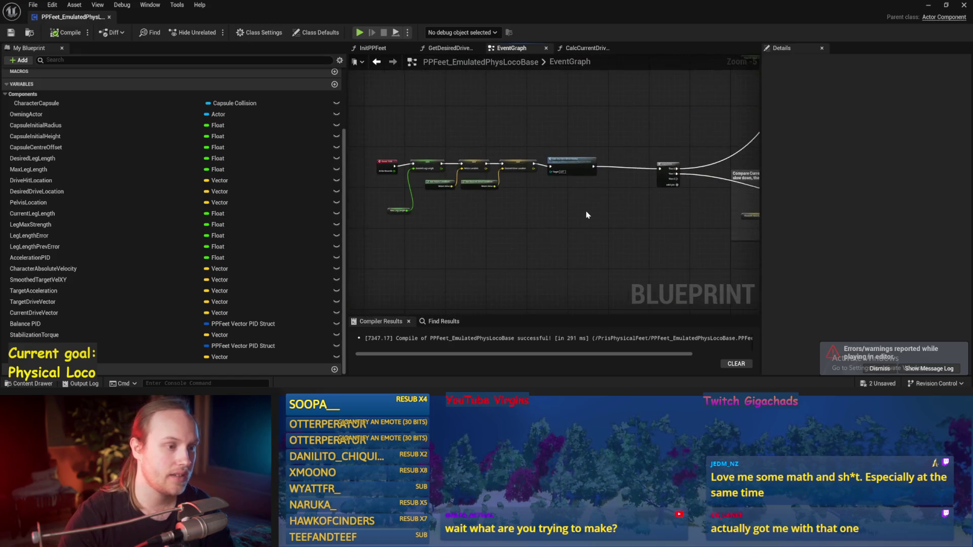
pyautogui.scroll(3, 586, 213)
pyautogui.moveTo(450, 226)
pyautogui.mouseDown()
pyautogui.moveTo(431, 182)
pyautogui.moveTo(777, 209)
pyautogui.mouseUp()
pyautogui.scroll(-1, 628, 197)
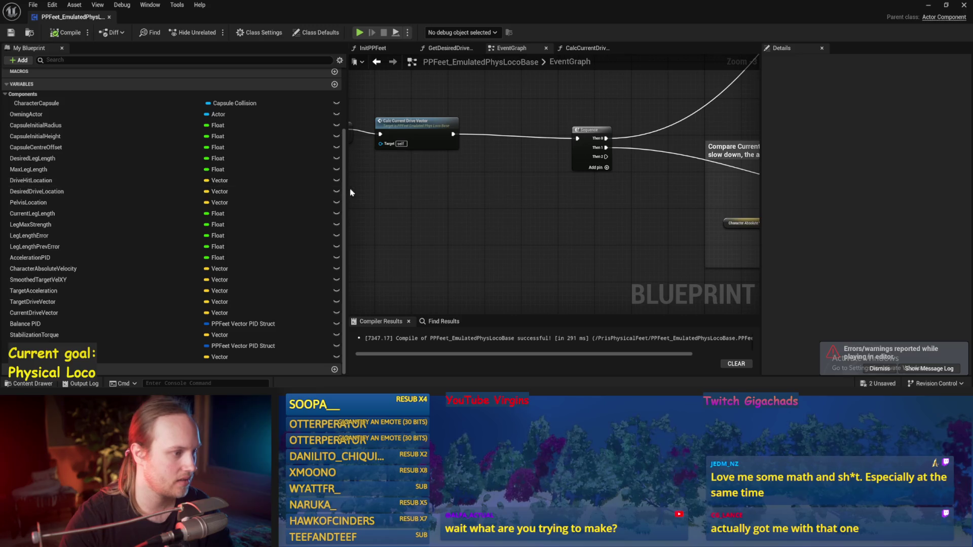
pyautogui.moveTo(346, 192)
pyautogui.mouseDown()
pyautogui.moveTo(193, 195)
pyautogui.moveTo(572, 252)
pyautogui.mouseUp()
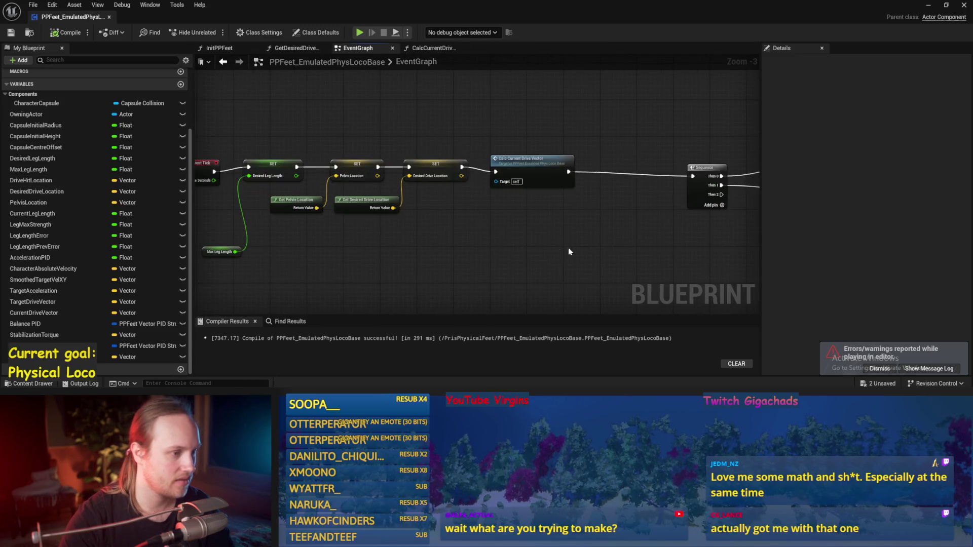
pyautogui.click(513, 172)
pyautogui.moveTo(513, 172); pyautogui.dragTo(375, 194)
pyautogui.click(447, 232)
# Step: Add a VInterp To node with Target Vel XY as Target and Smoothed Target Vel XY as Current
pyautogui.moveTo(56, 357)
pyautogui.mouseDown()
pyautogui.moveTo(299, 170)
pyautogui.moveTo(370, 192)
pyautogui.mouseUp()
pyautogui.click(364, 203)
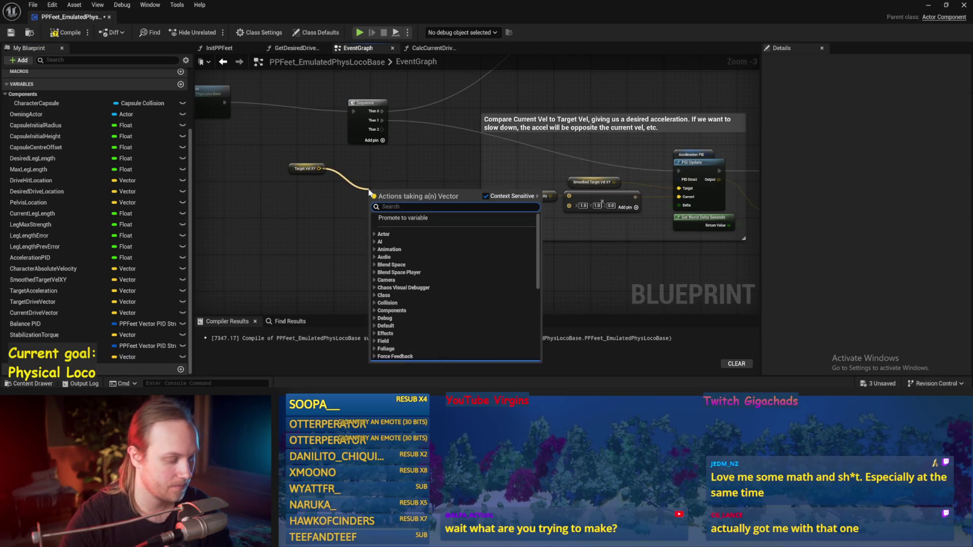
pyautogui.write('interp t')
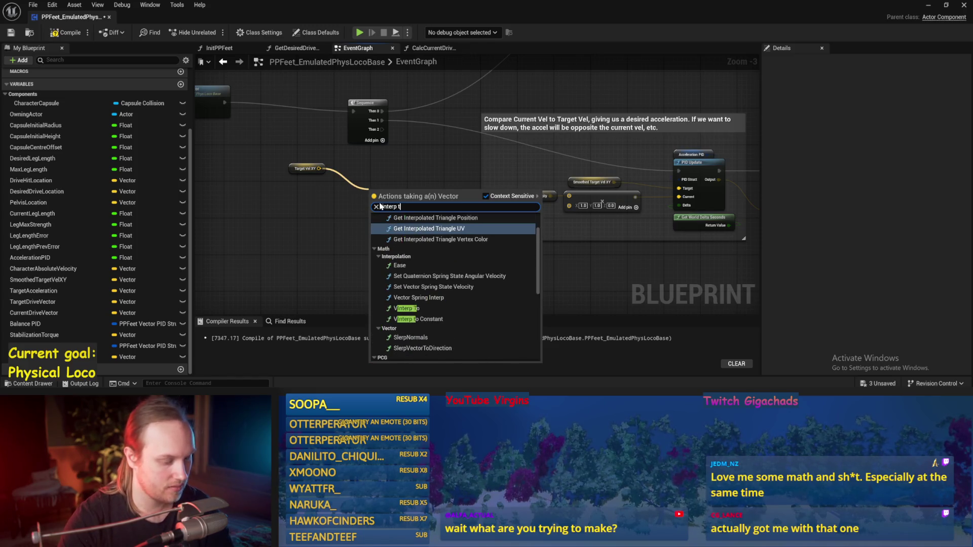
pyautogui.write('o')
pyautogui.click(406, 216)
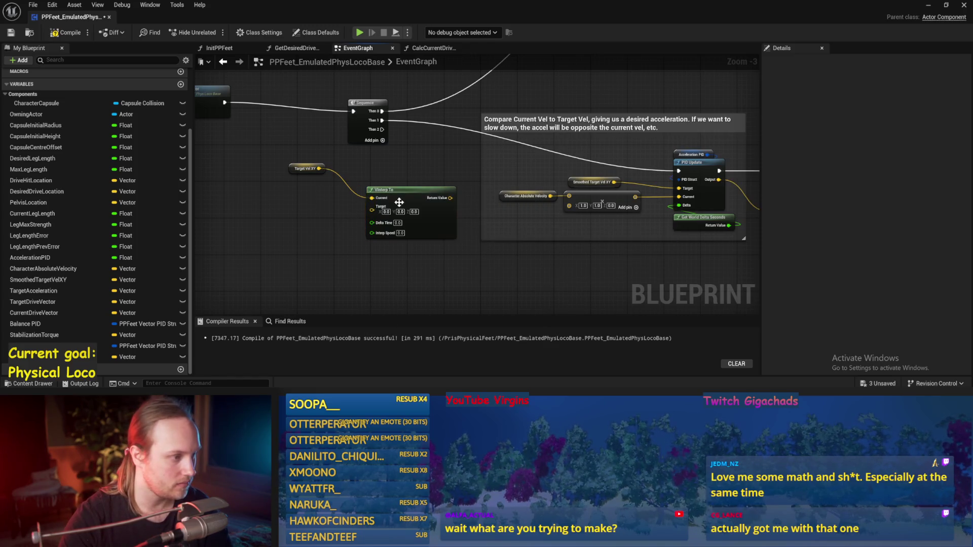
pyautogui.scroll(2, 393, 165)
pyautogui.moveTo(393, 165); pyautogui.dragTo(382, 195)
pyautogui.moveTo(304, 162); pyautogui.dragTo(304, 215)
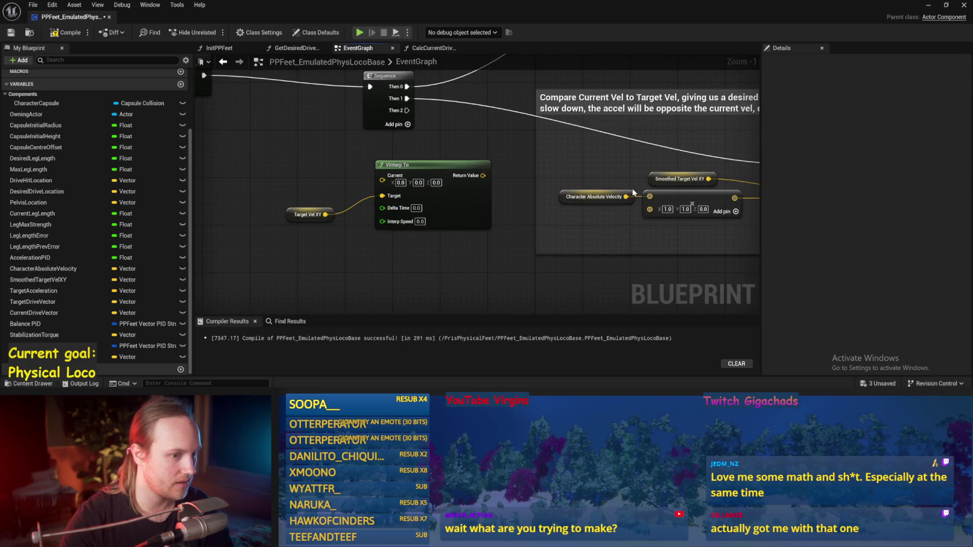
pyautogui.click(656, 179)
pyautogui.hotkey('ctrl', 'v')
pyautogui.moveTo(340, 155); pyautogui.dragTo(382, 175)
# Step: Feed Get World Delta Seconds into Delta Time and set Interp Speed to 10
pyautogui.rightClick(291, 282)
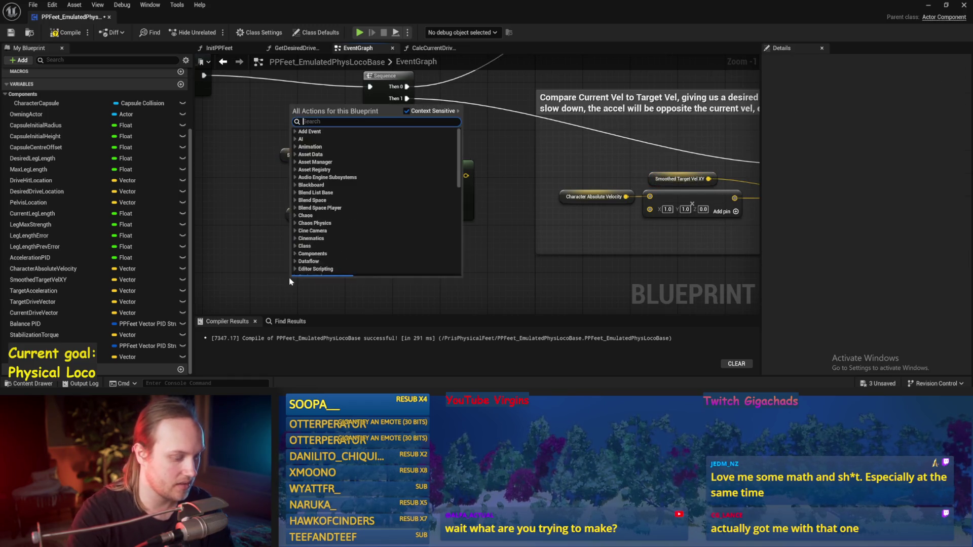
pyautogui.write('delta')
pyautogui.press('Escape')
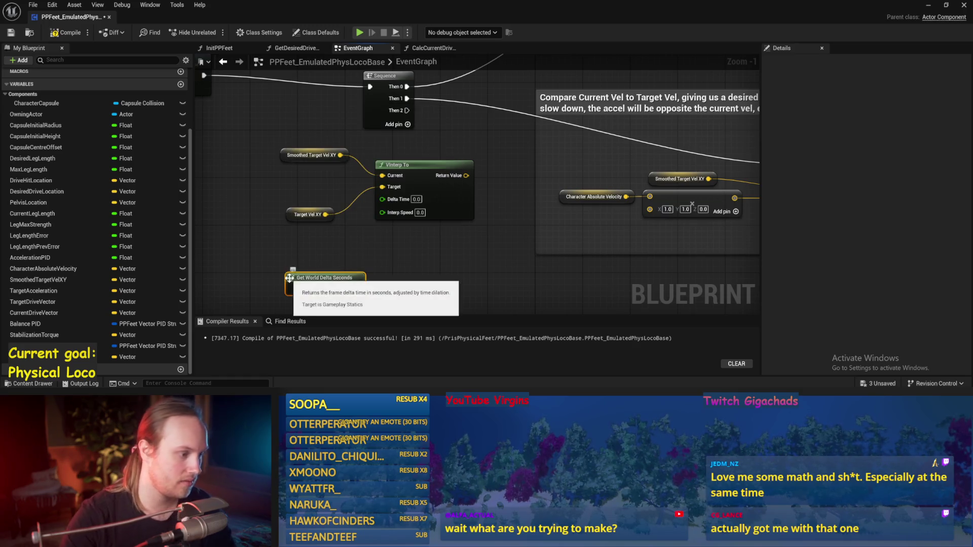
pyautogui.moveTo(358, 288); pyautogui.dragTo(360, 245)
pyautogui.moveTo(389, 199); pyautogui.dragTo(389, 199)
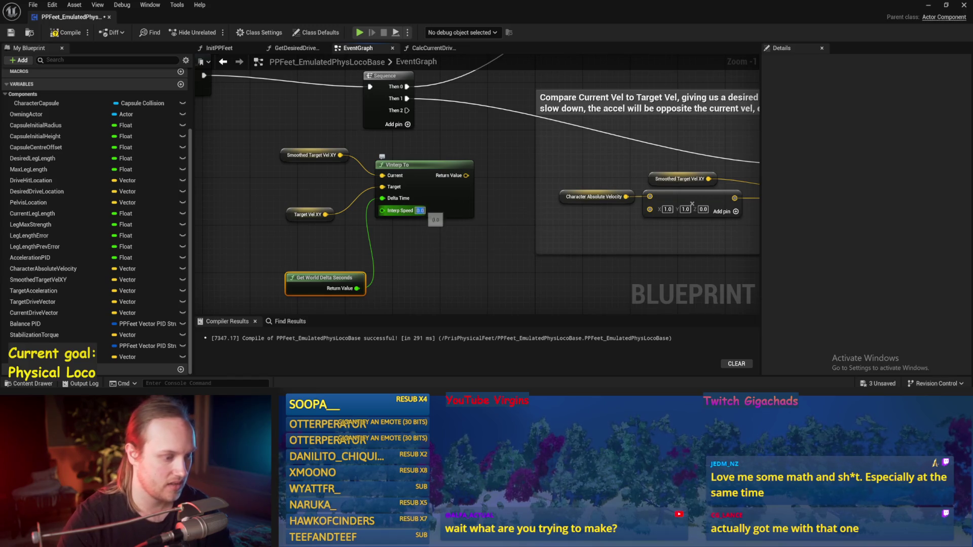
pyautogui.write('10')
pyautogui.press('Return')
# Step: Store the interpolated result with a SET Smoothed Target Vel XY node driven by Sequence Then 1
pyautogui.moveTo(466, 178); pyautogui.dragTo(465, 161)
pyautogui.moveTo(610, 172); pyautogui.dragTo(543, 193)
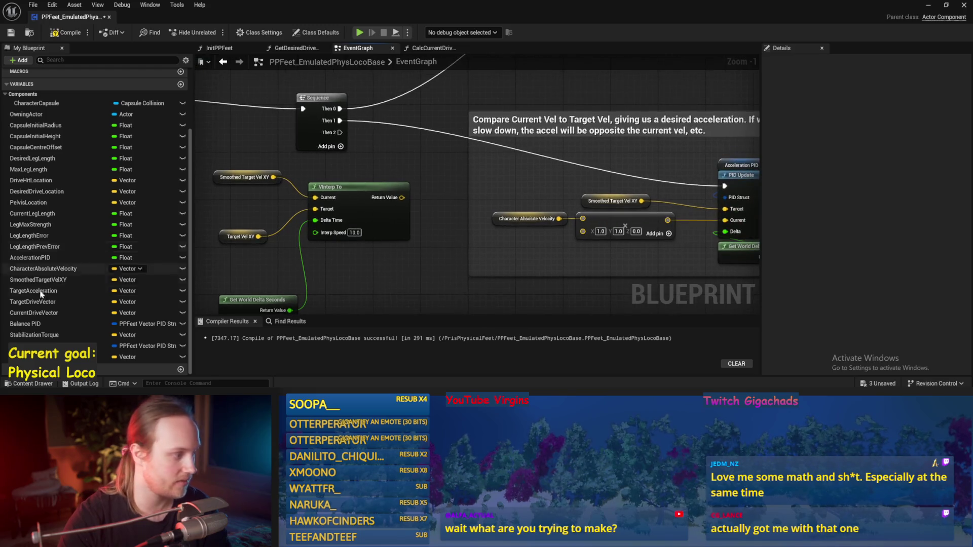
pyautogui.rightClick(404, 152)
pyautogui.write('smoothed')
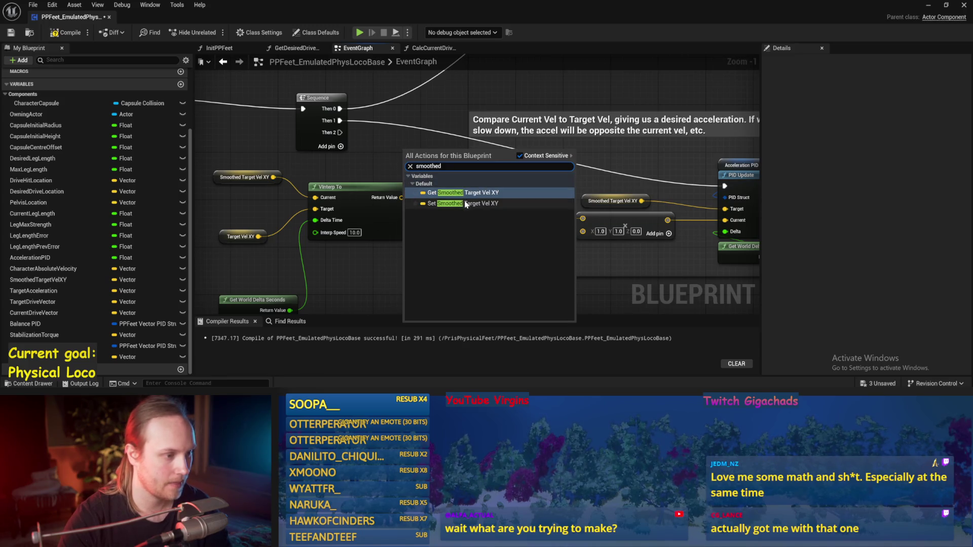
pyautogui.click(459, 203)
pyautogui.moveTo(440, 168)
pyautogui.mouseDown()
pyautogui.moveTo(419, 153)
pyautogui.moveTo(434, 138)
pyautogui.moveTo(419, 155)
pyautogui.mouseUp()
pyautogui.moveTo(340, 121); pyautogui.dragTo(387, 150)
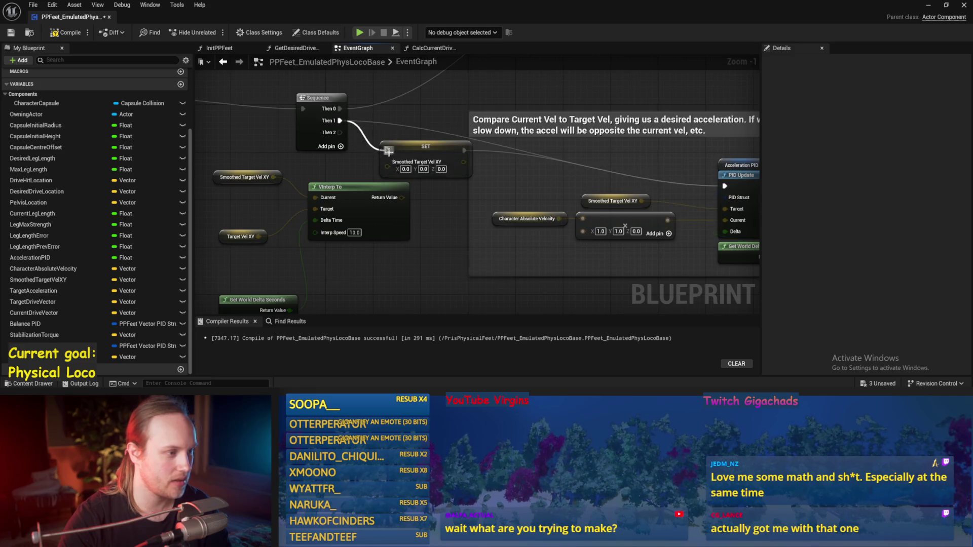
# Step: Tidy the Sequence and VInterp To nodes and save the Blueprint
pyautogui.click(426, 146)
pyautogui.scroll(-3, 405, 202)
pyautogui.scroll(1, 406, 201)
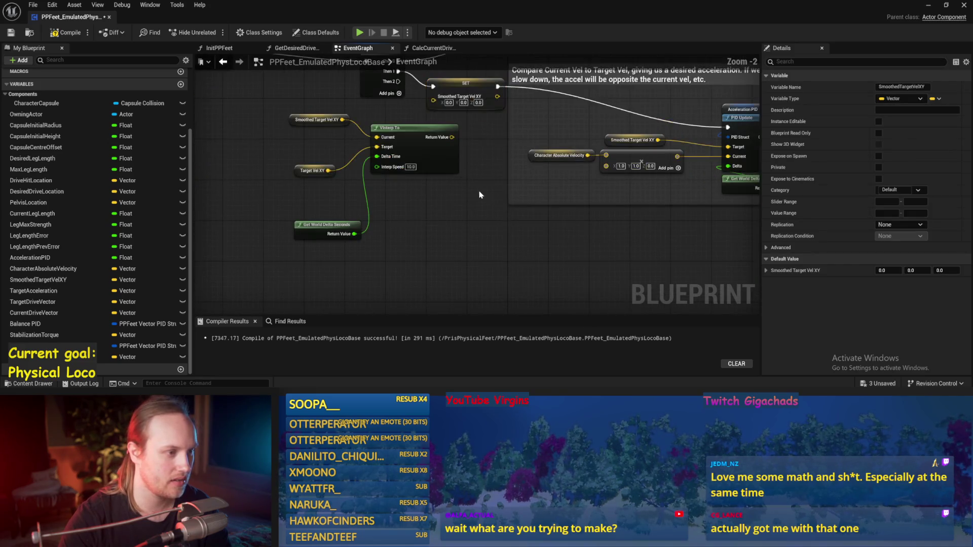
pyautogui.click(441, 137)
pyautogui.scroll(1, 485, 112)
pyautogui.scroll(-1, 486, 112)
pyautogui.moveTo(474, 147); pyautogui.dragTo(439, 145)
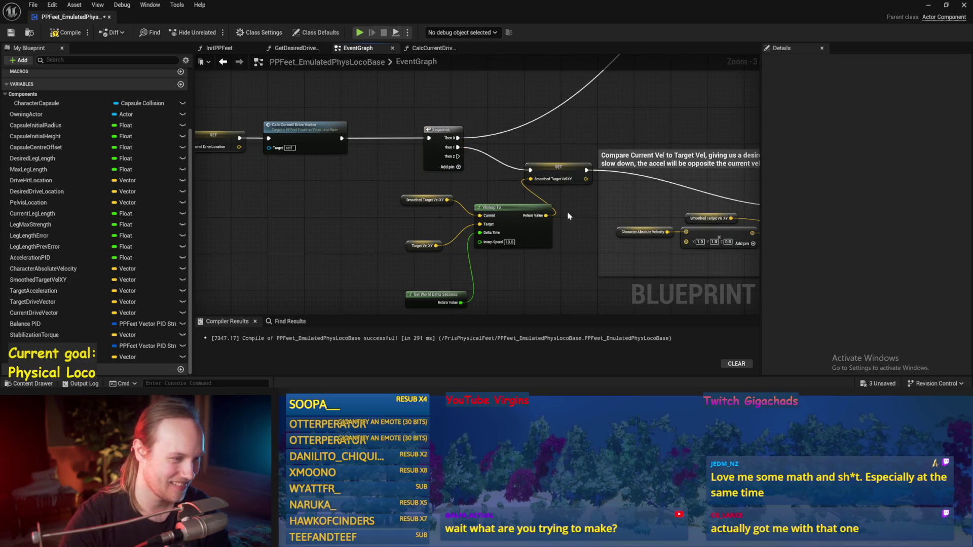
pyautogui.moveTo(498, 207); pyautogui.dragTo(426, 224)
pyautogui.hotkey('ctrl', 's')
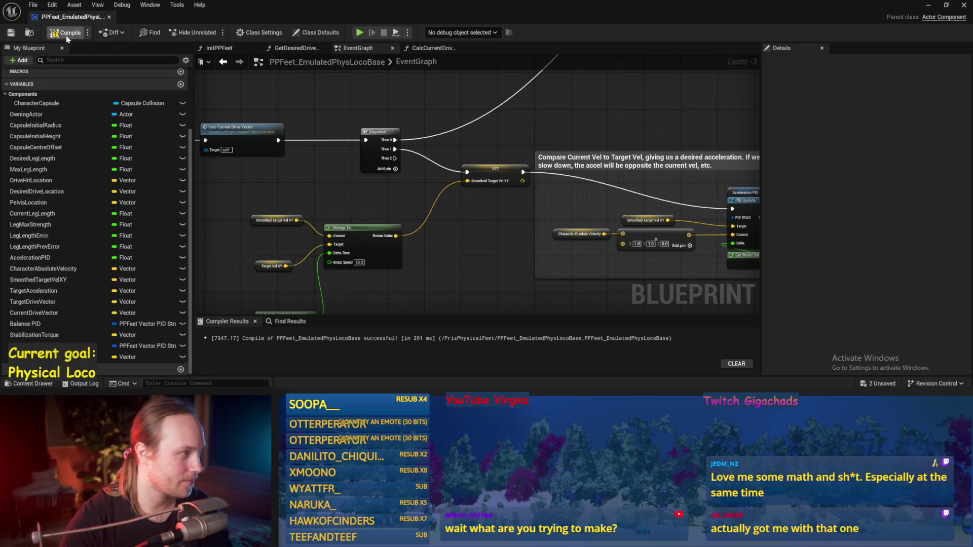
# Step: Select the comment box with its nodes and move the group up and right
pyautogui.moveTo(465, 285); pyautogui.dragTo(426, 231)
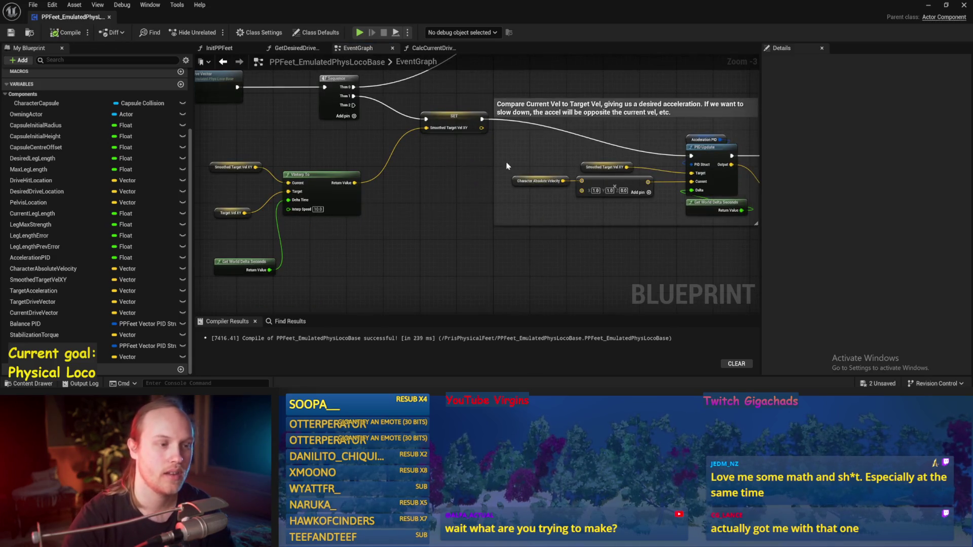
pyautogui.scroll(-1, 506, 168)
pyautogui.moveTo(380, 138)
pyautogui.mouseDown()
pyautogui.moveTo(436, 248)
pyautogui.moveTo(463, 256)
pyautogui.moveTo(805, 259)
pyautogui.moveTo(649, 321)
pyautogui.moveTo(558, 284)
pyautogui.moveTo(478, 222)
pyautogui.moveTo(417, 206)
pyautogui.moveTo(461, 161)
pyautogui.mouseUp()
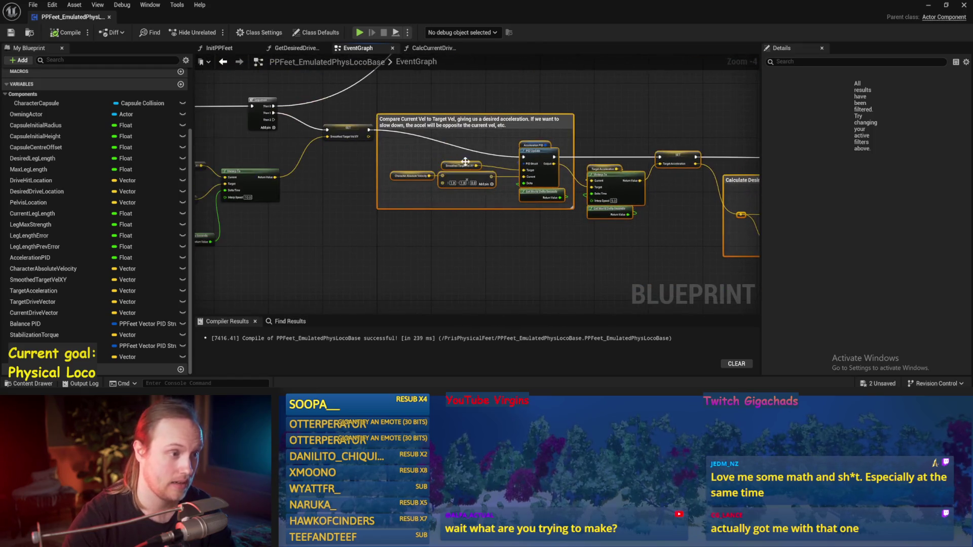
pyautogui.moveTo(540, 152); pyautogui.dragTo(589, 131)
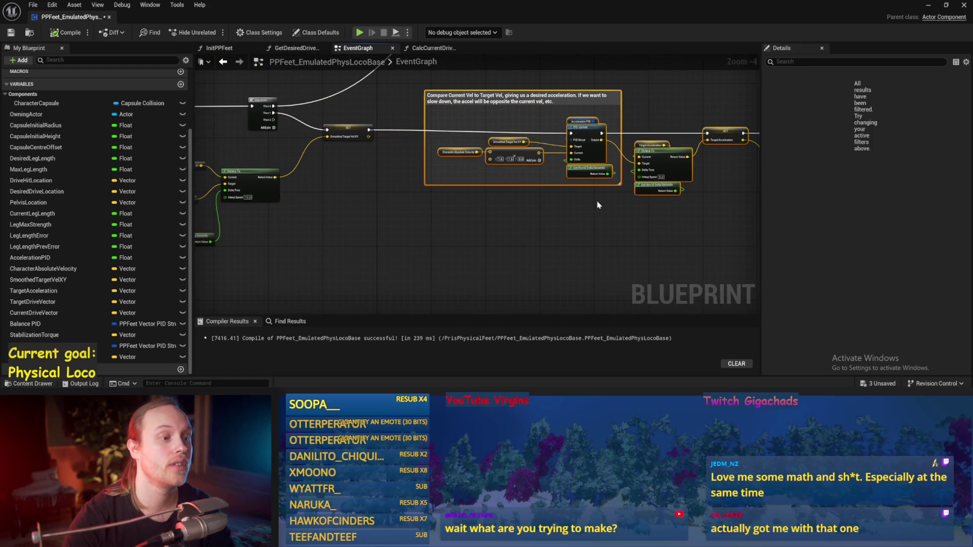
# Step: Save the Blueprint, then run and stop a quick play test in PPFeet_TestLevel
pyautogui.moveTo(596, 192); pyautogui.dragTo(555, 213)
pyautogui.hotkey('ctrl', 's')
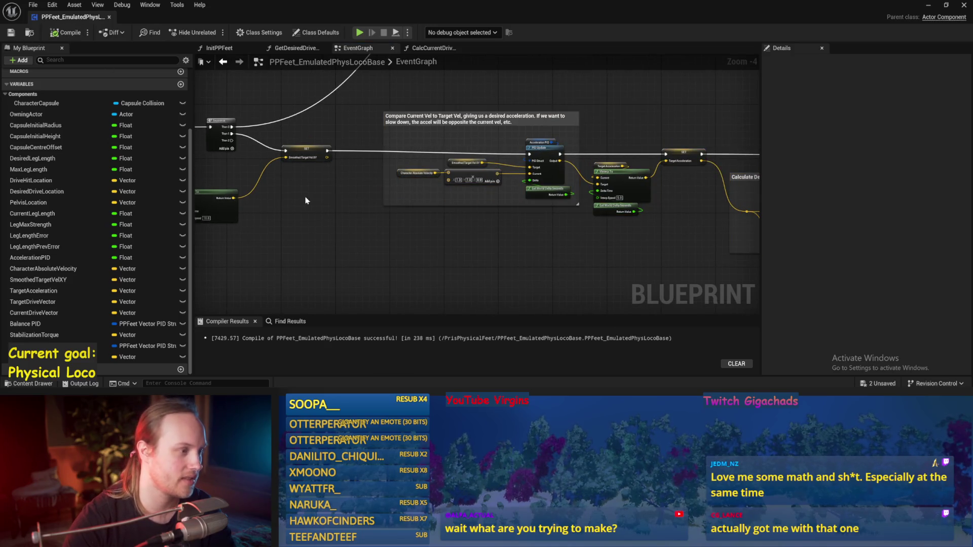
pyautogui.scroll(2, 311, 201)
pyautogui.moveTo(310, 201); pyautogui.dragTo(457, 191)
pyautogui.click(928, 5)
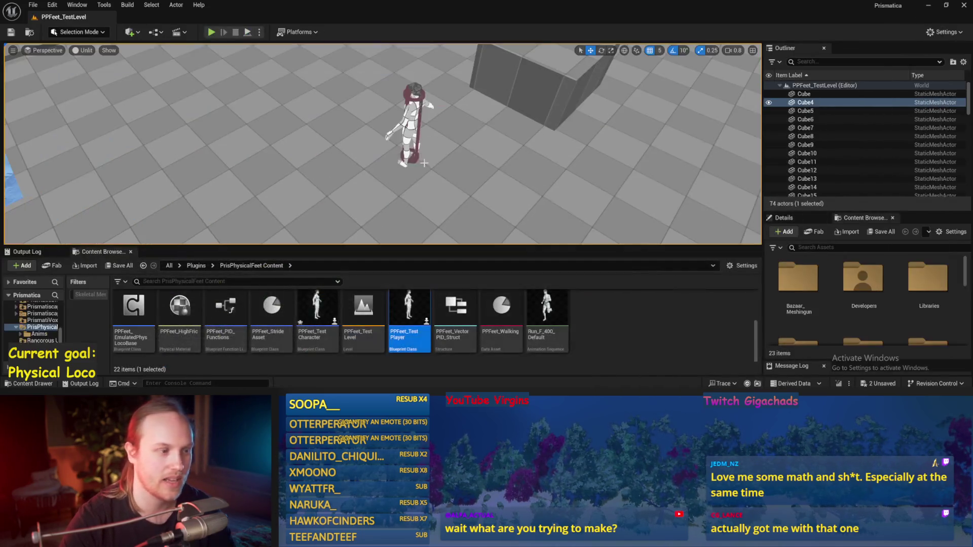
pyautogui.hotkey('alt', 'p')
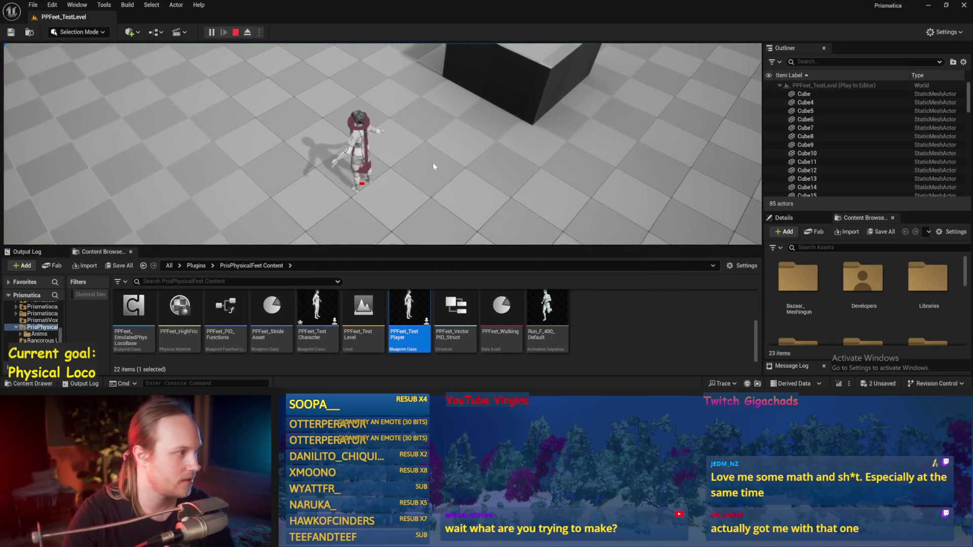
pyautogui.press('Escape')
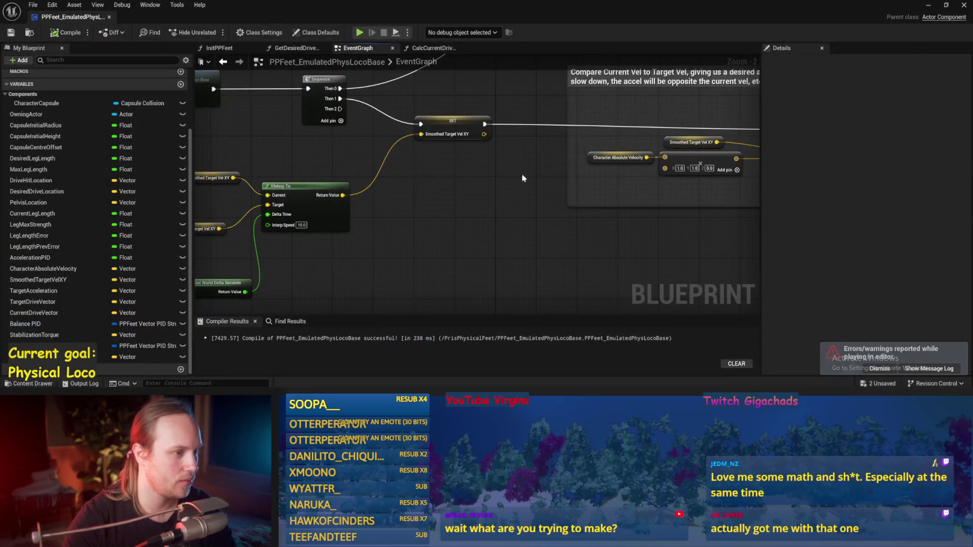
# Step: Add a Print String after the SET node that prints Smoothed Target Vel XY
pyautogui.rightClick(499, 199)
pyautogui.write('print')
pyautogui.press('Return')
pyautogui.moveTo(519, 196)
pyautogui.mouseDown()
pyautogui.moveTo(519, 167)
pyautogui.moveTo(756, 130)
pyautogui.mouseUp()
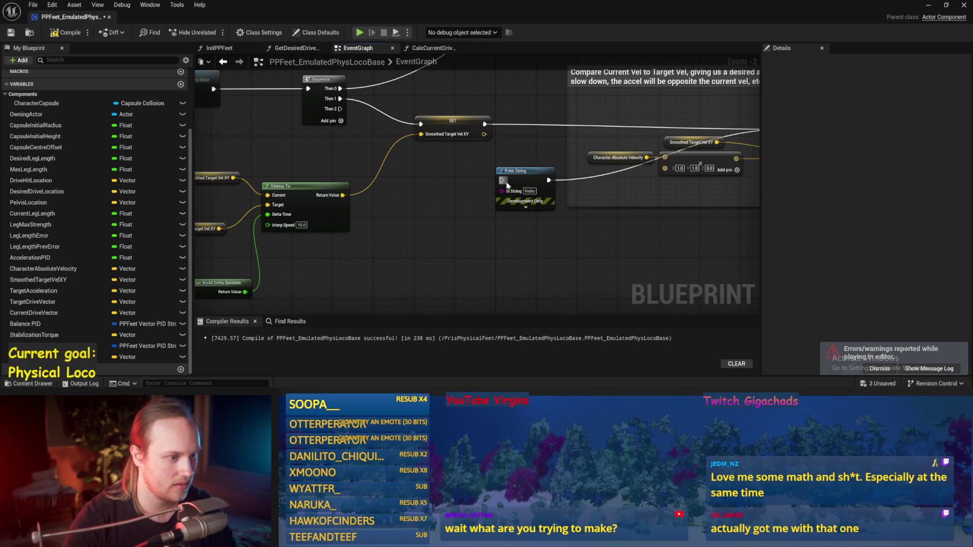
pyautogui.moveTo(527, 173); pyautogui.dragTo(532, 152)
pyautogui.moveTo(485, 124); pyautogui.dragTo(507, 170)
# Step: Play the test level again, stop it, and return to the locomotion Blueprint
pyautogui.click(930, 7)
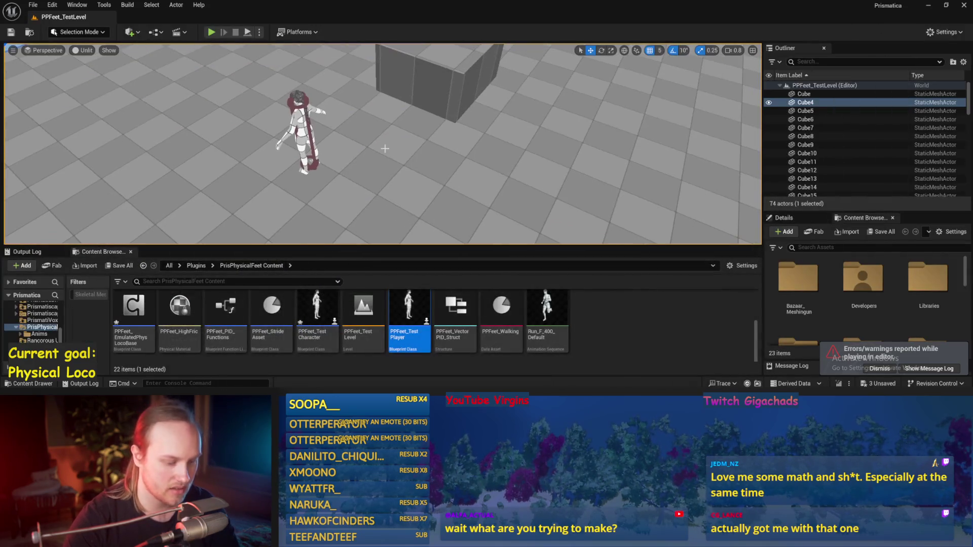
pyautogui.hotkey('alt', 'p')
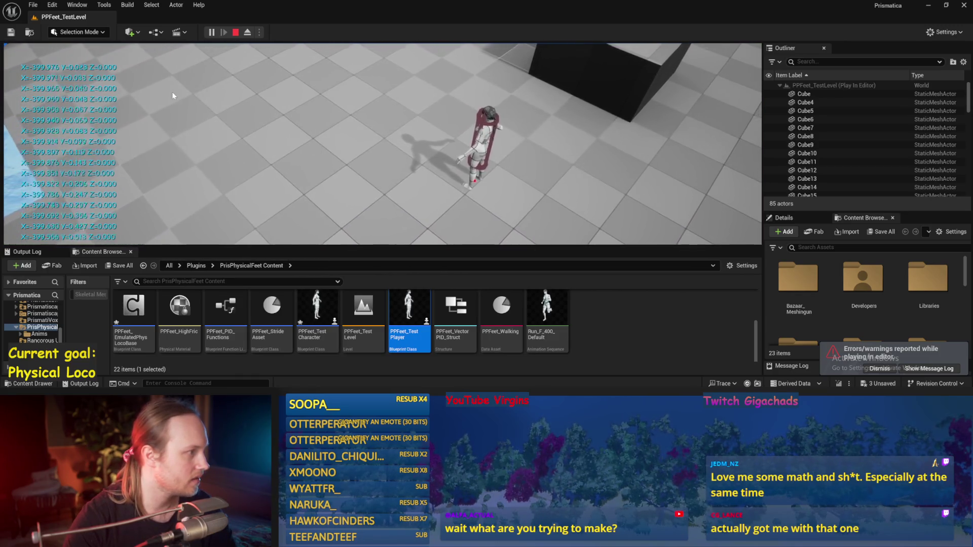
pyautogui.press('Escape')
pyautogui.hotkey('alt', 'Tab')
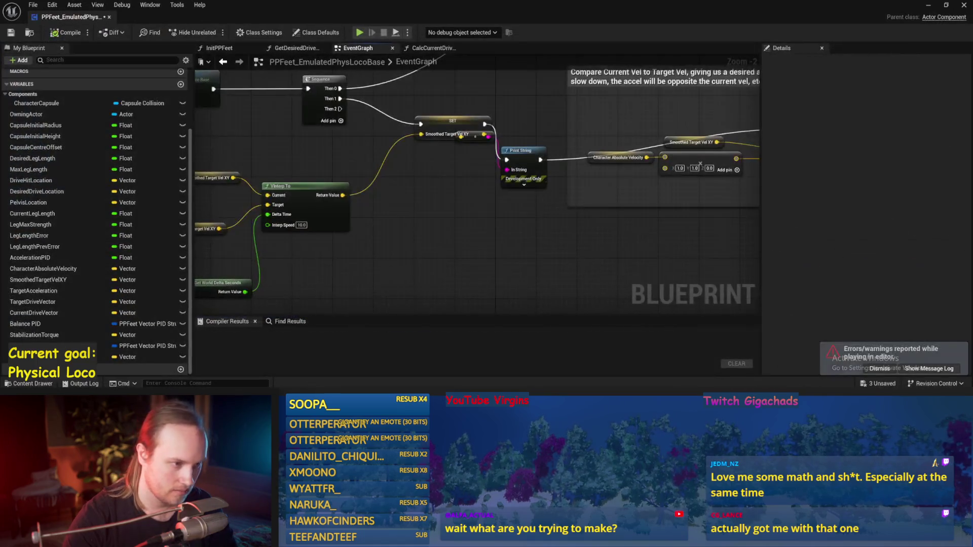
# Step: Set the Acceleration PID's ProportionalFactor to 0.2 and go back to the test level
pyautogui.moveTo(536, 261); pyautogui.dragTo(406, 249)
pyautogui.click(565, 136)
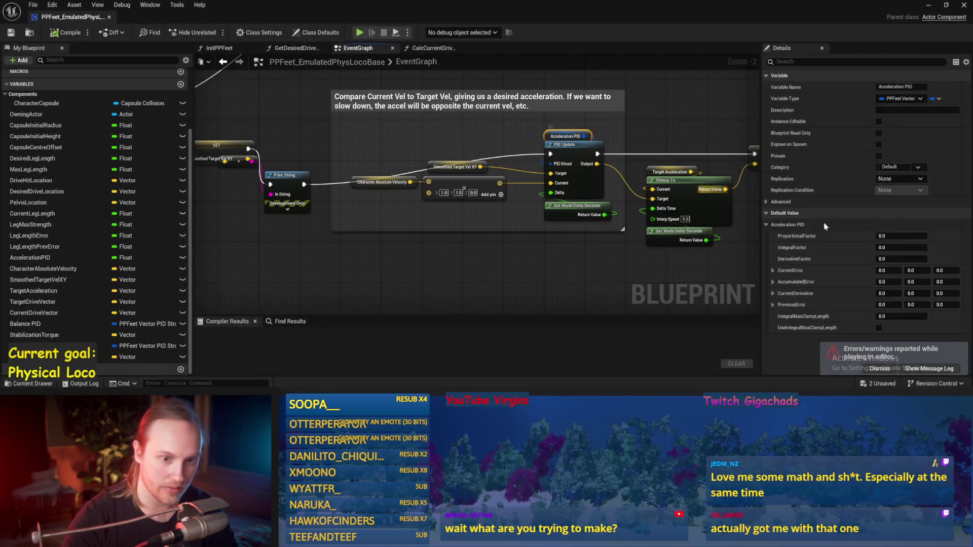
pyautogui.click(889, 235)
pyautogui.write('0.2')
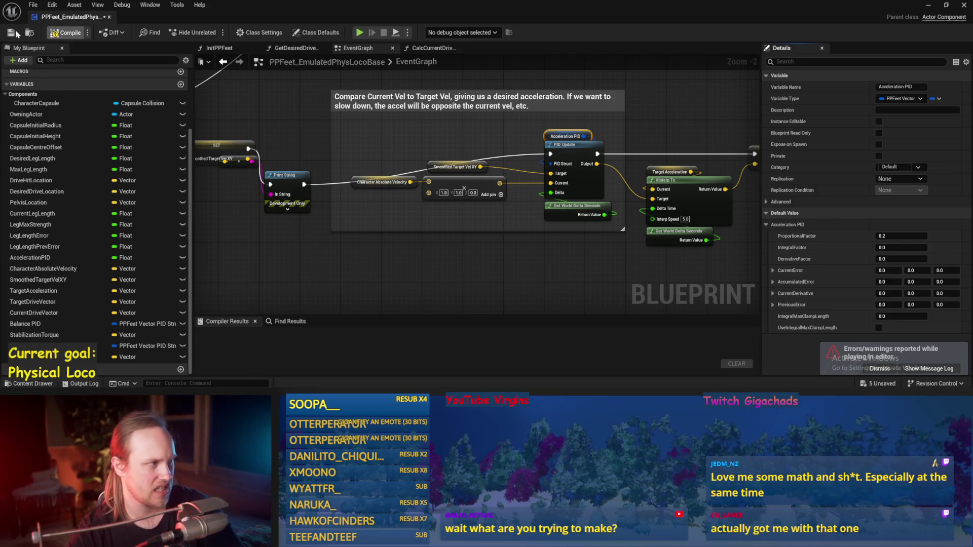
pyautogui.click(490, 258)
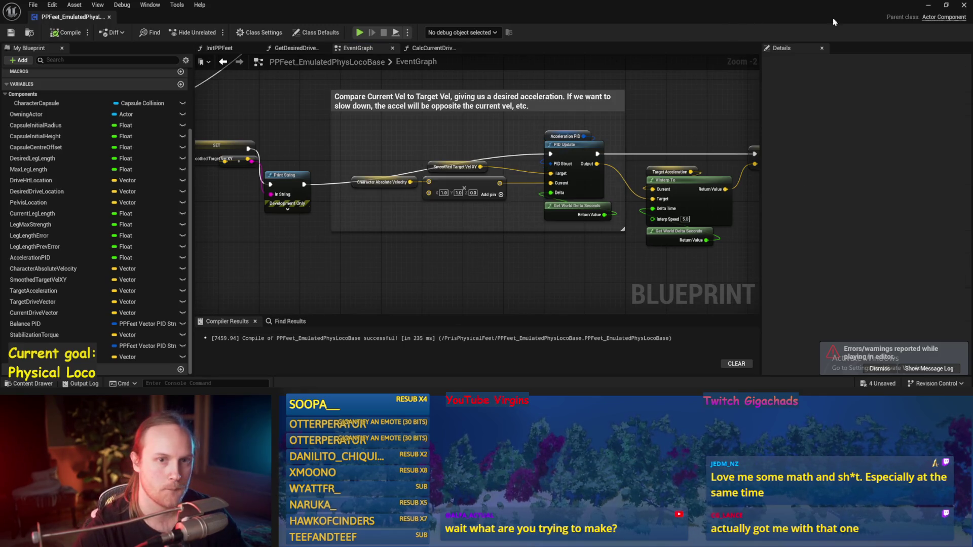
pyautogui.click(931, 5)
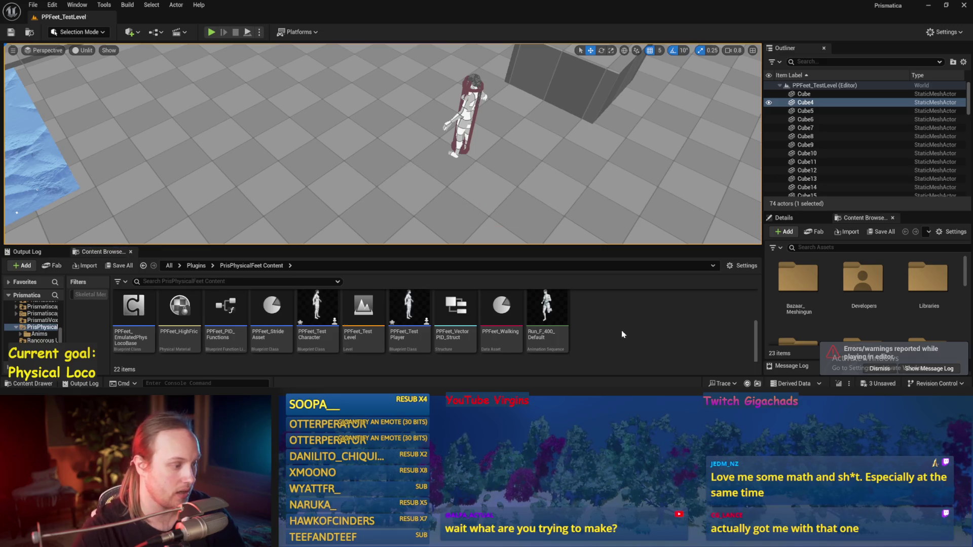
# Step: Open PPFeet_Base from the Content Browser and view its DrawDebugValues function graph
pyautogui.scroll(-2, 625, 333)
pyautogui.doubleClick(577, 319)
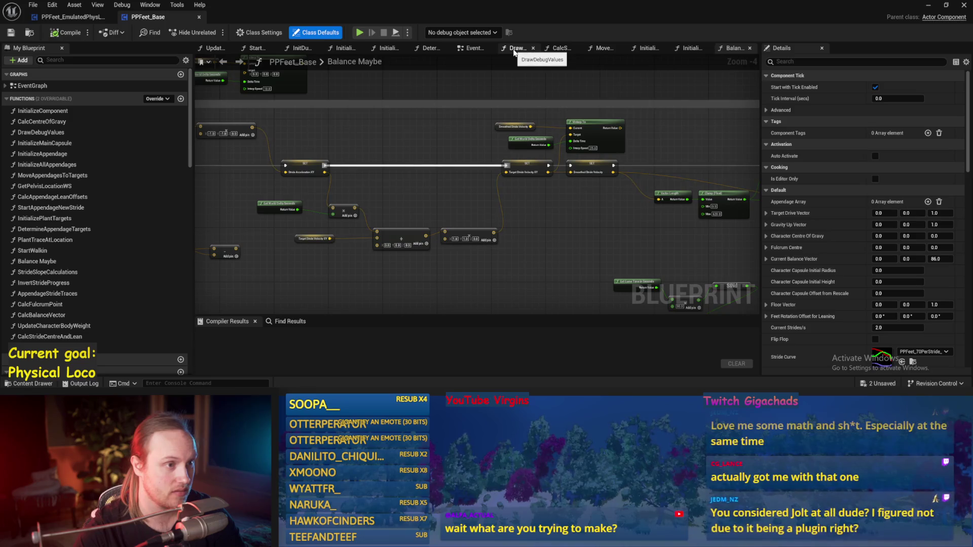
pyautogui.click(515, 48)
pyautogui.moveTo(428, 205); pyautogui.dragTo(513, 210)
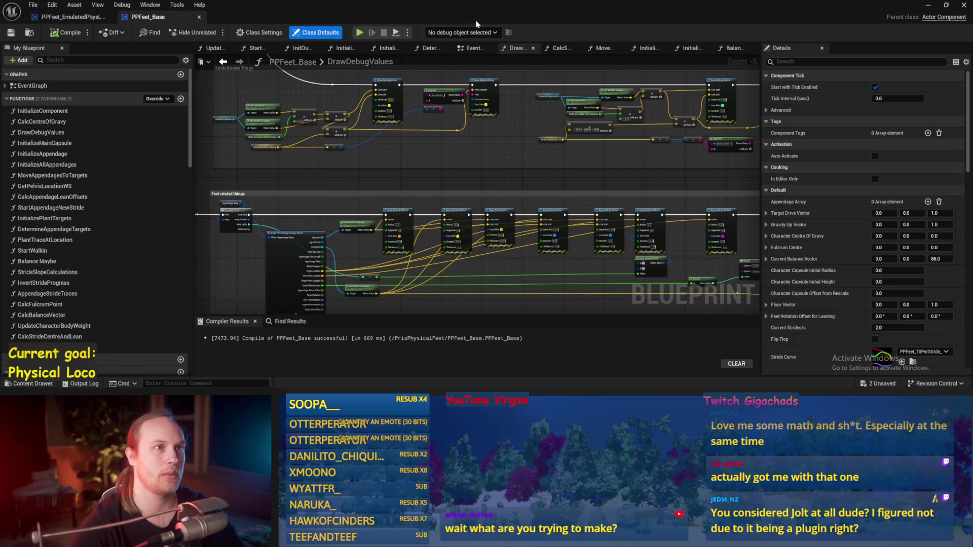
pyautogui.scroll(1, 494, 180)
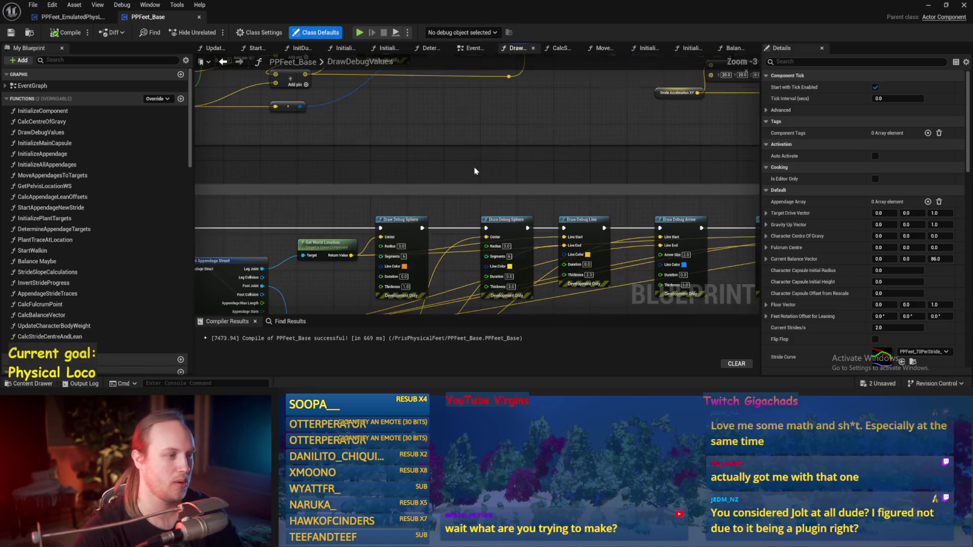
# Step: Save PPFeet_Base, pan across the stride-related nodes, and compile it
pyautogui.click(11, 31)
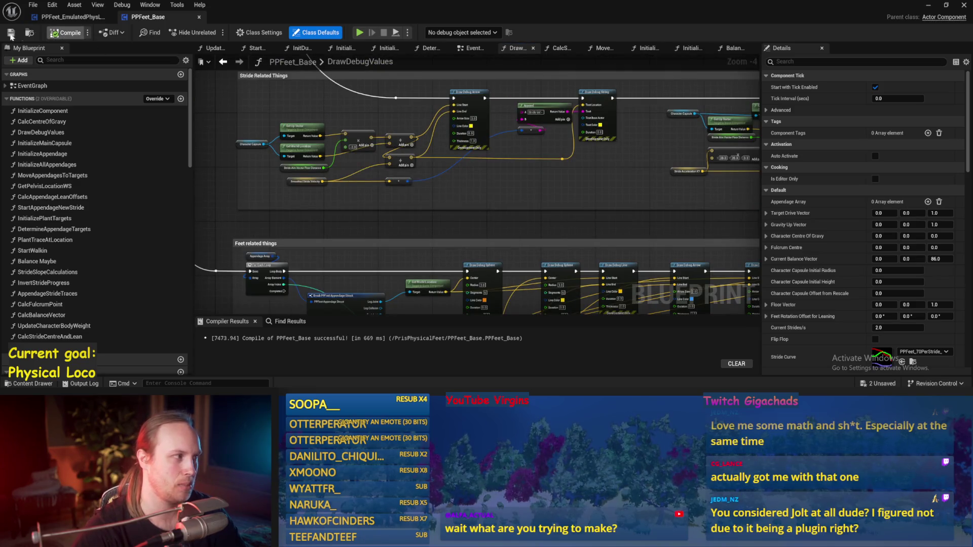
pyautogui.moveTo(356, 219); pyautogui.dragTo(387, 214)
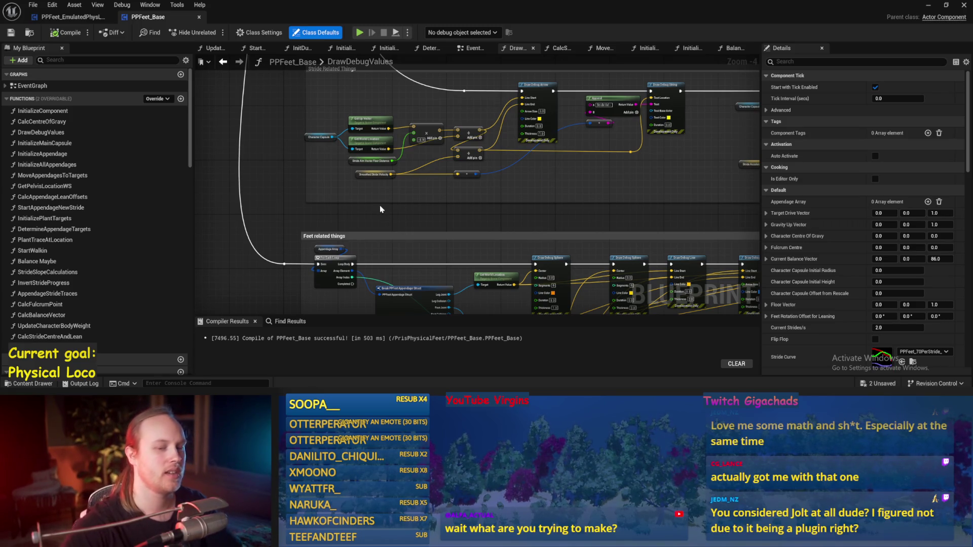
pyautogui.moveTo(423, 224)
pyautogui.mouseDown()
pyautogui.moveTo(455, 184)
pyautogui.moveTo(334, 191)
pyautogui.mouseUp()
pyautogui.hotkey('ctrl', 's')
pyautogui.scroll(-1, 429, 181)
pyautogui.hotkey('ctrl', 's')
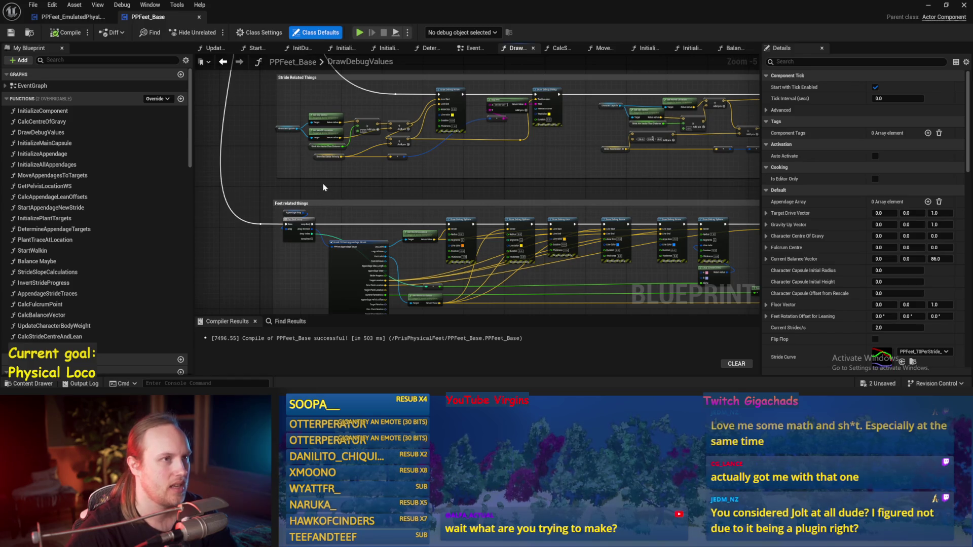
pyautogui.moveTo(321, 179); pyautogui.dragTo(356, 249)
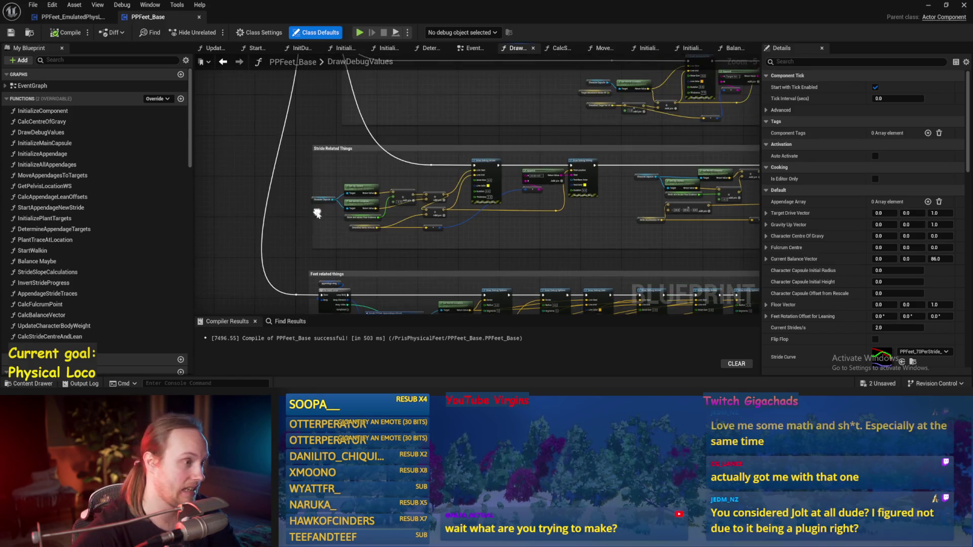
pyautogui.click(13, 33)
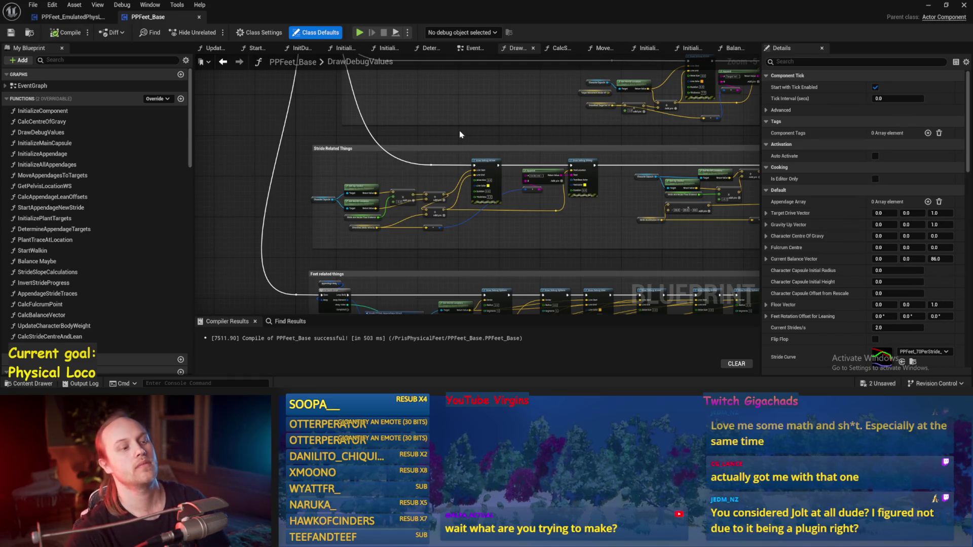
# Step: Bring the Body related things group into view and save PPFeet_Base
pyautogui.moveTo(460, 130); pyautogui.dragTo(434, 193)
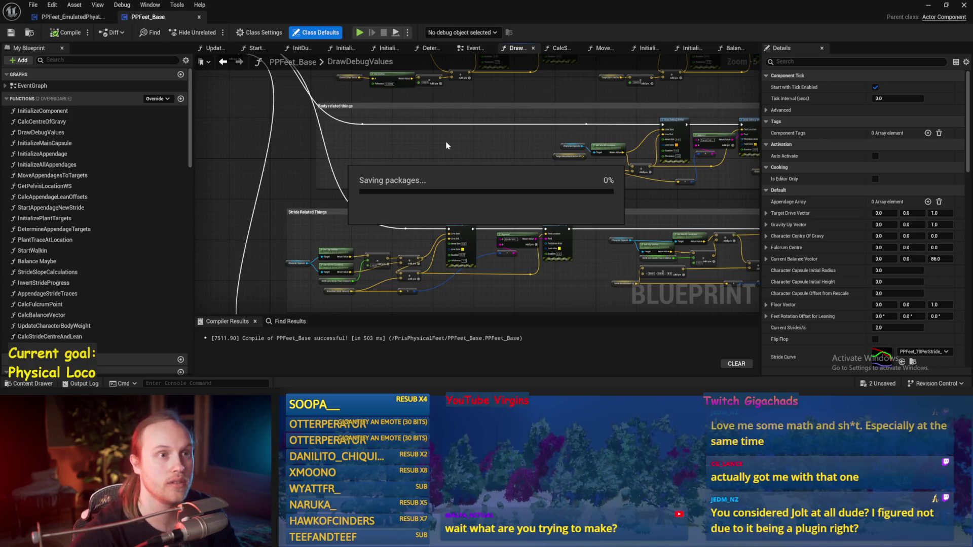
pyautogui.moveTo(399, 87)
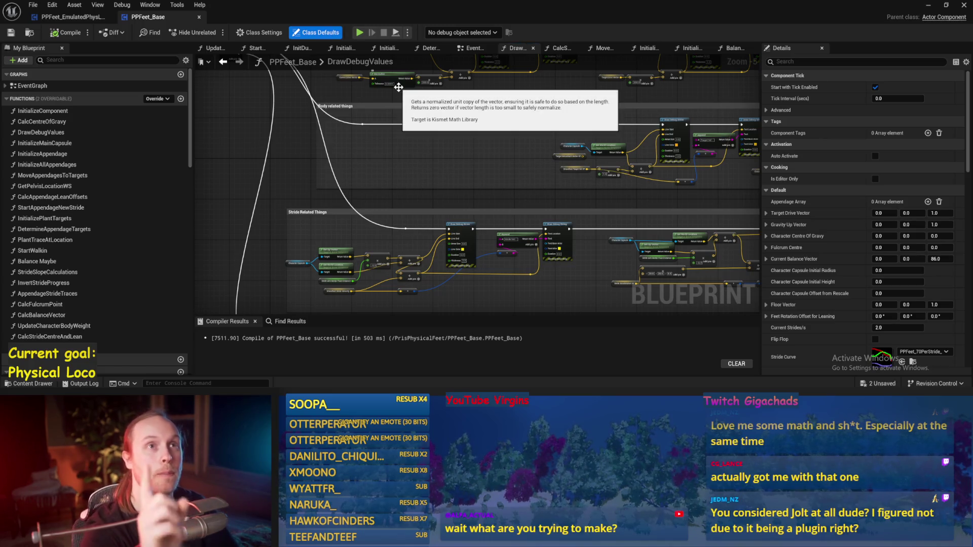
pyautogui.scroll(-2, 399, 101)
pyautogui.scroll(2, 388, 162)
pyautogui.hotkey('ctrl', 's')
pyautogui.scroll(-2, 384, 221)
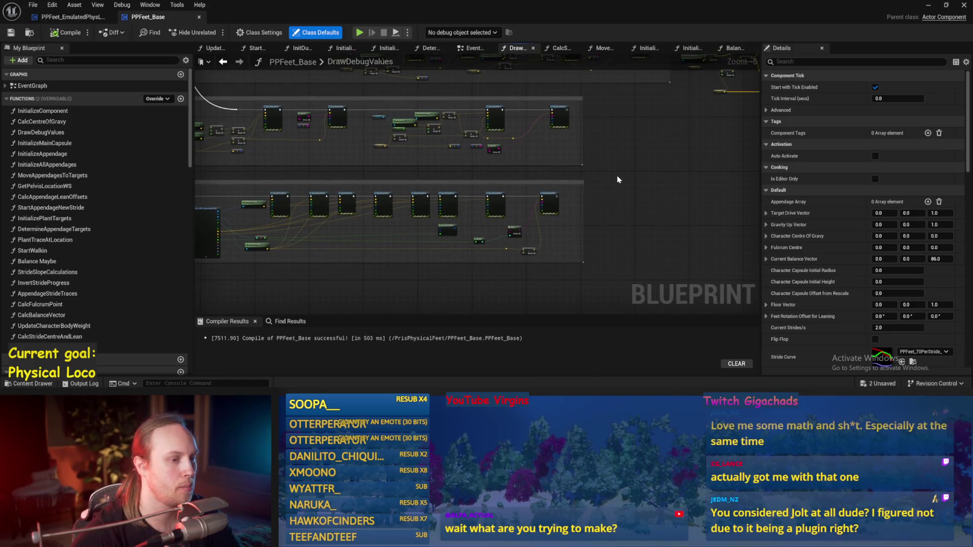
# Step: Move the Feet related things group right and down, then save and compile
pyautogui.click(378, 256)
pyautogui.scroll(2, 296, 279)
pyautogui.moveTo(424, 205); pyautogui.dragTo(491, 230)
pyautogui.scroll(-1, 491, 230)
pyautogui.click(474, 174)
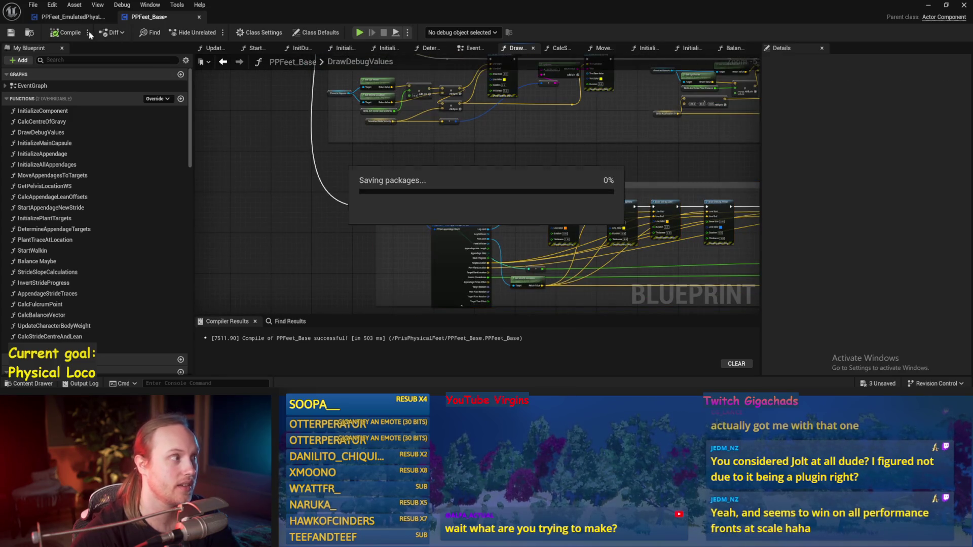
pyautogui.hotkey('ctrl', 's')
pyautogui.click(10, 34)
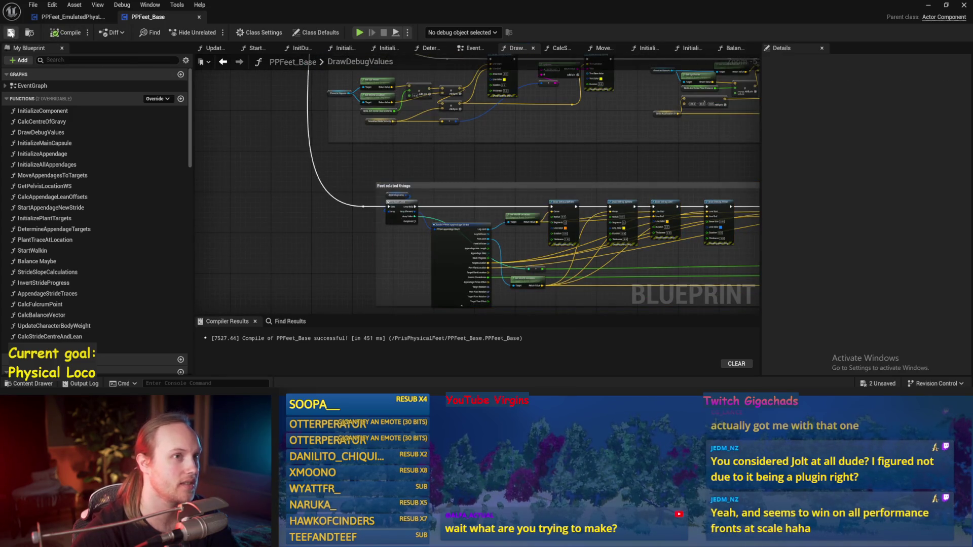
# Step: Move the Stride Related Things group right and down, save, compile, and return to the level
pyautogui.moveTo(525, 157); pyautogui.dragTo(374, 166)
pyautogui.scroll(-1, 371, 164)
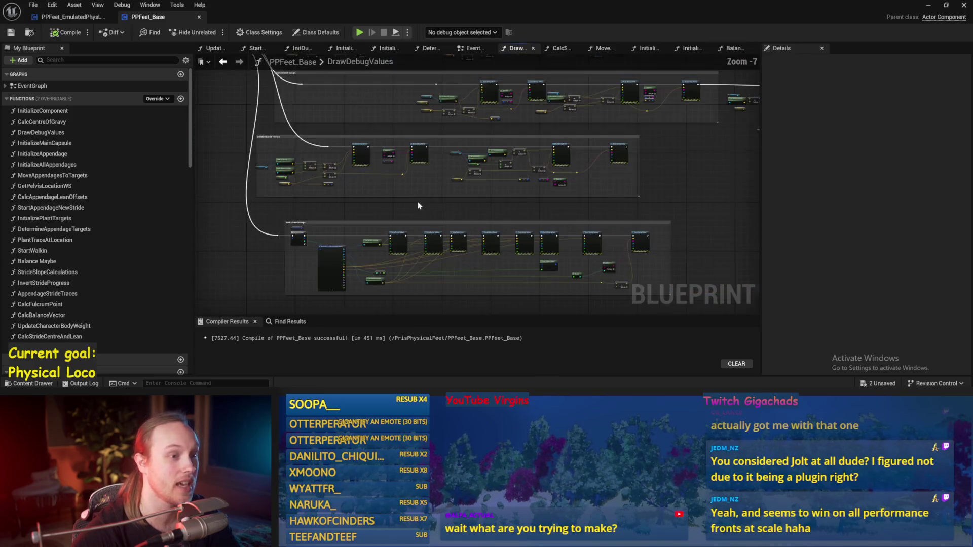
pyautogui.moveTo(686, 123); pyautogui.dragTo(234, 198)
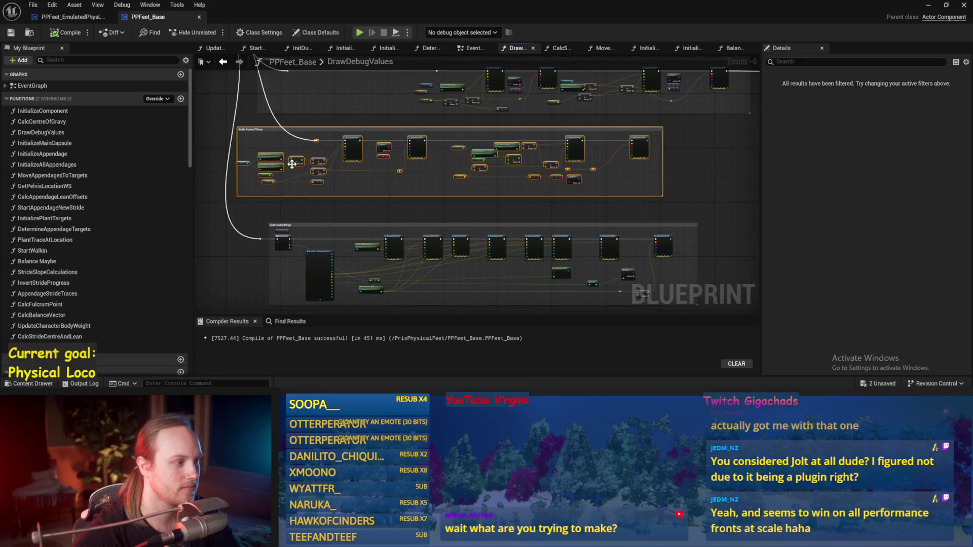
pyautogui.scroll(1, 296, 144)
pyautogui.moveTo(304, 126); pyautogui.dragTo(373, 142)
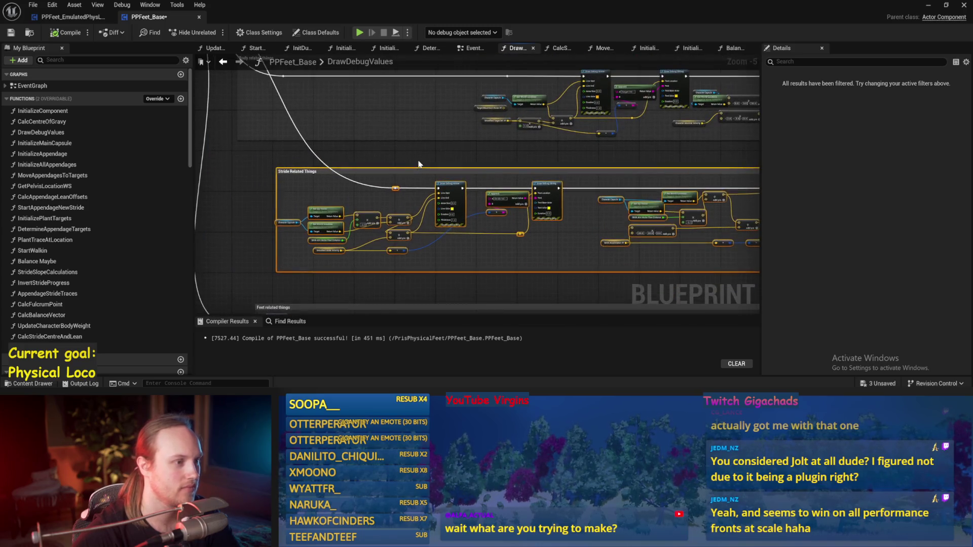
pyautogui.hotkey('ctrl', 's')
pyautogui.click(11, 33)
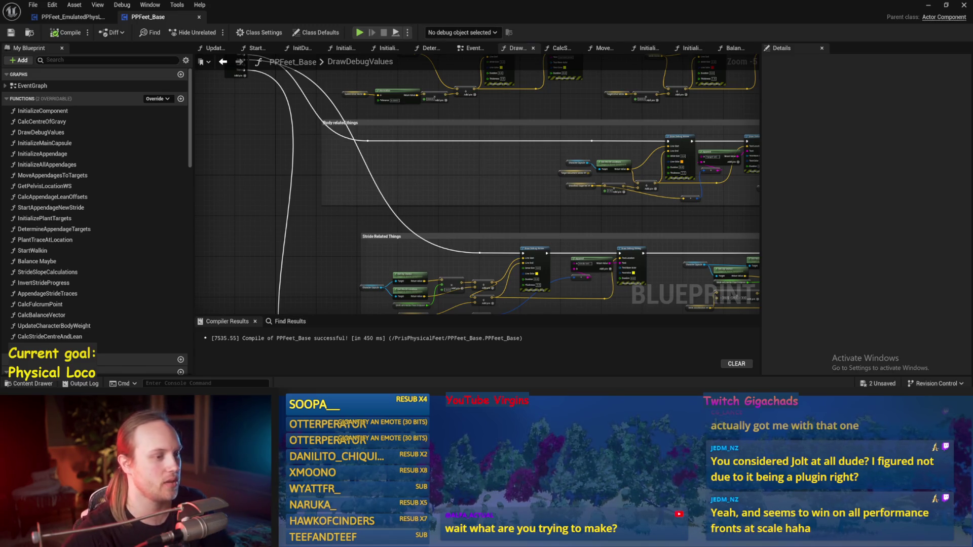
pyautogui.hotkey('ctrl', 's')
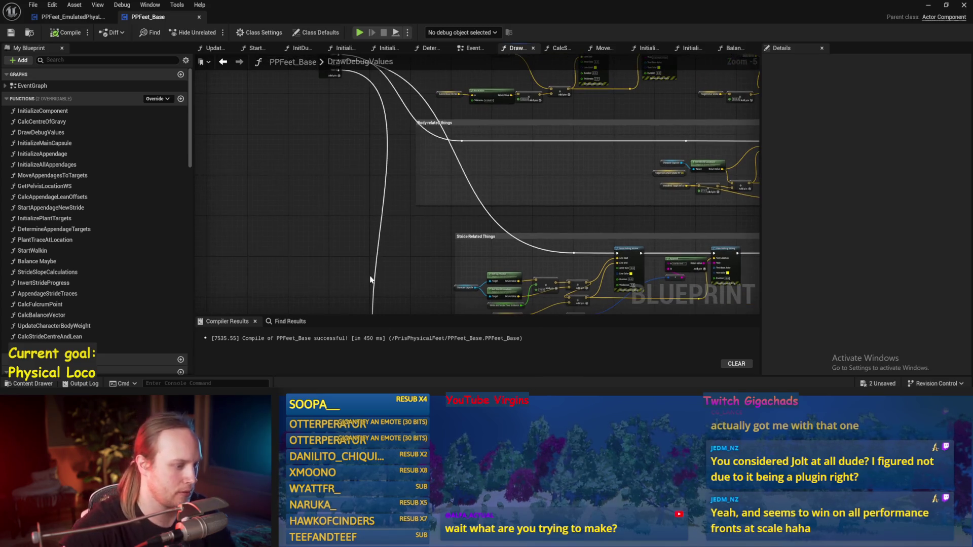
pyautogui.click(929, 5)
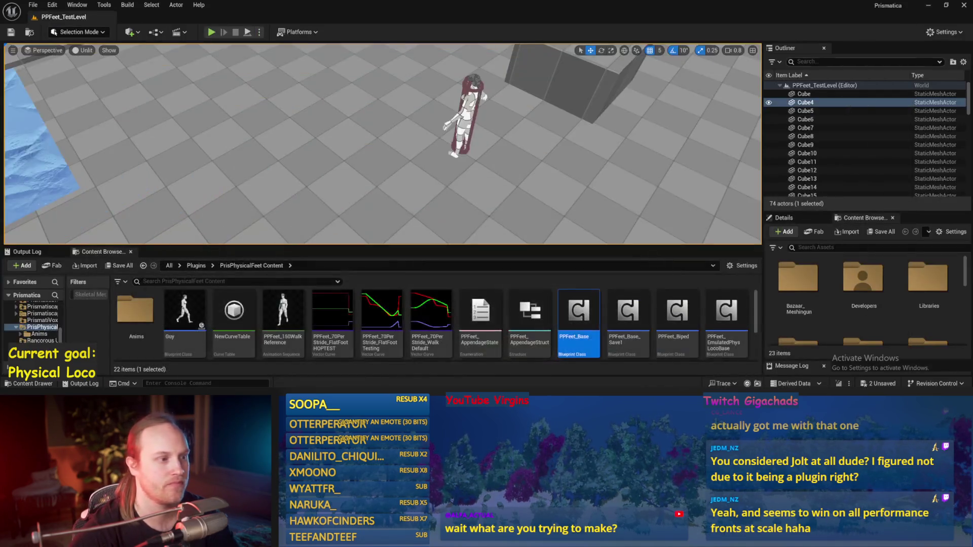
# Step: Enlarge the viewport, look toward the water, and select the test player character
pyautogui.scroll(8, 439, 234)
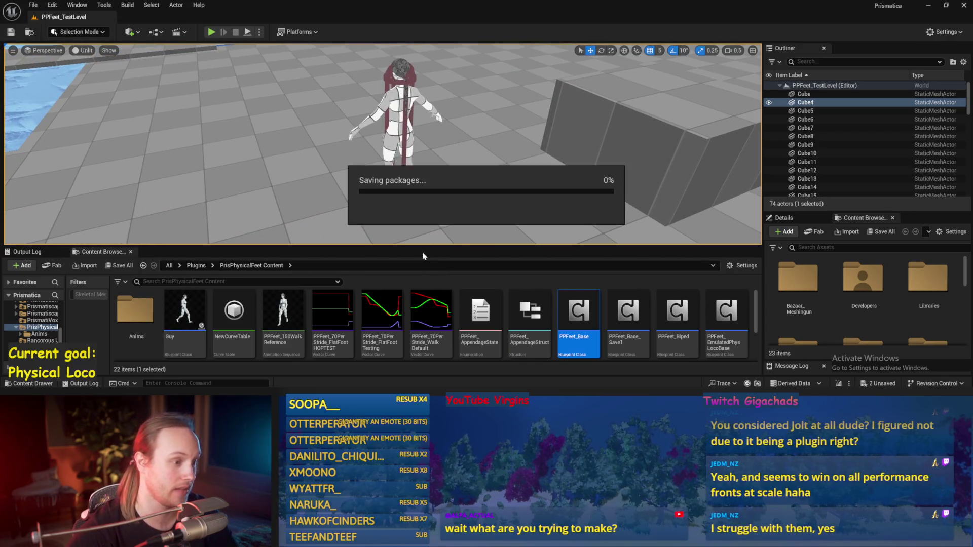
pyautogui.moveTo(416, 247); pyautogui.dragTo(419, 289)
pyautogui.moveTo(475, 245)
pyautogui.mouseDown()
pyautogui.moveTo(472, 174)
pyautogui.moveTo(444, 51)
pyautogui.moveTo(446, 107)
pyautogui.moveTo(420, 81)
pyautogui.mouseUp()
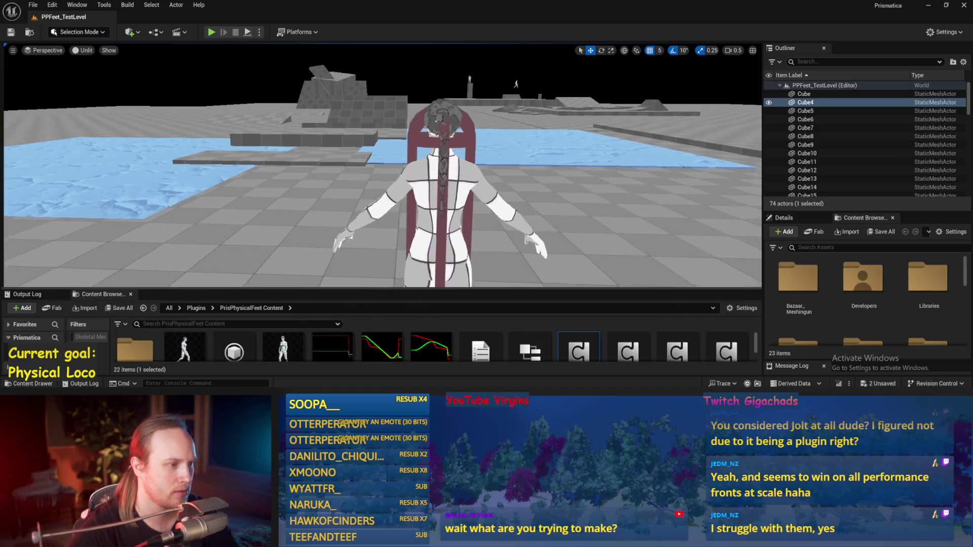
pyautogui.moveTo(446, 120); pyautogui.dragTo(401, 82)
pyautogui.click(396, 77)
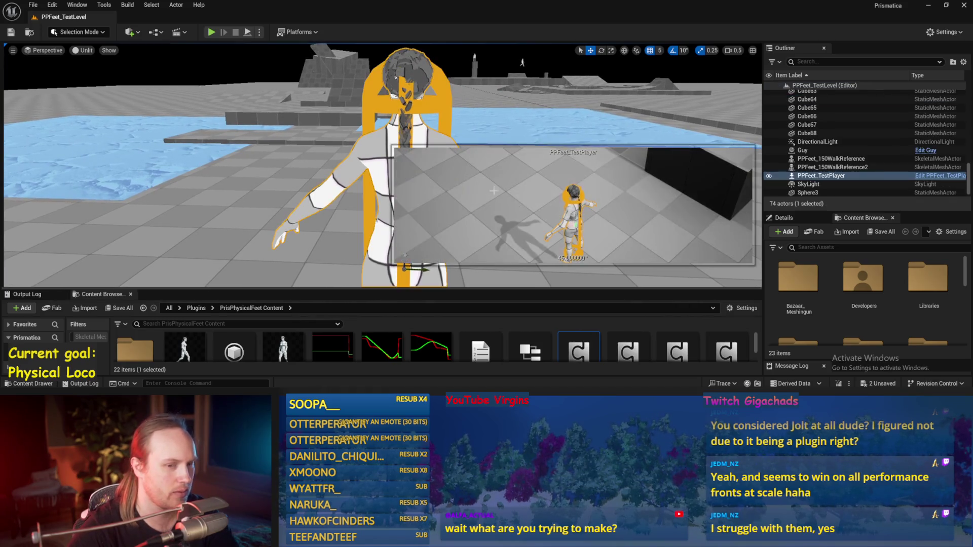
# Step: Orbit the view low around the character until it is fully framed
pyautogui.click(251, 204)
pyautogui.moveTo(256, 204); pyautogui.dragTo(256, 204)
pyautogui.click(404, 254)
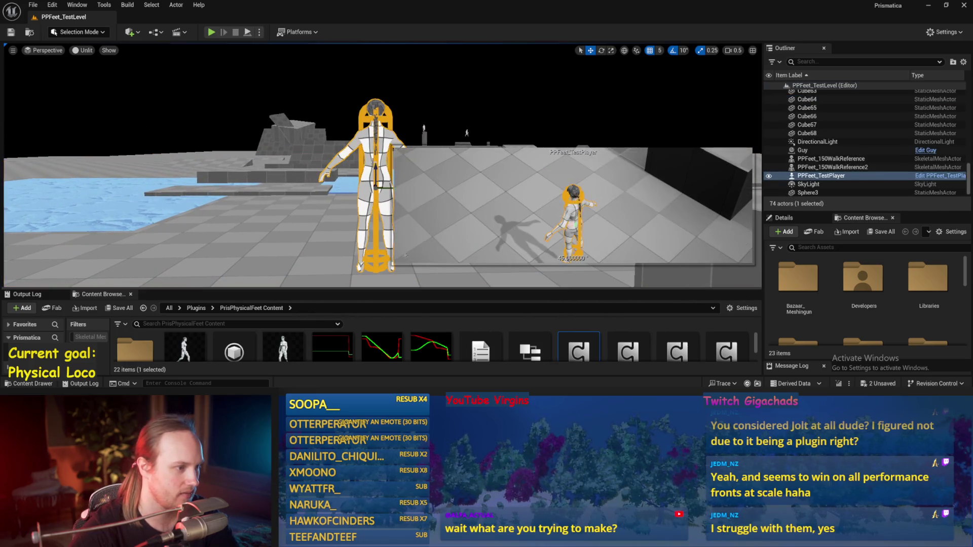
pyautogui.moveTo(376, 169)
pyautogui.mouseDown()
pyautogui.moveTo(230, 260)
pyautogui.moveTo(262, 256)
pyautogui.moveTo(262, 238)
pyautogui.mouseUp()
pyautogui.click(231, 260)
# Step: Snip the character region, paste it onto the Paint sketch, and zoom in on it
pyautogui.press('super+shift+s')
pyautogui.moveTo(310, 68)
pyautogui.mouseDown()
pyautogui.moveTo(448, 258)
pyautogui.moveTo(456, 254)
pyautogui.mouseUp()
pyautogui.hotkey('alt', 'Tab')
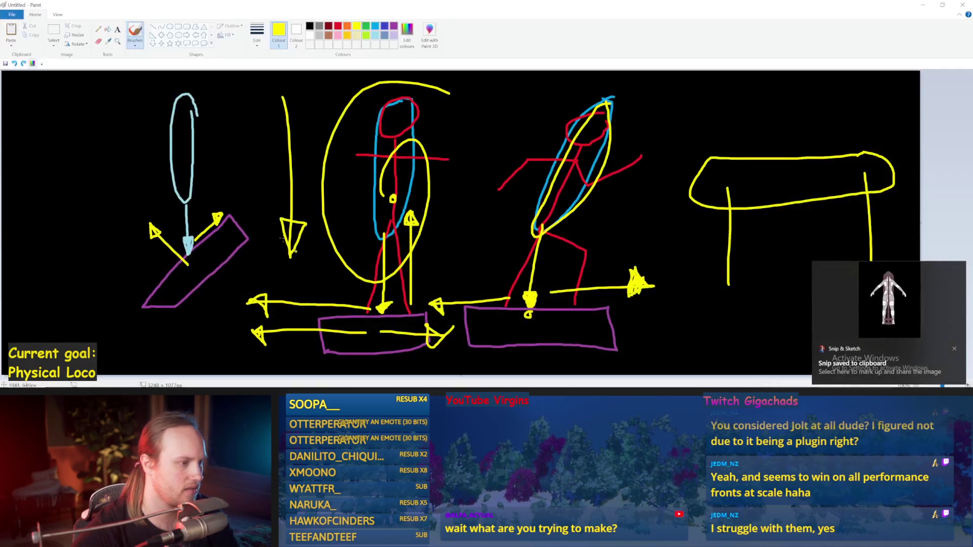
pyautogui.hotkey('ctrl', 'v')
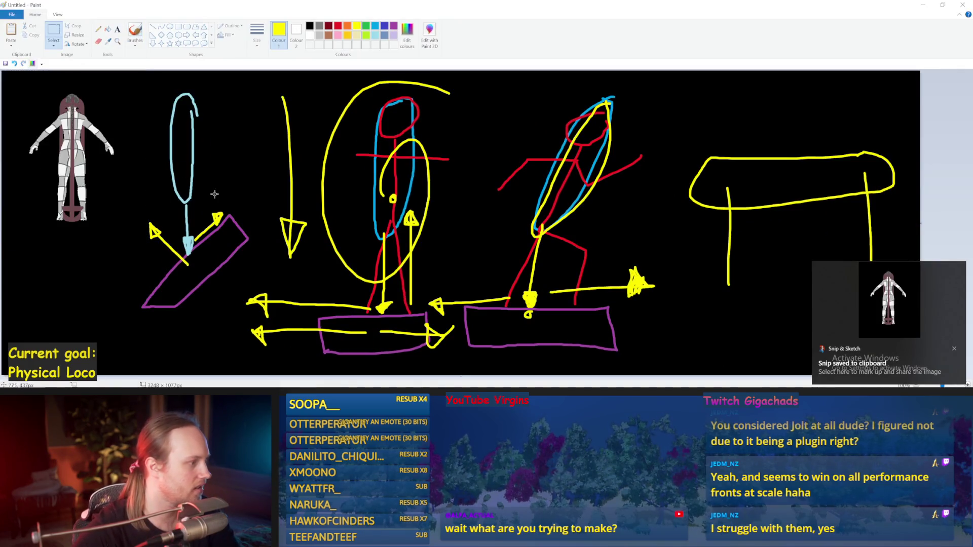
pyautogui.click(117, 42)
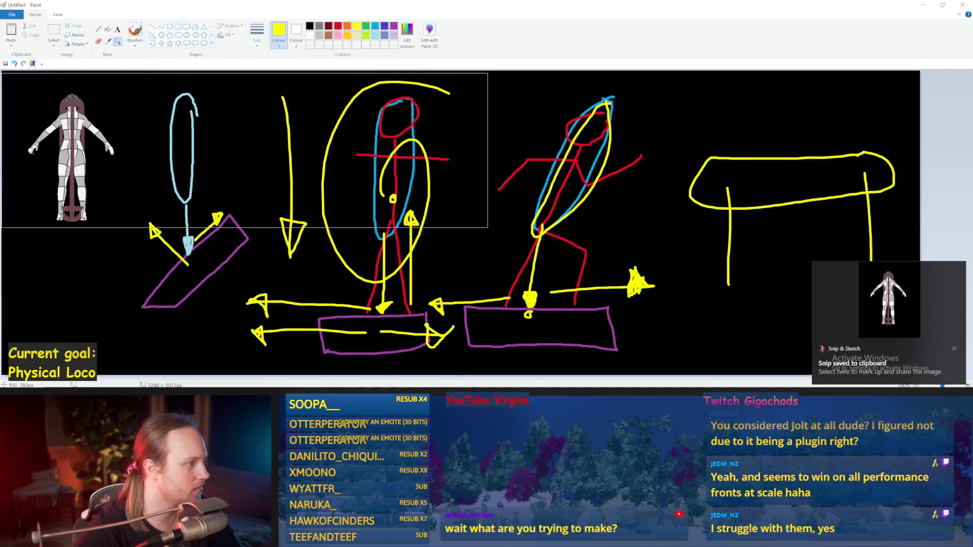
pyautogui.click(36, 196)
pyautogui.scroll(-3, 35, 197)
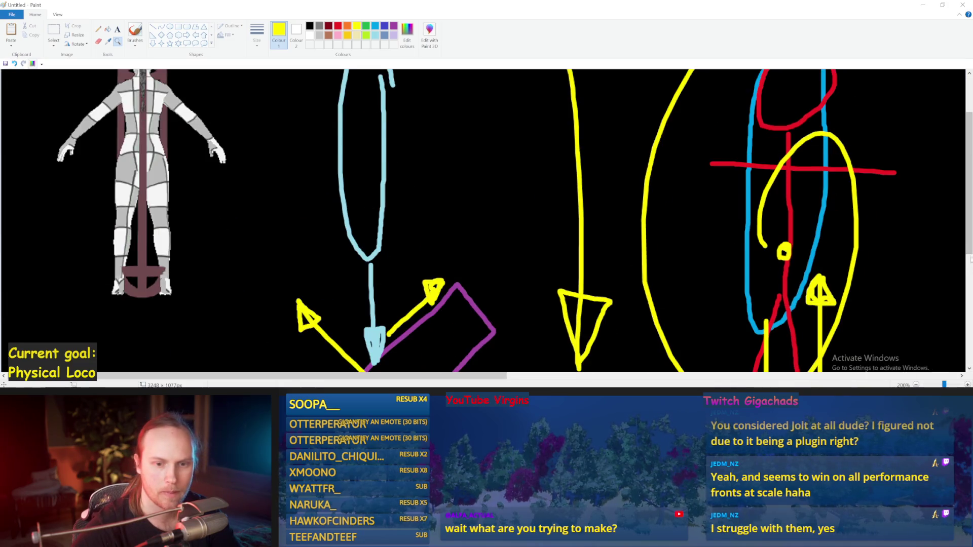
pyautogui.scroll(3, 248, 185)
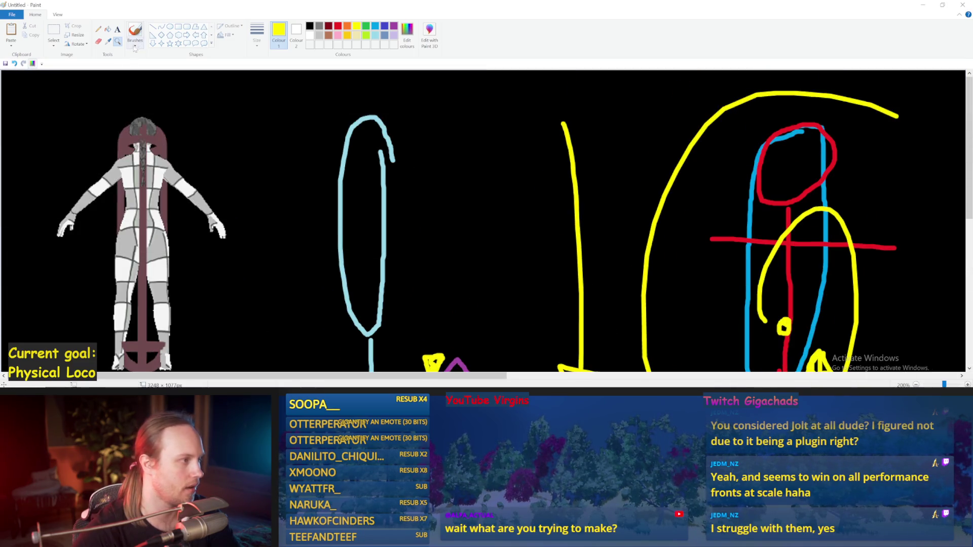
# Step: With a turquoise blue brush, loop the shoulder, right hand, chest and head
pyautogui.click(135, 31)
pyautogui.click(376, 26)
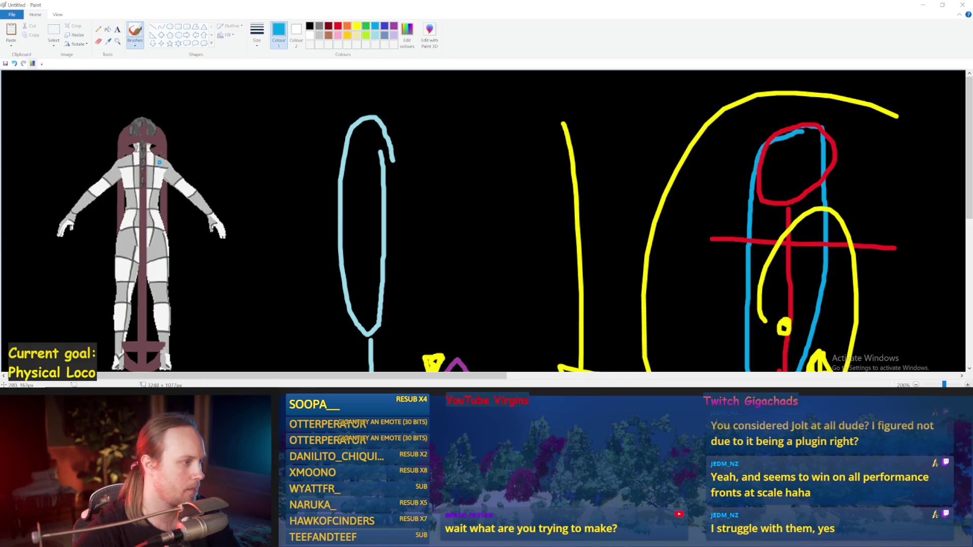
pyautogui.click(257, 32)
pyautogui.click(238, 109)
pyautogui.moveTo(165, 164)
pyautogui.mouseDown()
pyautogui.moveTo(172, 192)
pyautogui.moveTo(195, 201)
pyautogui.moveTo(192, 178)
pyautogui.moveTo(184, 175)
pyautogui.moveTo(201, 188)
pyautogui.moveTo(193, 211)
pyautogui.moveTo(216, 219)
pyautogui.moveTo(223, 203)
pyautogui.moveTo(198, 188)
pyautogui.mouseUp()
pyautogui.moveTo(212, 222)
pyautogui.mouseDown()
pyautogui.moveTo(228, 242)
pyautogui.moveTo(224, 218)
pyautogui.mouseUp()
pyautogui.moveTo(168, 159)
pyautogui.mouseDown()
pyautogui.moveTo(139, 158)
pyautogui.moveTo(171, 169)
pyautogui.moveTo(107, 166)
pyautogui.moveTo(168, 174)
pyautogui.mouseUp()
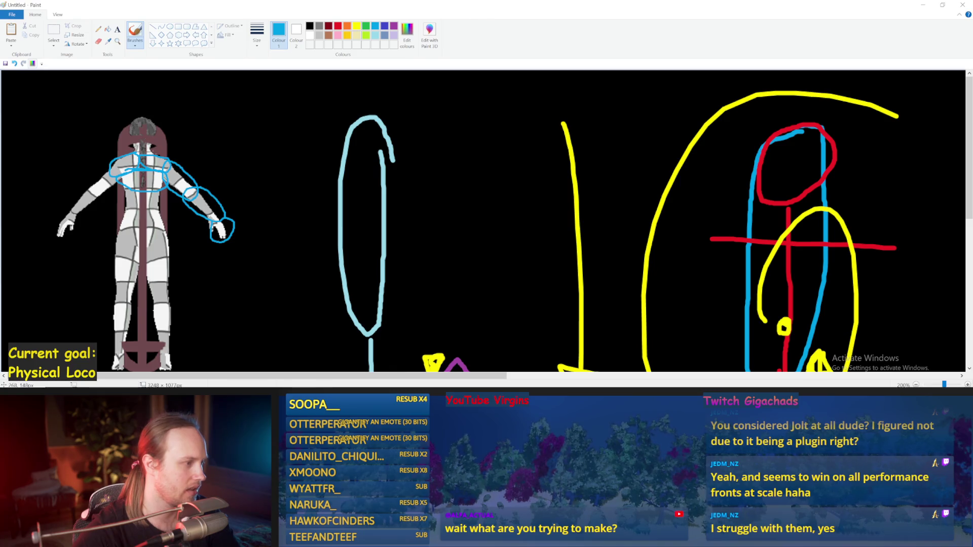
pyautogui.moveTo(151, 148)
pyautogui.mouseDown()
pyautogui.moveTo(164, 120)
pyautogui.moveTo(129, 121)
pyautogui.mouseUp()
pyautogui.hotkey('ctrl', 'z')
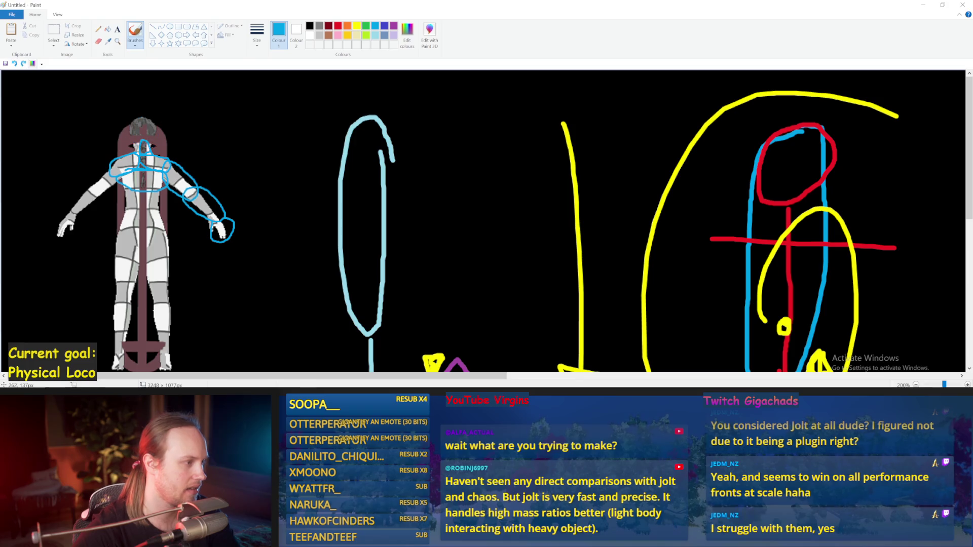
pyautogui.moveTo(149, 117)
pyautogui.mouseDown()
pyautogui.moveTo(126, 134)
pyautogui.moveTo(136, 146)
pyautogui.mouseUp()
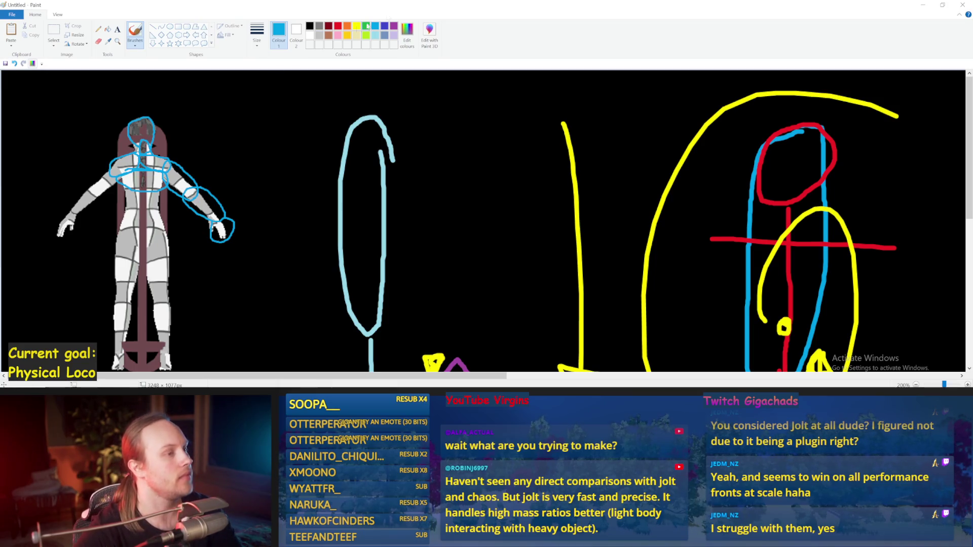
# Step: Switch to red, try and undo arm strokes, restore the blue circle, and draw a red loop across the top
pyautogui.click(338, 26)
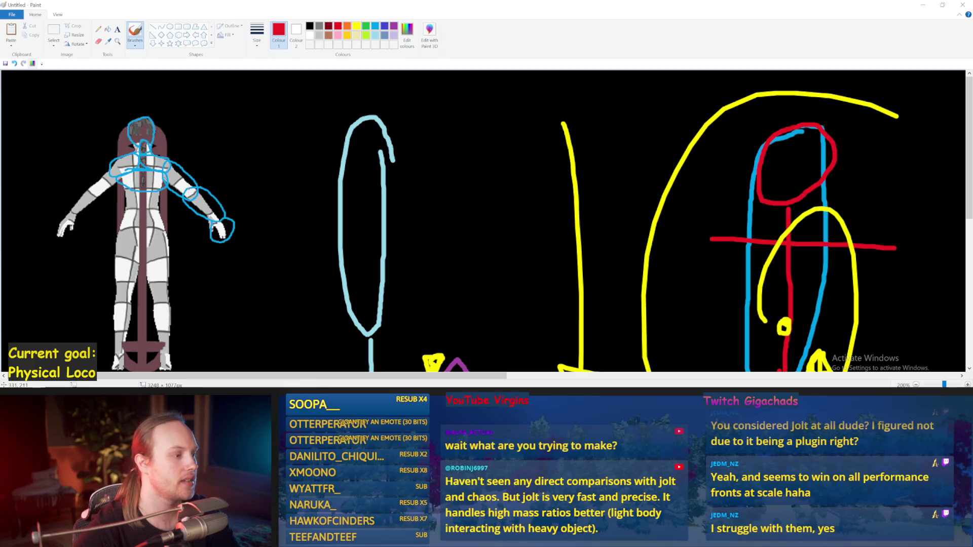
pyautogui.hotkey('ctrl', 'z')
pyautogui.moveTo(326, 144); pyautogui.dragTo(227, 186)
pyautogui.hotkey('ctrl', 'z')
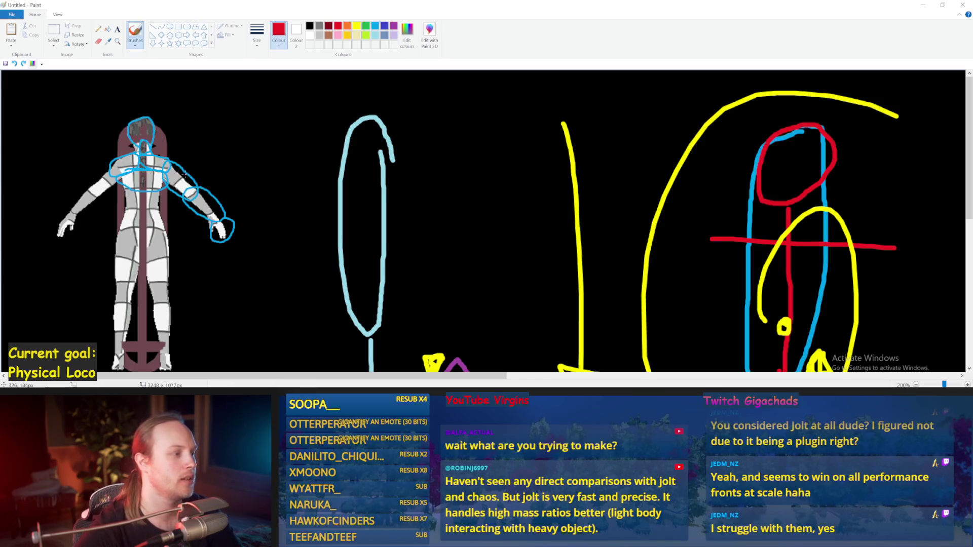
pyautogui.moveTo(191, 172); pyautogui.dragTo(168, 195)
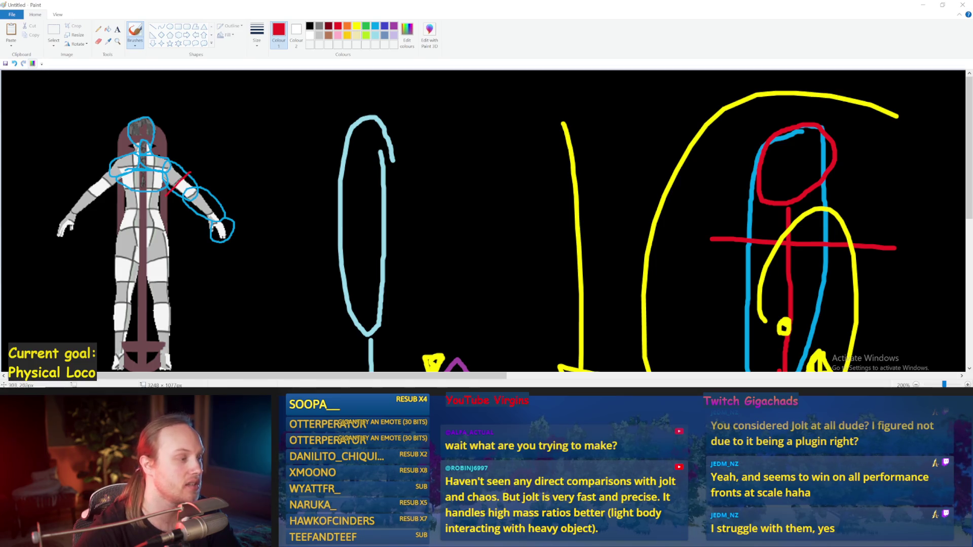
pyautogui.hotkey('ctrl', 'z')
pyautogui.hotkey('ctrl', 'z')
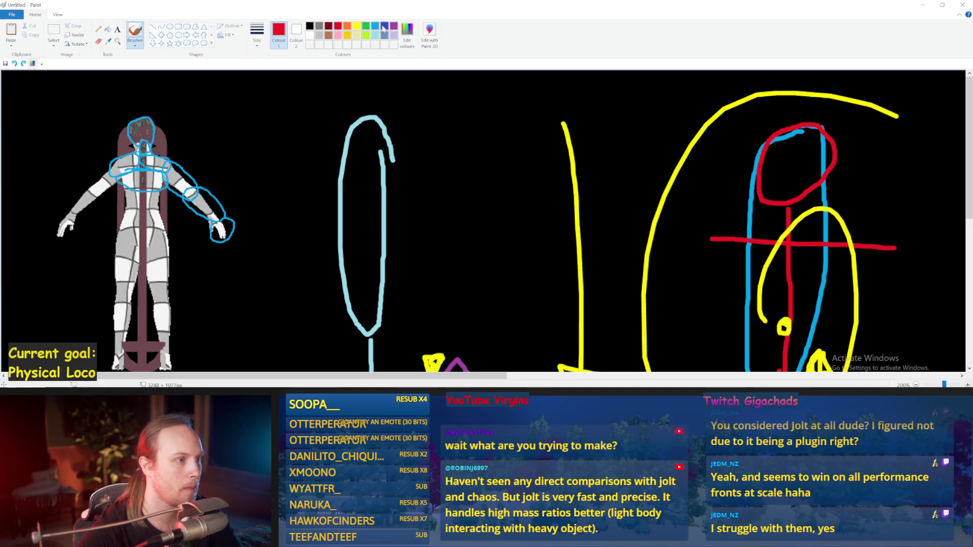
pyautogui.hotkey('ctrl', 'y')
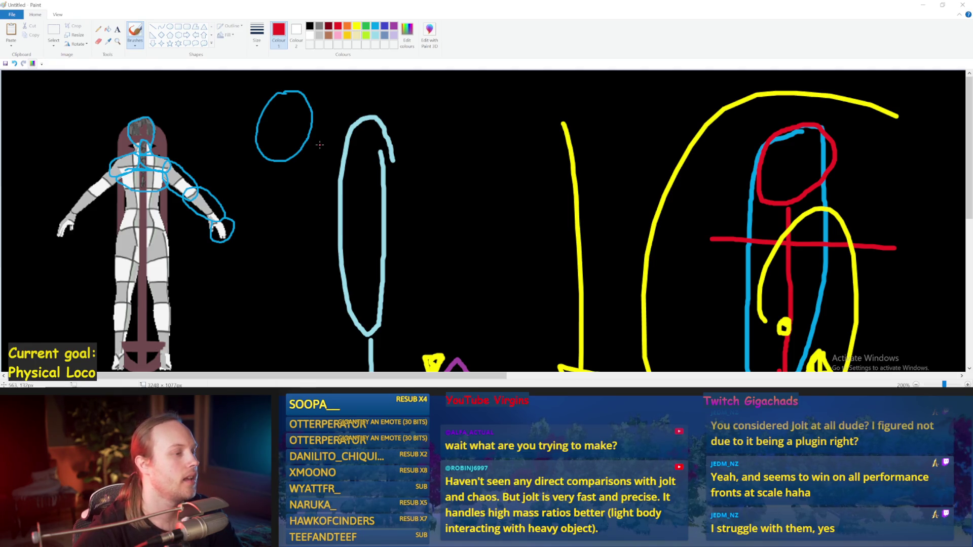
pyautogui.moveTo(320, 145)
pyautogui.mouseDown()
pyautogui.moveTo(350, 167)
pyautogui.moveTo(507, 101)
pyautogui.mouseUp()
# Step: Draw a red arrow toward the blue circle, discarding several trial horizontal red lines across it
pyautogui.hotkey('ctrl', 'z')
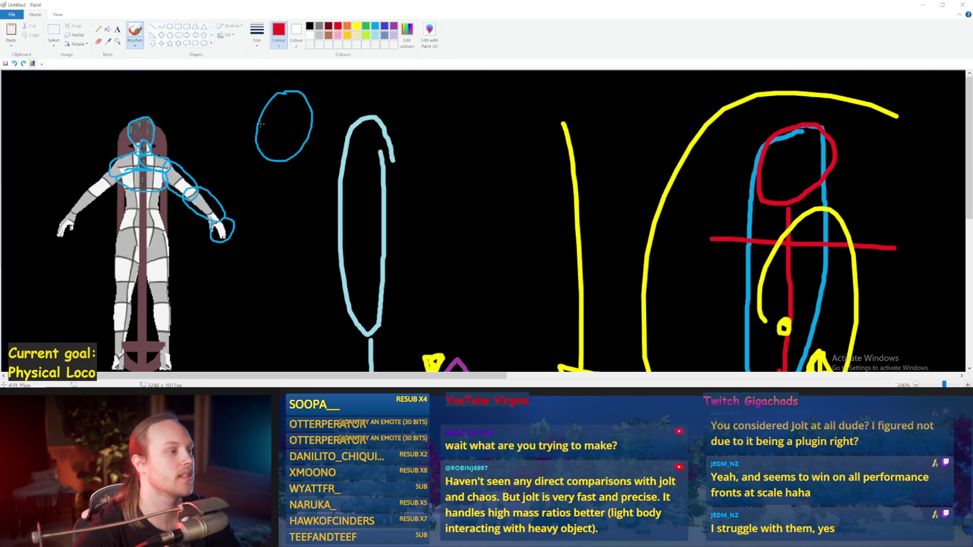
pyautogui.moveTo(194, 79); pyautogui.dragTo(277, 110)
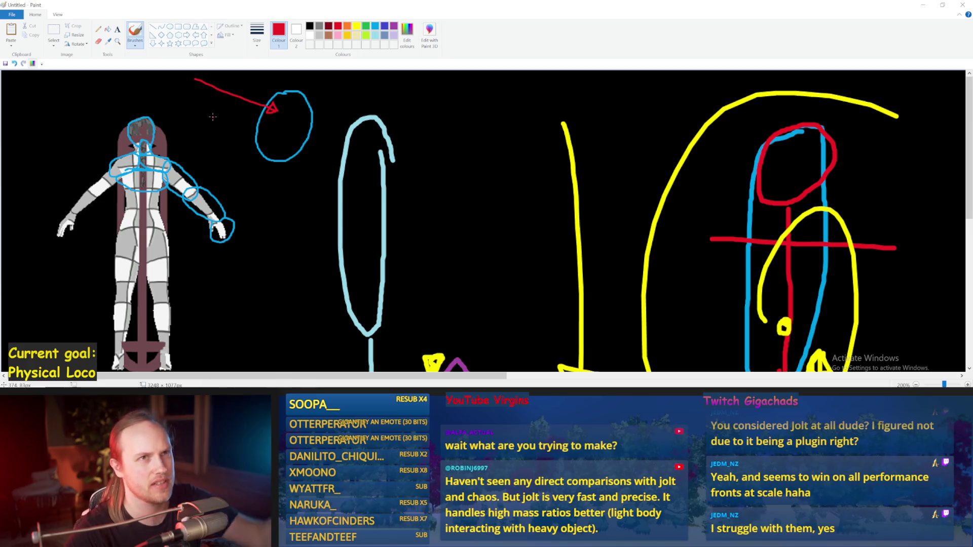
pyautogui.moveTo(238, 123); pyautogui.dragTo(368, 124)
pyautogui.hotkey('ctrl', 'z')
pyautogui.moveTo(117, 124); pyautogui.dragTo(332, 127)
pyautogui.hotkey('ctrl', 'z')
pyautogui.moveTo(229, 122); pyautogui.dragTo(330, 127)
pyautogui.hotkey('ctrl', 'z')
pyautogui.moveTo(238, 124)
pyautogui.mouseDown()
pyautogui.moveTo(341, 127)
pyautogui.moveTo(220, 123)
pyautogui.mouseUp()
pyautogui.hotkey('ctrl', 'z')
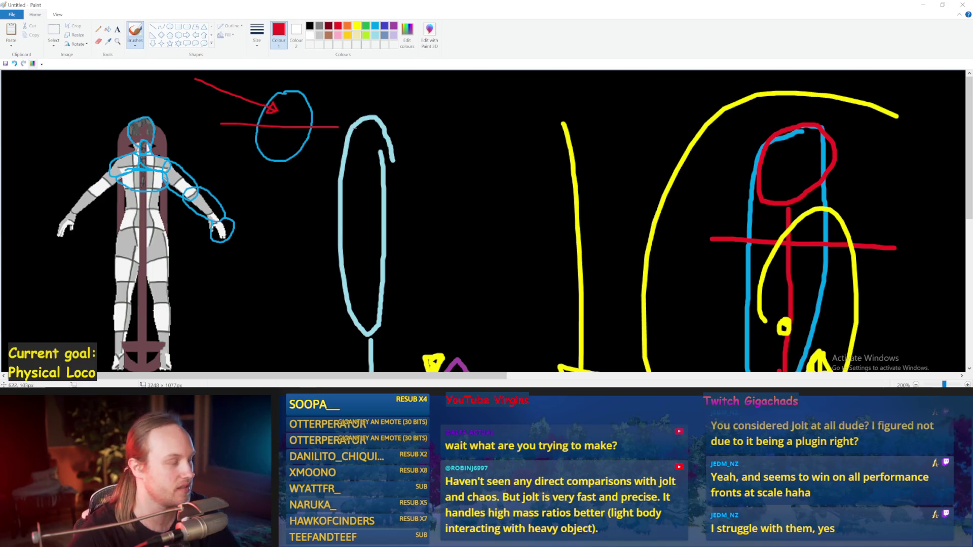
pyautogui.hotkey('ctrl', 'z')
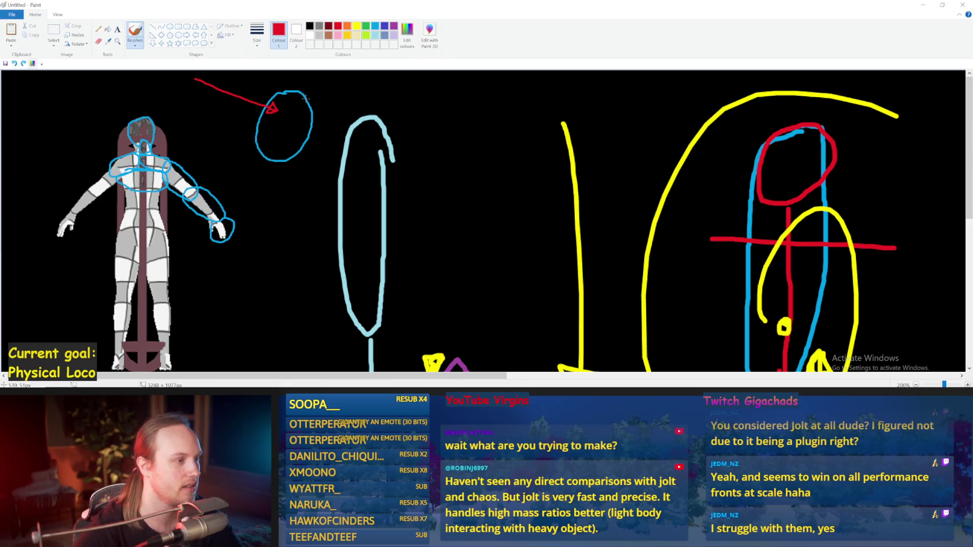
# Step: Draw a red vertical line through the blue circle, removing extra red strokes beside it
pyautogui.moveTo(309, 76); pyautogui.dragTo(290, 174)
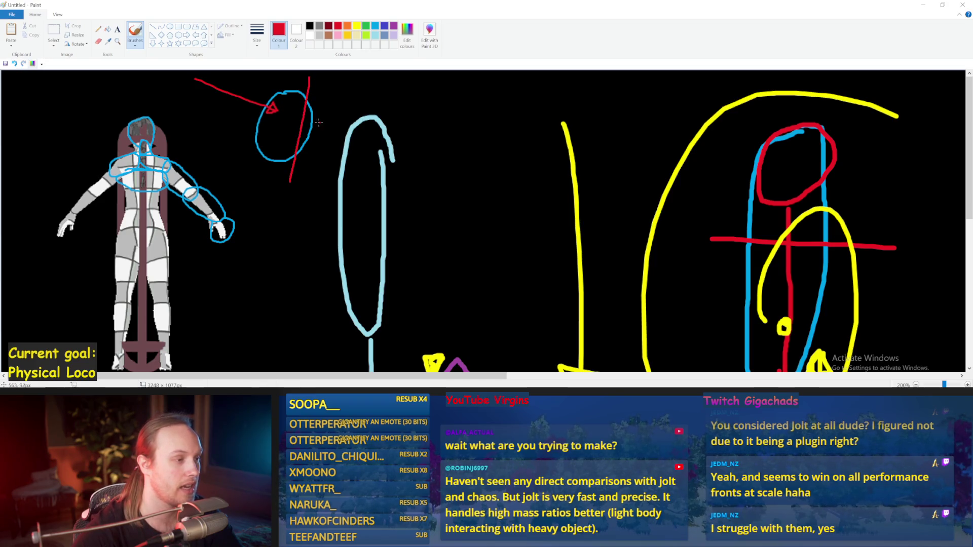
pyautogui.moveTo(307, 127)
pyautogui.mouseDown()
pyautogui.moveTo(360, 122)
pyautogui.moveTo(344, 150)
pyautogui.mouseUp()
pyautogui.hotkey('ctrl', 'z')
pyautogui.moveTo(306, 101); pyautogui.dragTo(282, 206)
pyautogui.hotkey('ctrl', 'z')
# Step: Switch to yellow and draw a yellow arrow from the blue circle toward the tall oval
pyautogui.click(357, 26)
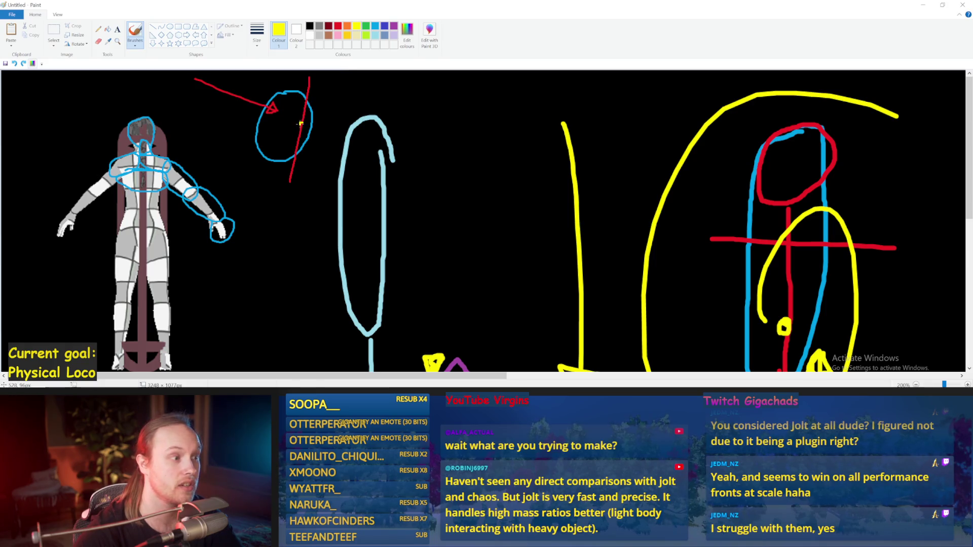
pyautogui.moveTo(302, 124); pyautogui.dragTo(396, 151)
pyautogui.hotkey('ctrl', 'z')
pyautogui.moveTo(302, 124); pyautogui.dragTo(386, 139)
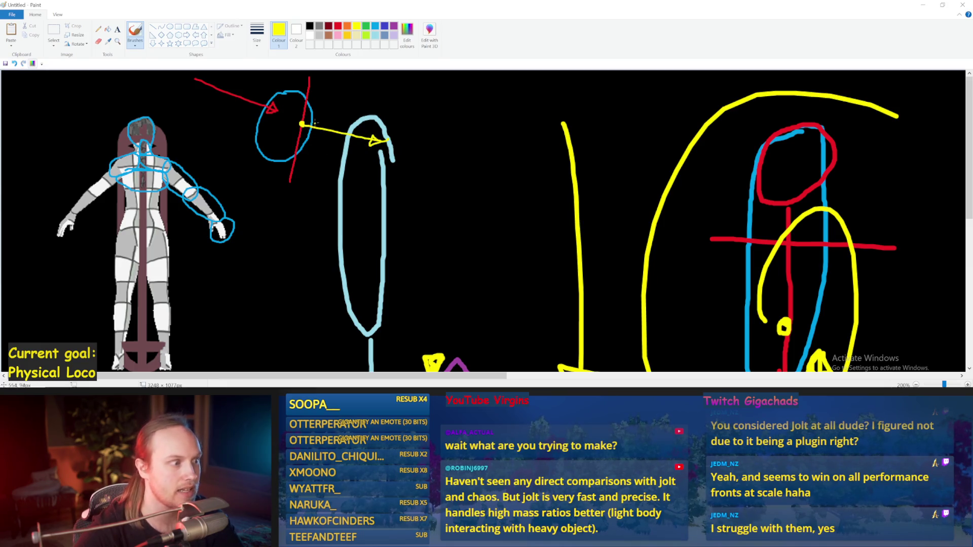
pyautogui.moveTo(311, 115)
pyautogui.mouseDown()
pyautogui.moveTo(304, 152)
pyautogui.moveTo(329, 101)
pyautogui.moveTo(401, 152)
pyautogui.mouseUp()
pyautogui.hotkey('ctrl', 'z')
# Step: Try a yellow check mark and a looped yellow line to the right, then undo them
pyautogui.moveTo(456, 124)
pyautogui.mouseDown()
pyautogui.moveTo(471, 160)
pyautogui.moveTo(522, 72)
pyautogui.mouseUp()
pyautogui.hotkey('ctrl', 'z')
pyautogui.moveTo(436, 139); pyautogui.dragTo(510, 72)
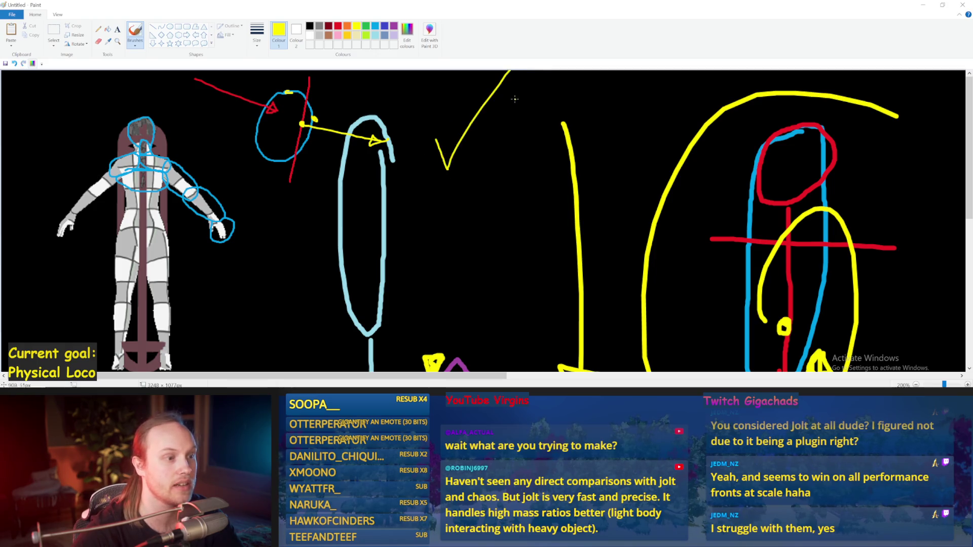
pyautogui.moveTo(444, 253); pyautogui.dragTo(556, 237)
pyautogui.hotkey('ctrl', 'z')
pyautogui.hotkey('ctrl', 'z')
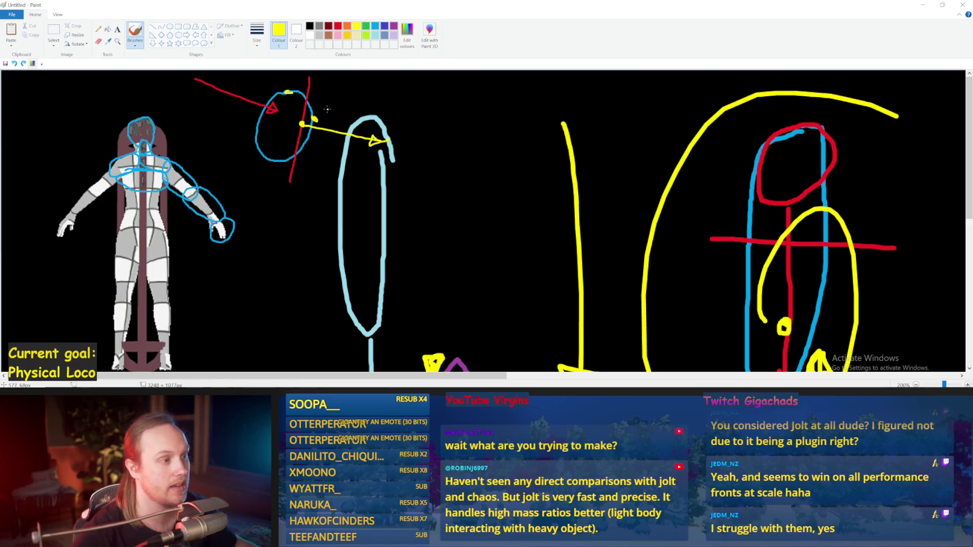
# Step: Try yellow and purple strokes around the blue circle, undoing each one
pyautogui.moveTo(313, 105)
pyautogui.mouseDown()
pyautogui.moveTo(314, 134)
pyautogui.moveTo(306, 121)
pyautogui.mouseUp()
pyautogui.hotkey('ctrl', 'z')
pyautogui.click(394, 26)
pyautogui.hotkey('ctrl', 'z')
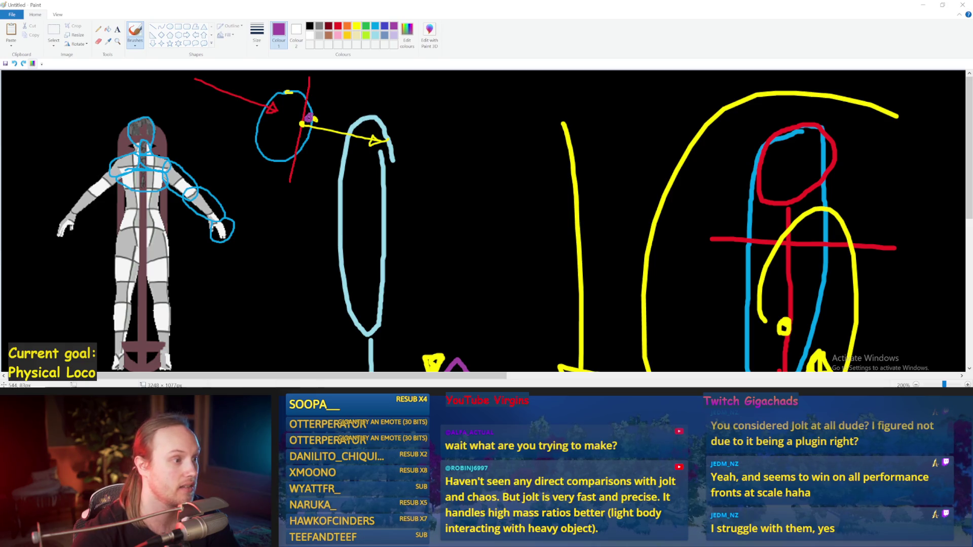
pyautogui.click(356, 26)
pyautogui.moveTo(310, 119); pyautogui.dragTo(408, 87)
pyautogui.hotkey('ctrl', 'z')
pyautogui.hotkey('ctrl', 'y')
pyautogui.hotkey('ctrl', 'z')
pyautogui.moveTo(304, 132); pyautogui.dragTo(332, 161)
pyautogui.hotkey('ctrl', 'z')
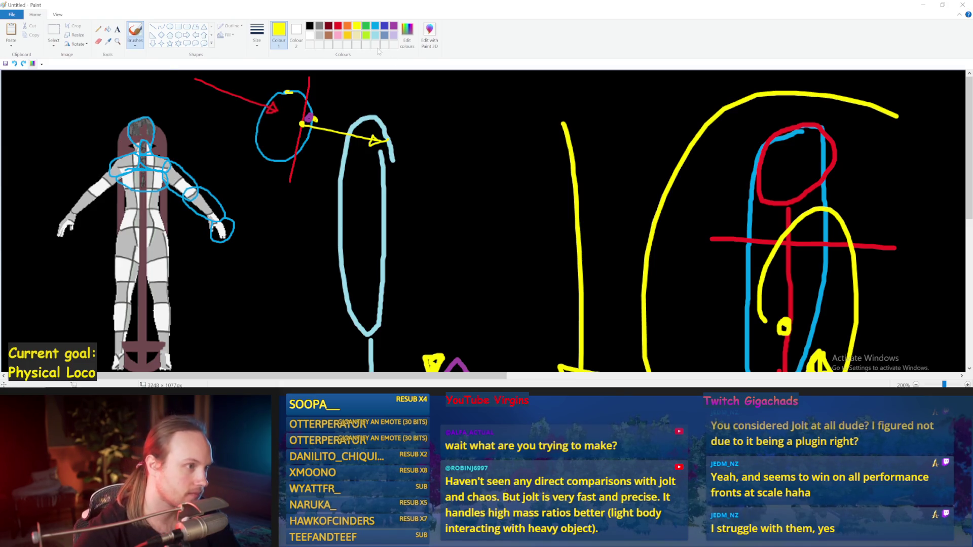
# Step: Switch to indigo, trace the figure's leg and head, then remove those indigo strokes
pyautogui.click(385, 26)
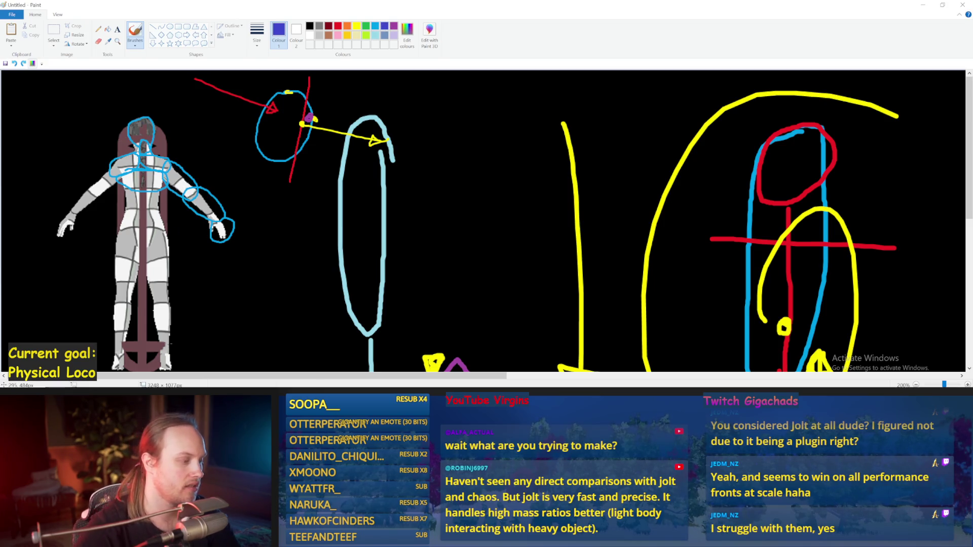
pyautogui.moveTo(166, 354)
pyautogui.mouseDown()
pyautogui.moveTo(160, 210)
pyautogui.moveTo(172, 361)
pyautogui.moveTo(145, 256)
pyautogui.moveTo(178, 229)
pyautogui.mouseUp()
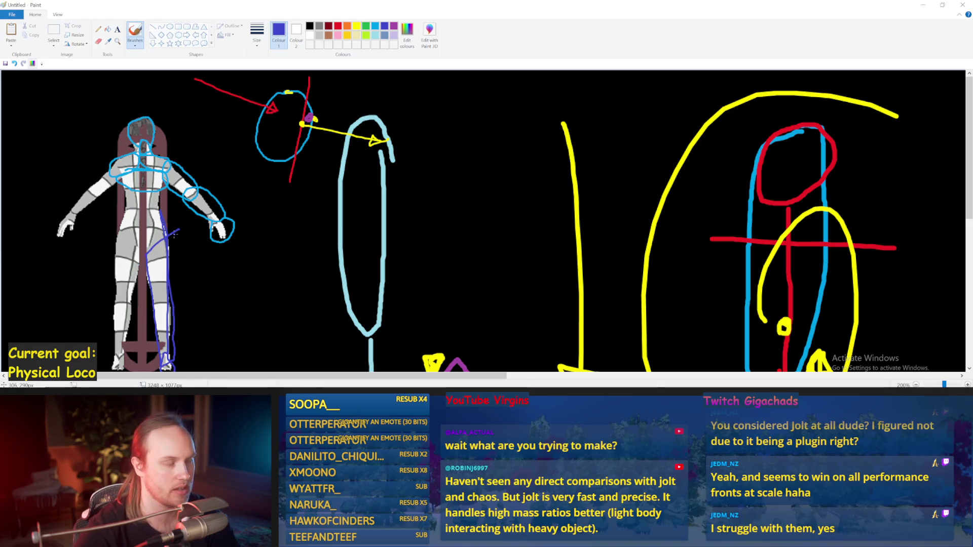
pyautogui.moveTo(299, 120); pyautogui.dragTo(269, 152)
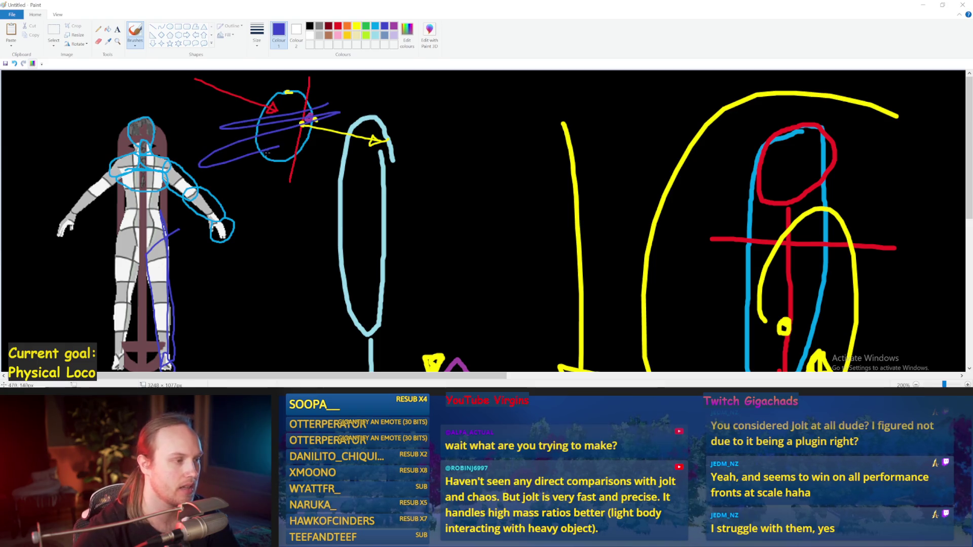
pyautogui.hotkey('ctrl', 'z')
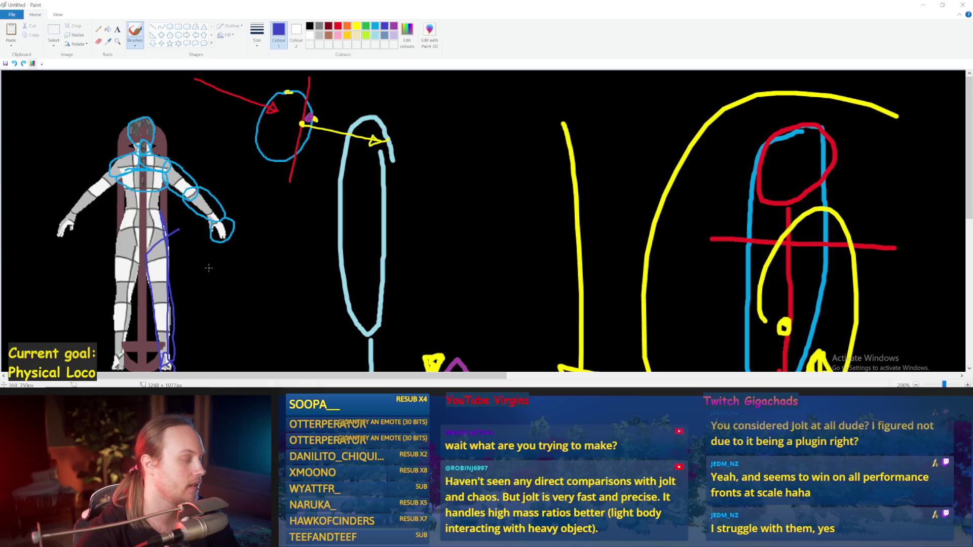
pyautogui.hotkey('ctrl', 'z')
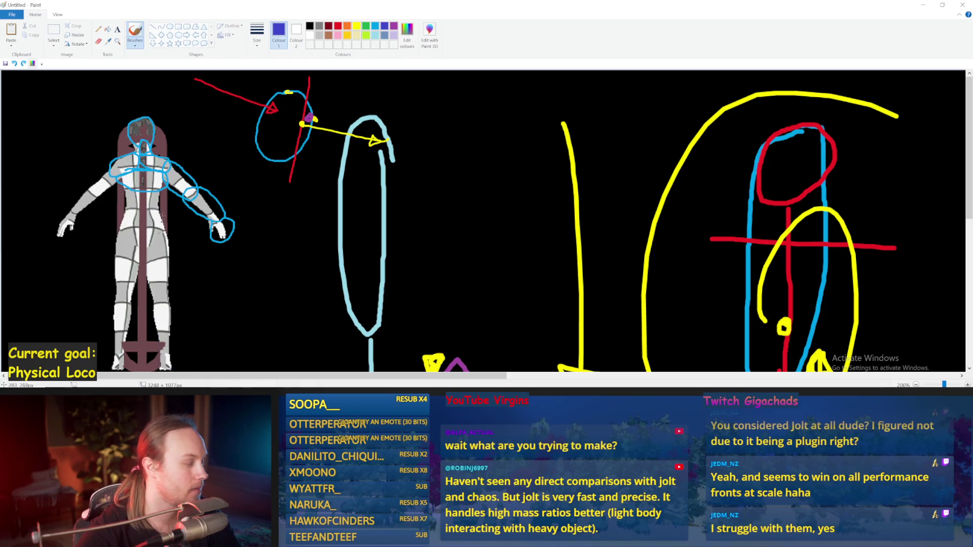
# Step: Choose a thicker brush size and paint an indigo patch over the forearm, then undo it
pyautogui.click(257, 33)
pyautogui.click(251, 93)
pyautogui.click(157, 192)
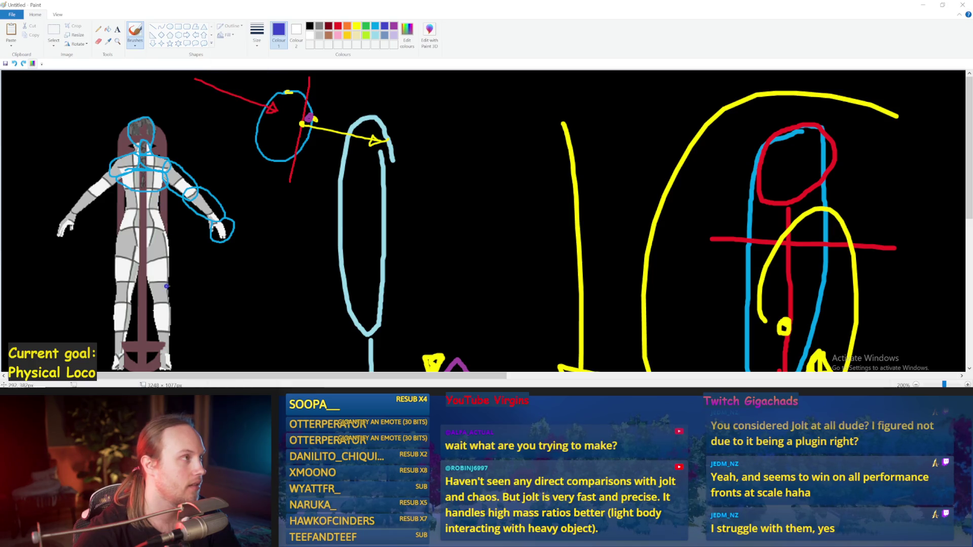
pyautogui.moveTo(185, 195)
pyautogui.mouseDown()
pyautogui.moveTo(218, 222)
pyautogui.moveTo(221, 205)
pyautogui.moveTo(196, 187)
pyautogui.moveTo(190, 199)
pyautogui.moveTo(217, 216)
pyautogui.moveTo(201, 191)
pyautogui.moveTo(191, 200)
pyautogui.moveTo(207, 211)
pyautogui.moveTo(200, 195)
pyautogui.mouseUp()
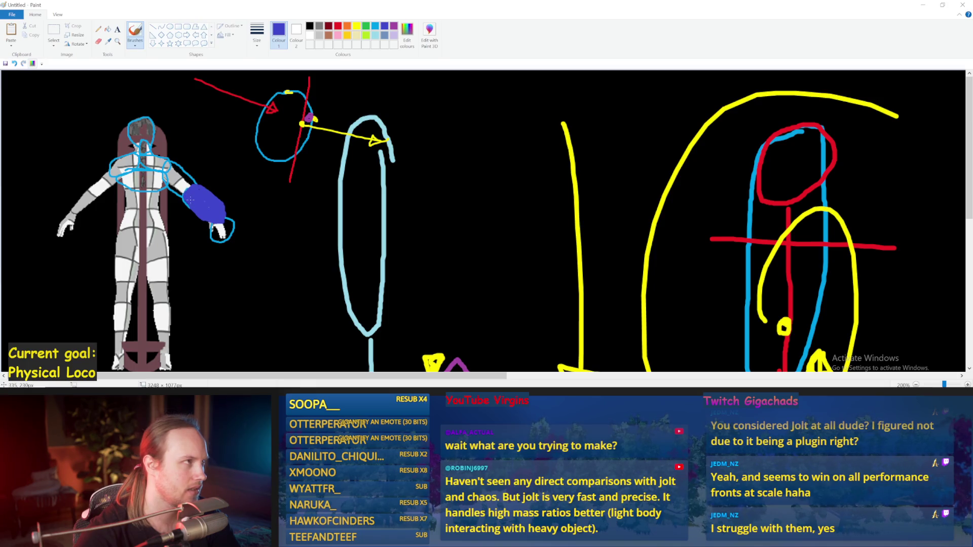
pyautogui.hotkey('ctrl', 'z')
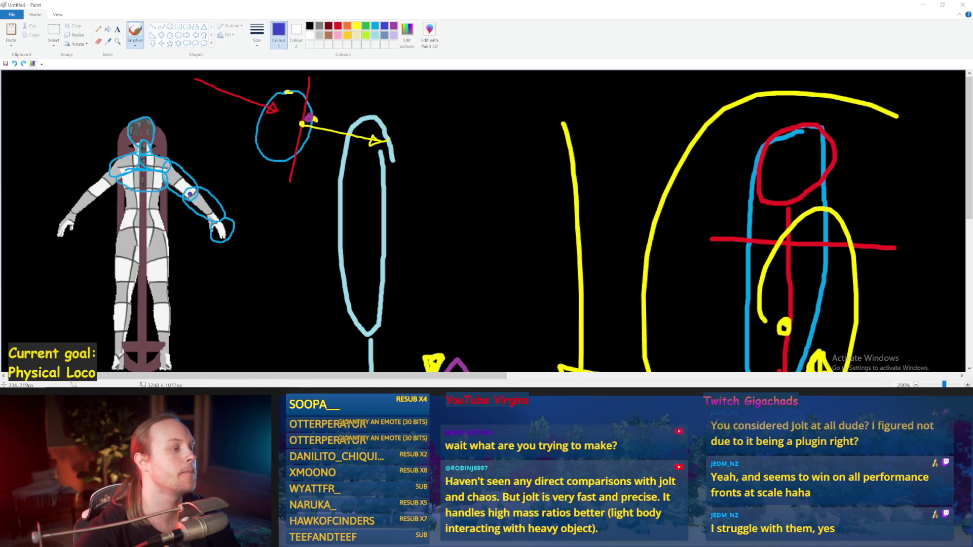
# Step: Remove the indigo arm stroke, choose orange then lime green, and discard trial lime strokes
pyautogui.moveTo(250, 267)
pyautogui.mouseDown()
pyautogui.moveTo(234, 150)
pyautogui.moveTo(173, 104)
pyautogui.moveTo(45, 134)
pyautogui.moveTo(35, 342)
pyautogui.moveTo(257, 345)
pyautogui.moveTo(250, 244)
pyautogui.moveTo(208, 195)
pyautogui.moveTo(188, 191)
pyautogui.moveTo(205, 218)
pyautogui.moveTo(216, 202)
pyautogui.moveTo(195, 207)
pyautogui.mouseUp()
pyautogui.hotkey('ctrl', 'z')
pyautogui.click(347, 26)
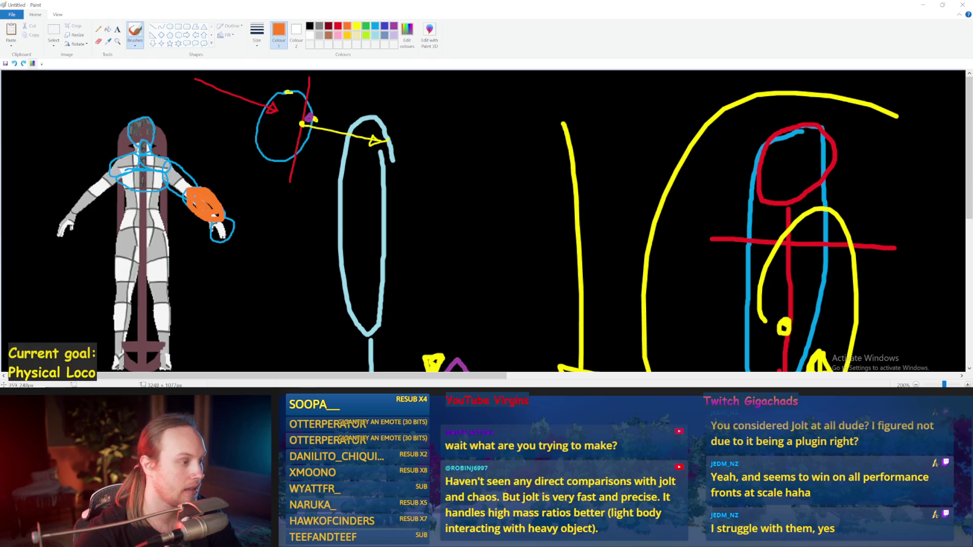
pyautogui.click(367, 35)
pyautogui.moveTo(293, 216)
pyautogui.mouseDown()
pyautogui.moveTo(333, 218)
pyautogui.moveTo(289, 219)
pyautogui.mouseUp()
pyautogui.hotkey('ctrl', 'z')
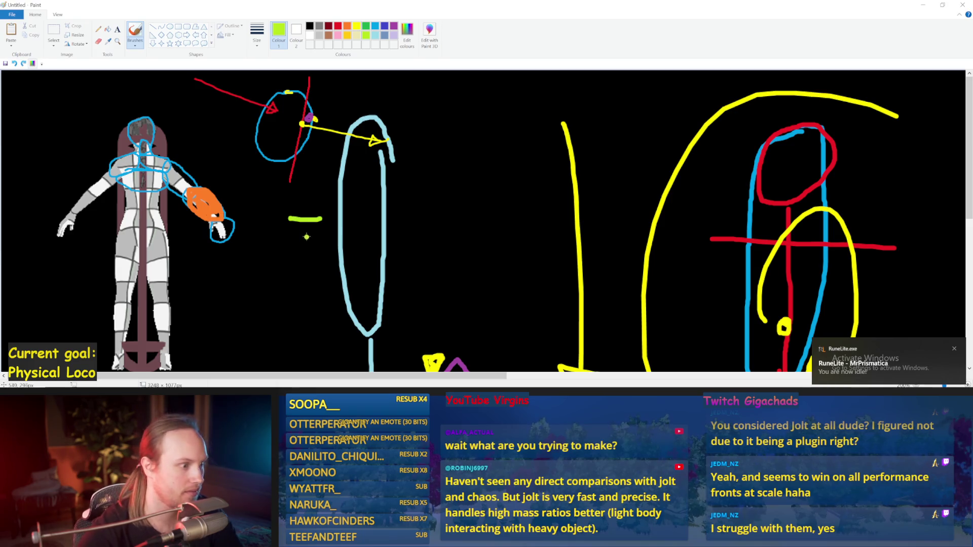
pyautogui.hotkey('ctrl', 'z')
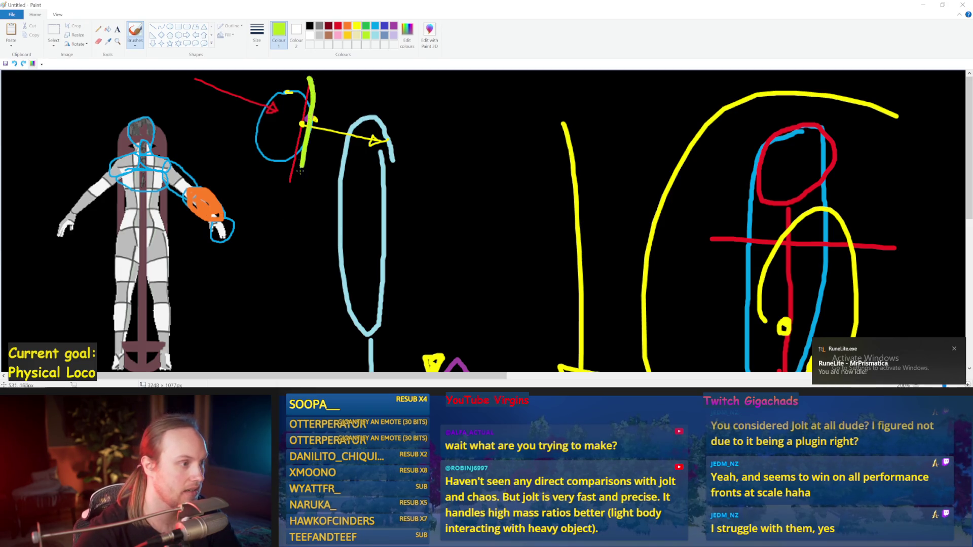
# Step: Try lime curves and a vertical lime line near the blue circle, undoing each
pyautogui.moveTo(300, 231); pyautogui.dragTo(310, 259)
pyautogui.hotkey('ctrl', 'z')
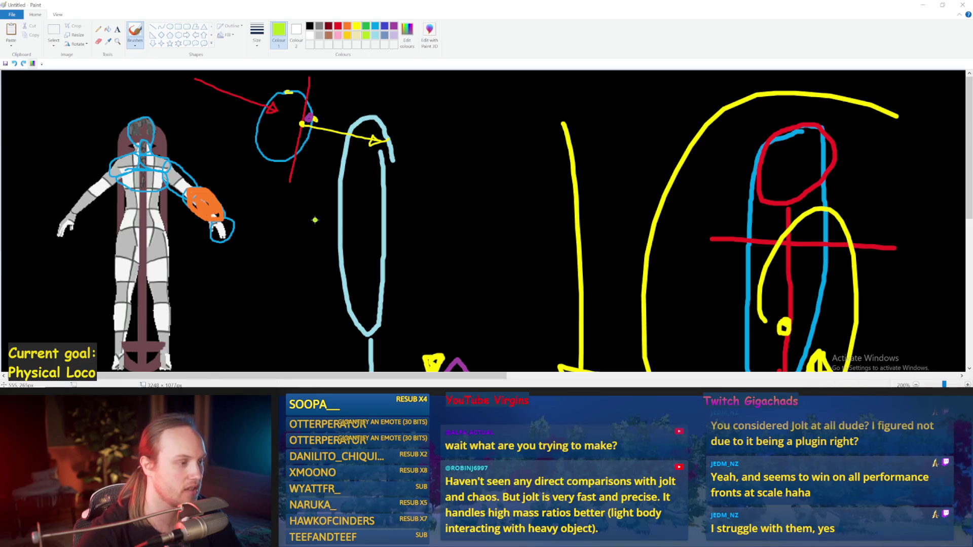
pyautogui.moveTo(316, 197)
pyautogui.mouseDown()
pyautogui.moveTo(302, 244)
pyautogui.moveTo(329, 218)
pyautogui.moveTo(297, 208)
pyautogui.moveTo(316, 199)
pyautogui.mouseUp()
pyautogui.hotkey('ctrl', 'z')
pyautogui.hotkey('ctrl', 'z')
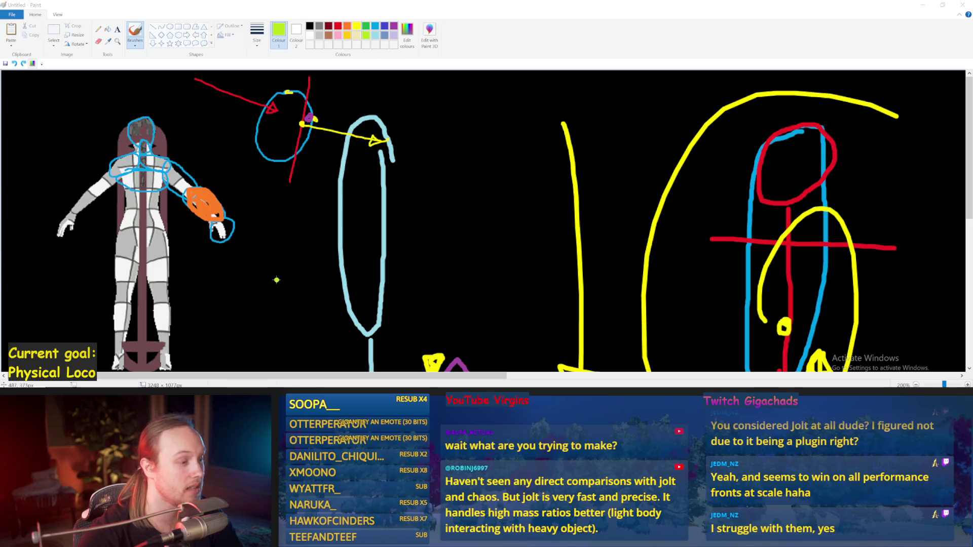
pyautogui.moveTo(303, 215); pyautogui.dragTo(306, 299)
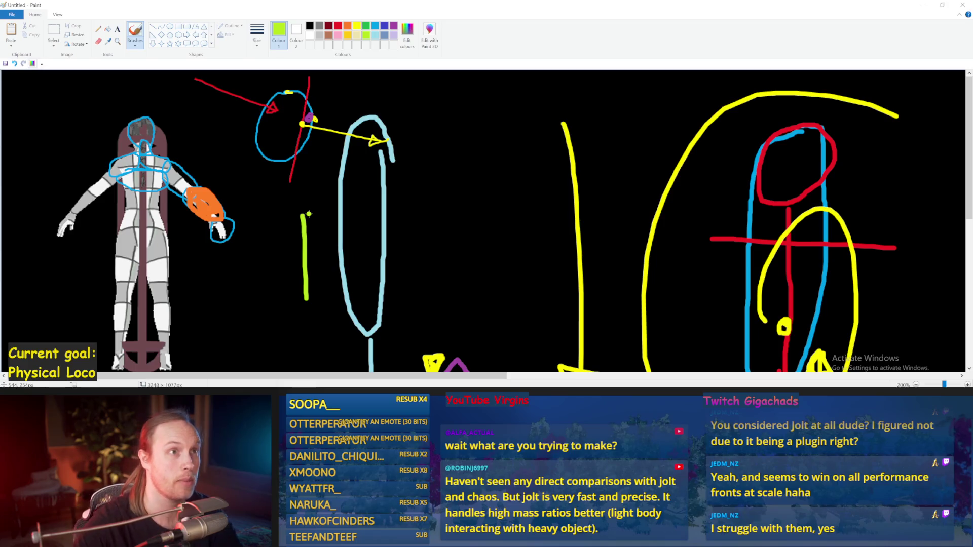
pyautogui.hotkey('ctrl', 'z')
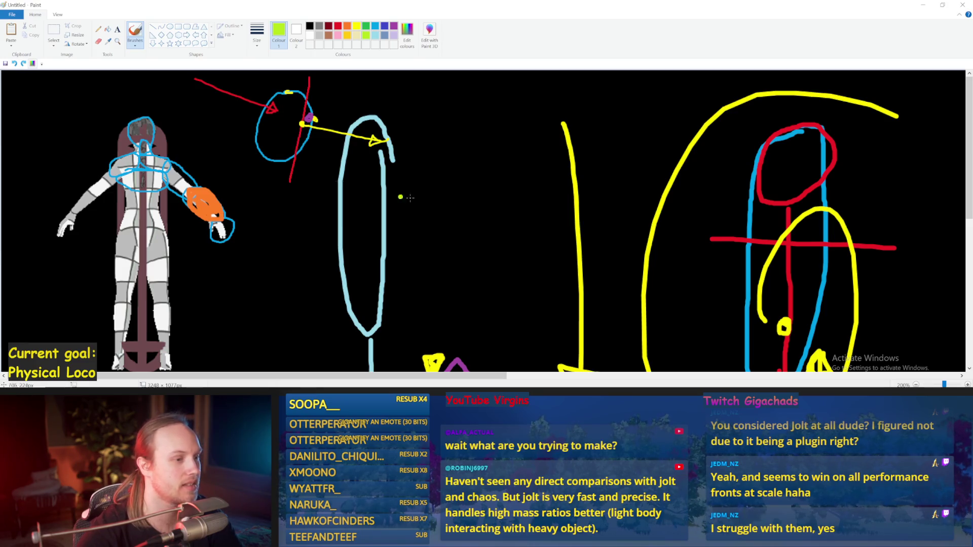
# Step: Dab a small lime mark on the red line, discarding the trial yellow-green lines
pyautogui.moveTo(312, 84)
pyautogui.mouseDown()
pyautogui.moveTo(319, 127)
pyautogui.moveTo(309, 152)
pyautogui.mouseUp()
pyautogui.hotkey('ctrl', 'z')
pyautogui.moveTo(257, 116); pyautogui.dragTo(347, 143)
pyautogui.moveTo(281, 141)
pyautogui.mouseDown()
pyautogui.moveTo(244, 228)
pyautogui.moveTo(268, 209)
pyautogui.moveTo(278, 230)
pyautogui.mouseUp()
pyautogui.hotkey('ctrl', 'z')
pyautogui.hotkey('ctrl', 'z')
pyautogui.moveTo(306, 139); pyautogui.dragTo(301, 136)
pyautogui.hotkey('ctrl', 'z')
pyautogui.hotkey('ctrl', 'z')
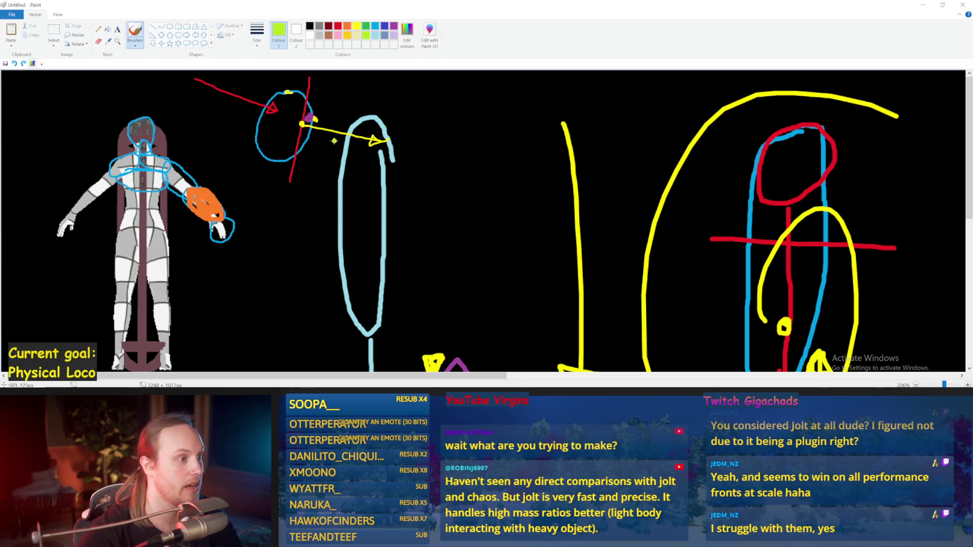
# Step: Try light blue and purple strokes beside the orange hand, undoing each
pyautogui.click(375, 26)
pyautogui.moveTo(242, 163); pyautogui.dragTo(214, 196)
pyautogui.hotkey('ctrl', 'z')
pyautogui.click(369, 35)
pyautogui.click(393, 26)
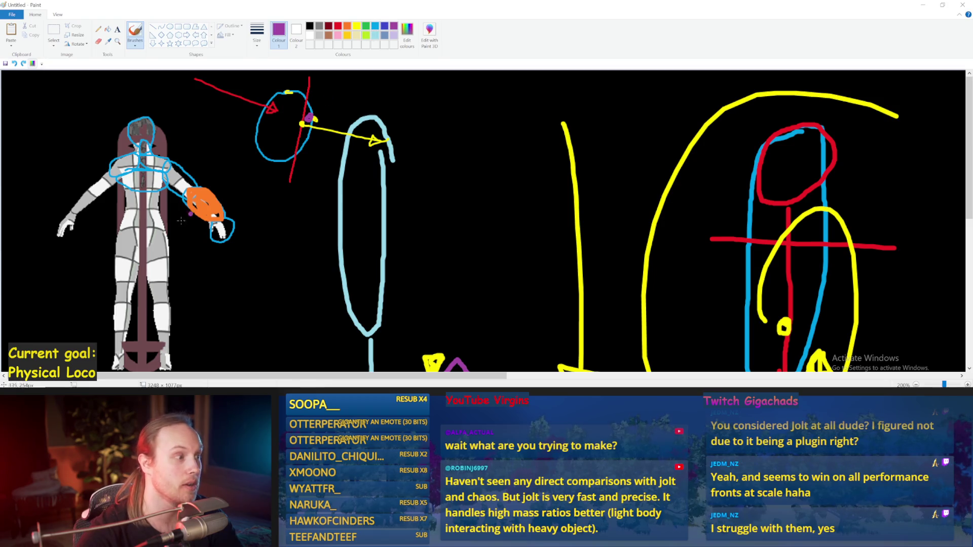
pyautogui.hotkey('ctrl', 'z')
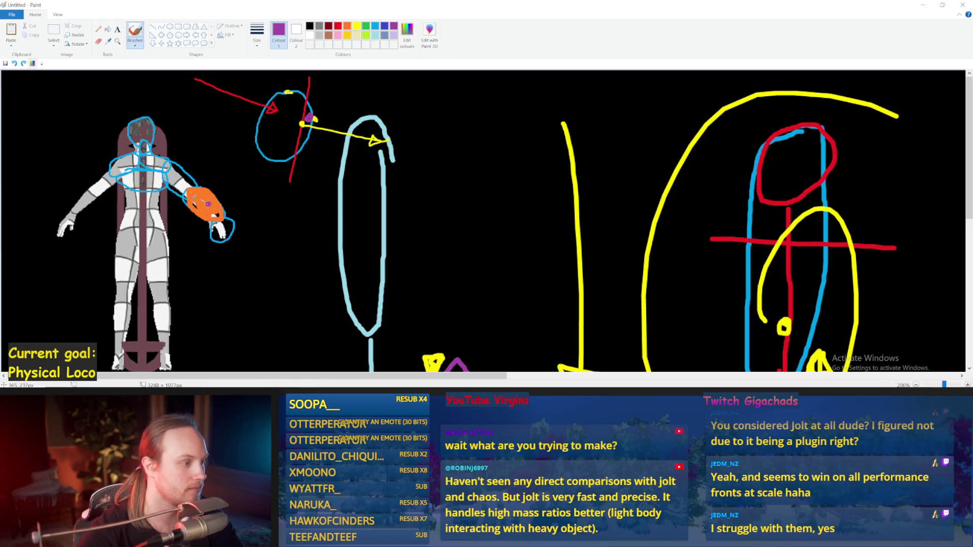
pyautogui.moveTo(272, 181); pyautogui.dragTo(210, 205)
pyautogui.hotkey('ctrl', 'z')
# Step: Pick gold with a thin brush size and draw a vertical gold line across the forearm
pyautogui.click(347, 35)
pyautogui.click(257, 32)
pyautogui.click(245, 89)
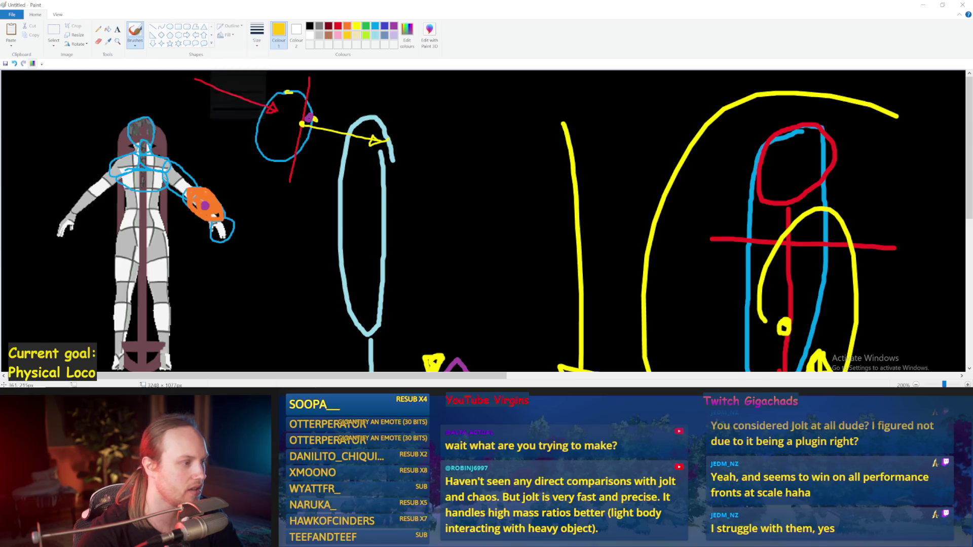
pyautogui.moveTo(205, 170); pyautogui.dragTo(197, 298)
pyautogui.hotkey('ctrl', 'z')
pyautogui.hotkey('ctrl', 'z')
pyautogui.hotkey('ctrl', 'z')
pyautogui.moveTo(203, 250); pyautogui.dragTo(217, 148)
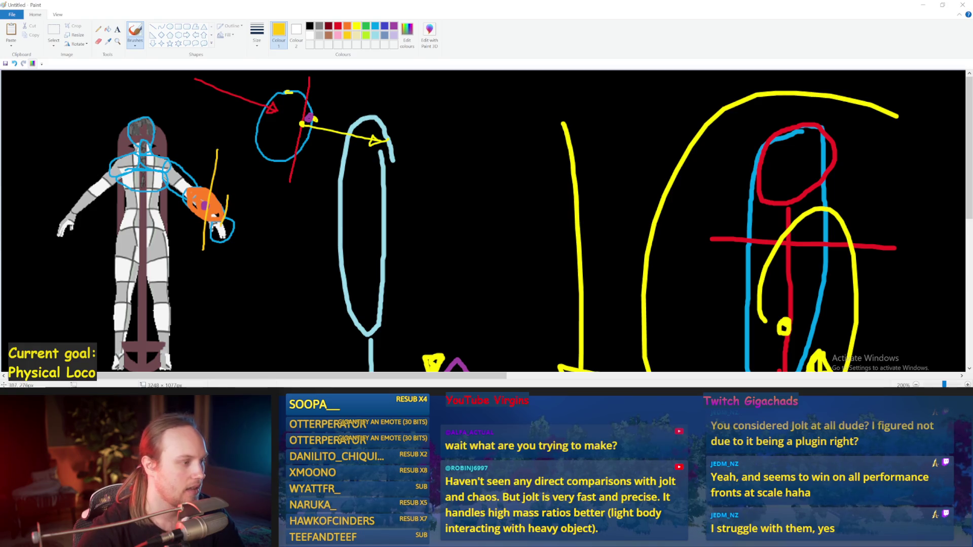
# Step: Scribble yellow over the orange hand, undo it, and select cyan
pyautogui.moveTo(214, 184)
pyautogui.mouseDown()
pyautogui.moveTo(216, 210)
pyautogui.moveTo(242, 186)
pyautogui.mouseUp()
pyautogui.hotkey('ctrl', 'z')
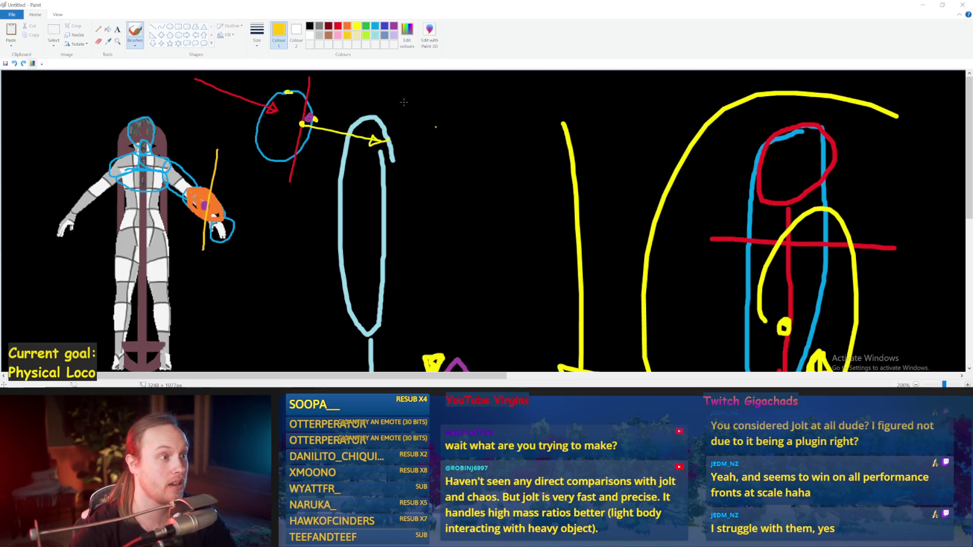
pyautogui.click(376, 25)
# Step: Set the thickest brush size and try cyan O shapes right of the oval, undoing them
pyautogui.click(257, 32)
pyautogui.click(255, 108)
pyautogui.moveTo(484, 130)
pyautogui.mouseDown()
pyautogui.moveTo(464, 208)
pyautogui.moveTo(495, 140)
pyautogui.moveTo(447, 202)
pyautogui.moveTo(497, 164)
pyautogui.mouseUp()
pyautogui.hotkey('ctrl', 'z')
pyautogui.hotkey('ctrl', 'z')
pyautogui.moveTo(466, 126)
pyautogui.mouseDown()
pyautogui.moveTo(453, 223)
pyautogui.moveTo(493, 133)
pyautogui.moveTo(481, 124)
pyautogui.moveTo(474, 212)
pyautogui.moveTo(515, 152)
pyautogui.moveTo(479, 121)
pyautogui.mouseUp()
pyautogui.hotkey('ctrl', 'z')
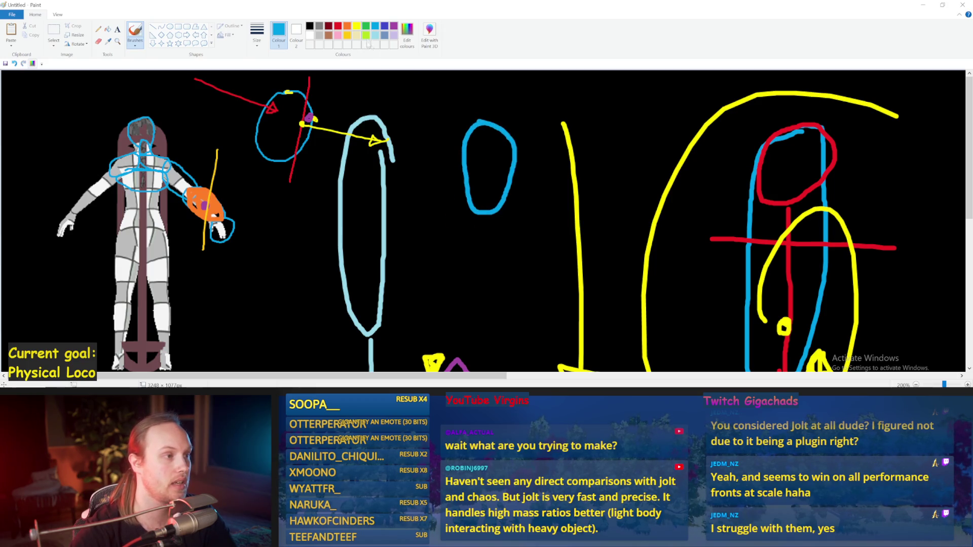
# Step: Paint a grey helmet shape around the cyan O and fill the gaps at its top
pyautogui.click(383, 36)
pyautogui.click(319, 26)
pyautogui.moveTo(483, 117)
pyautogui.mouseDown()
pyautogui.moveTo(455, 162)
pyautogui.moveTo(458, 185)
pyautogui.moveTo(473, 131)
pyautogui.moveTo(516, 141)
pyautogui.moveTo(528, 181)
pyautogui.moveTo(495, 187)
pyautogui.moveTo(502, 145)
pyautogui.moveTo(475, 149)
pyautogui.moveTo(485, 192)
pyautogui.moveTo(459, 190)
pyautogui.moveTo(463, 168)
pyautogui.moveTo(475, 181)
pyautogui.moveTo(480, 162)
pyautogui.moveTo(463, 189)
pyautogui.moveTo(474, 133)
pyautogui.moveTo(476, 145)
pyautogui.moveTo(501, 143)
pyautogui.moveTo(499, 183)
pyautogui.moveTo(507, 164)
pyautogui.moveTo(522, 183)
pyautogui.moveTo(518, 152)
pyautogui.moveTo(490, 129)
pyautogui.moveTo(502, 140)
pyautogui.mouseUp()
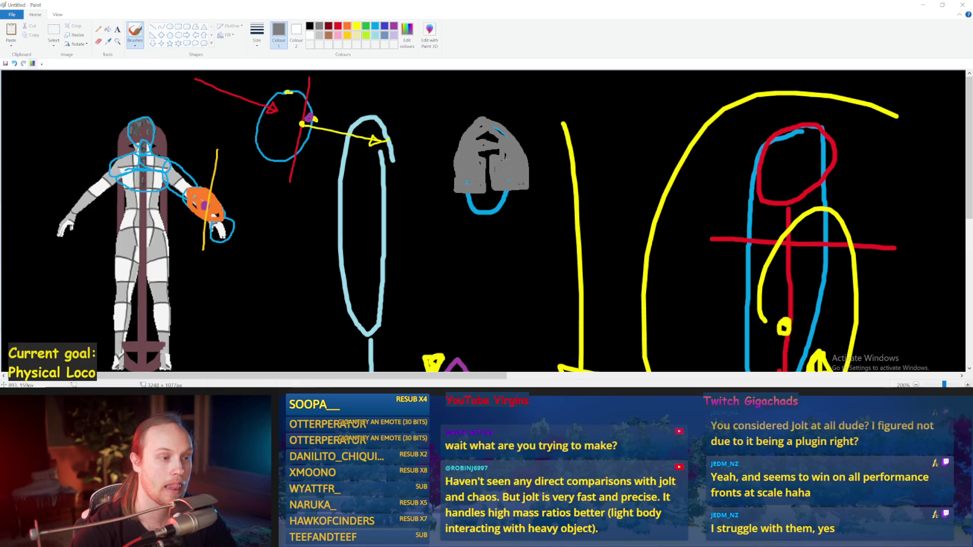
pyautogui.moveTo(481, 134); pyautogui.dragTo(496, 142)
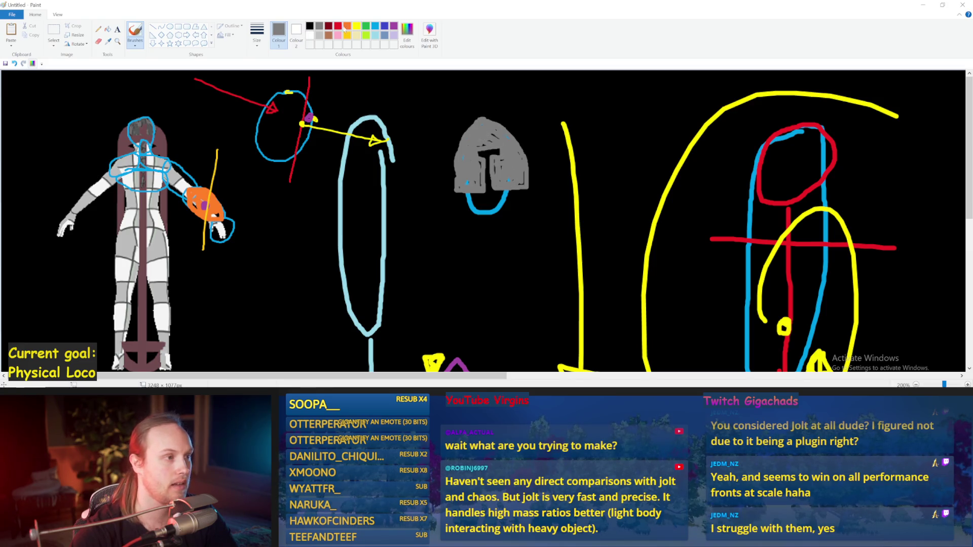
# Step: Draw a yellow baseline under the helmet with an upward yellow arrow
pyautogui.click(357, 26)
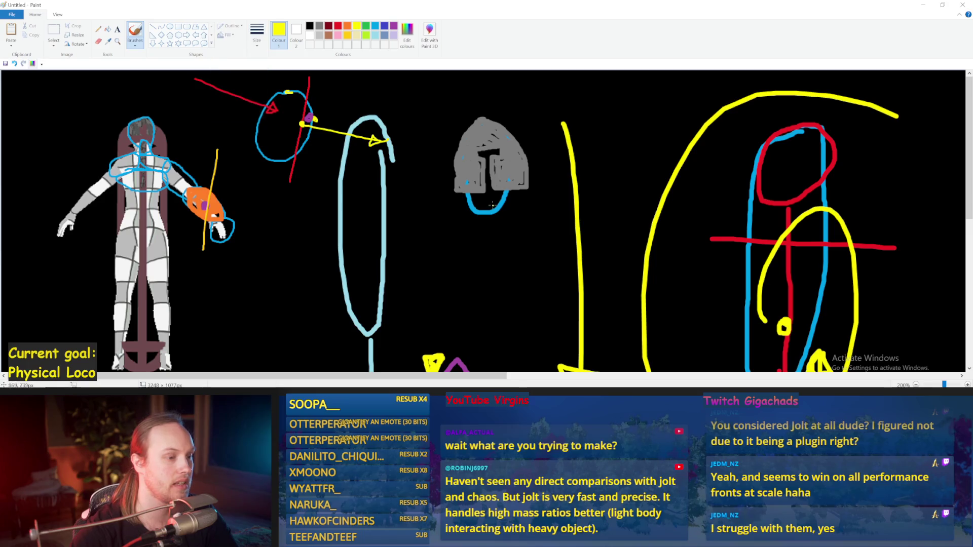
pyautogui.moveTo(548, 189); pyautogui.dragTo(420, 196)
pyautogui.moveTo(541, 189)
pyautogui.mouseDown()
pyautogui.moveTo(540, 138)
pyautogui.moveTo(564, 175)
pyautogui.moveTo(593, 122)
pyautogui.mouseUp()
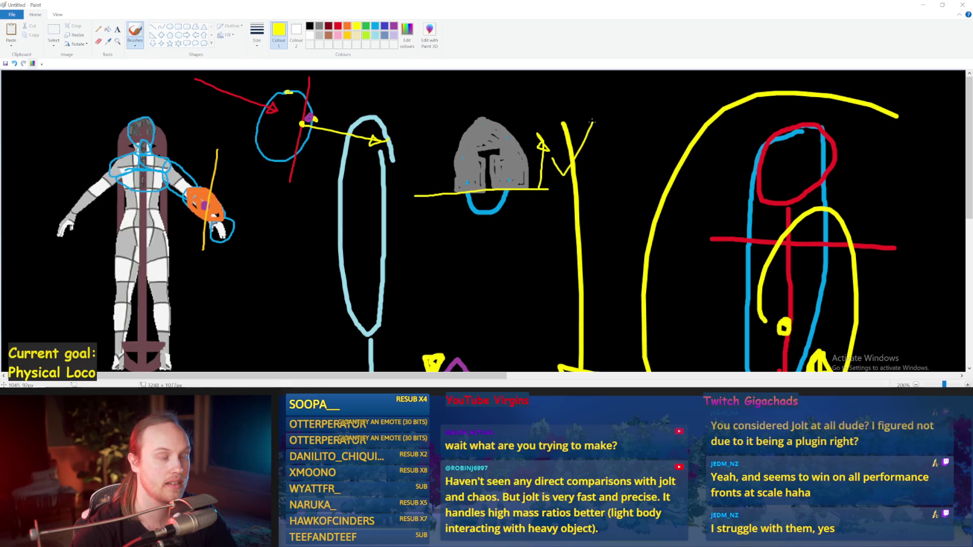
# Step: Add a red T visor inside the helmet and a lime line reaching its top
pyautogui.click(338, 26)
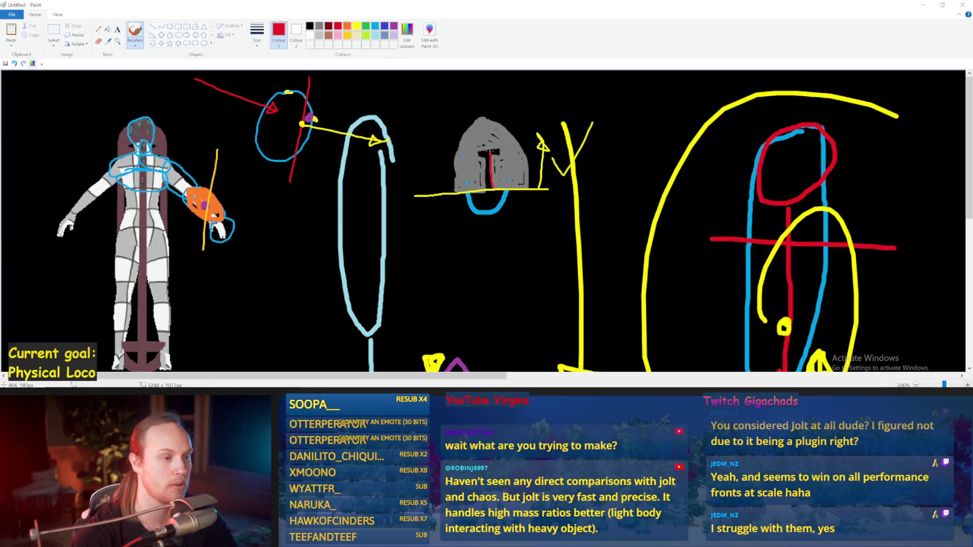
pyautogui.moveTo(483, 164); pyautogui.dragTo(486, 187)
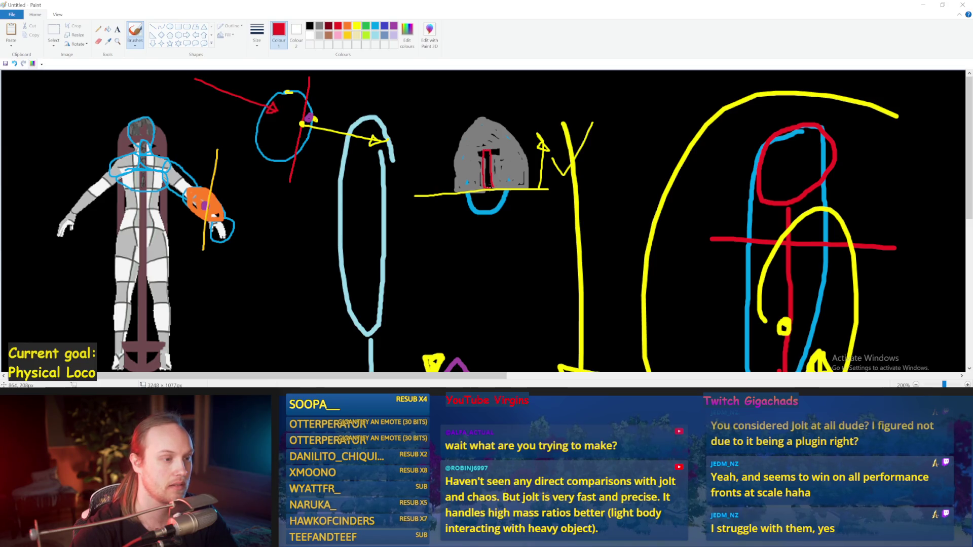
pyautogui.moveTo(476, 156); pyautogui.dragTo(495, 152)
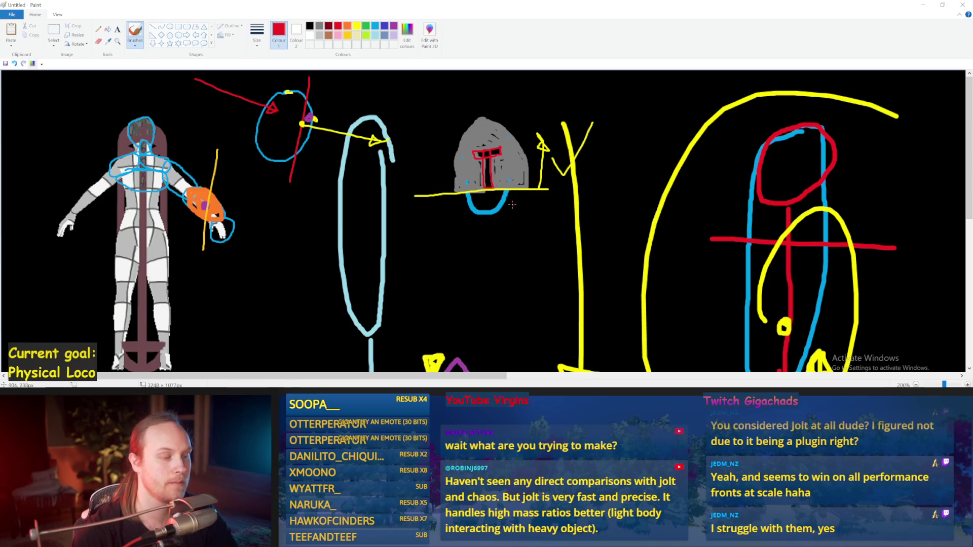
pyautogui.click(367, 36)
pyautogui.moveTo(411, 95); pyautogui.dragTo(487, 132)
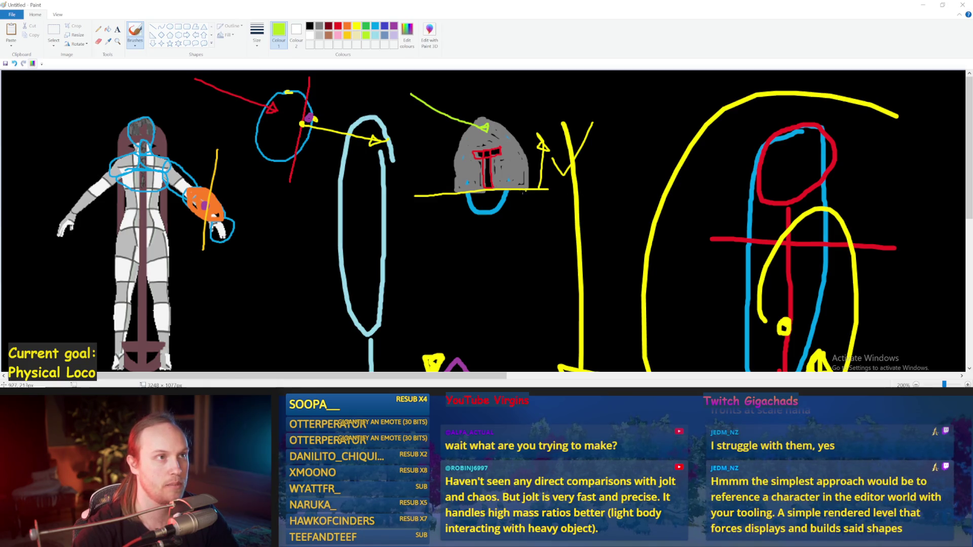
# Step: Draw a light-green arrow down from the helmet's baseline, removing stray green strokes and dashes
pyautogui.moveTo(606, 159); pyautogui.dragTo(621, 186)
pyautogui.hotkey('ctrl', 'z')
pyautogui.moveTo(534, 191); pyautogui.dragTo(552, 231)
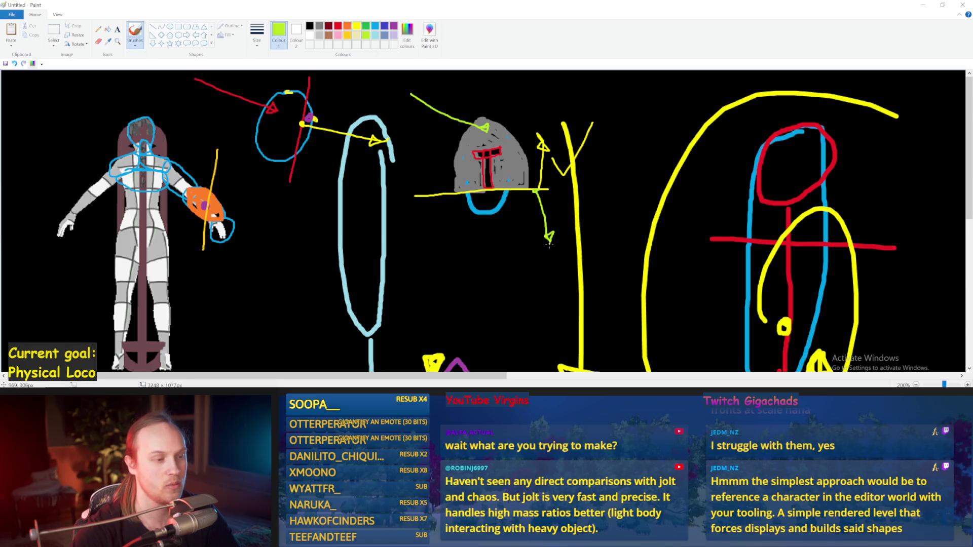
pyautogui.moveTo(484, 182)
pyautogui.mouseDown()
pyautogui.moveTo(492, 152)
pyautogui.moveTo(472, 152)
pyautogui.moveTo(479, 171)
pyautogui.mouseUp()
pyautogui.hotkey('ctrl', 'z')
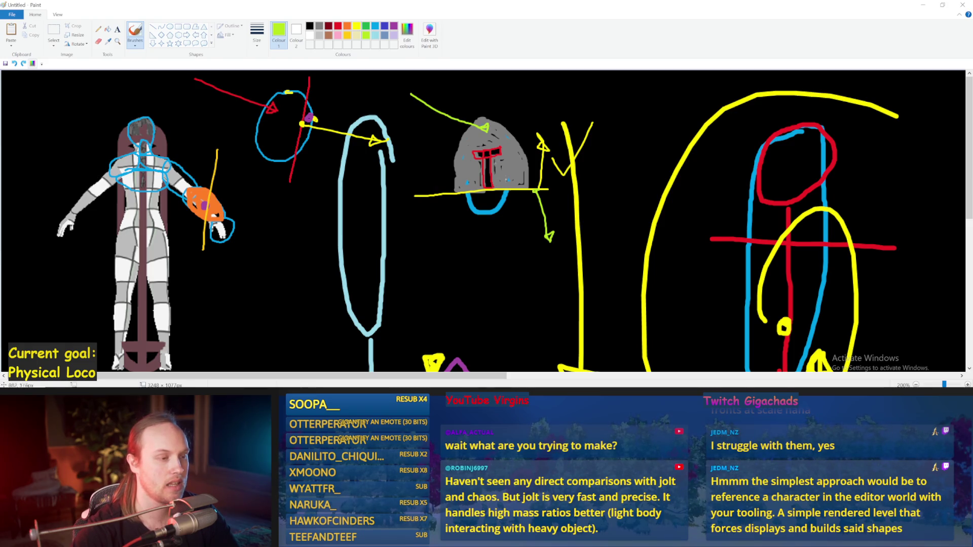
pyautogui.moveTo(545, 248)
pyautogui.mouseDown()
pyautogui.moveTo(500, 249)
pyautogui.moveTo(521, 255)
pyautogui.mouseUp()
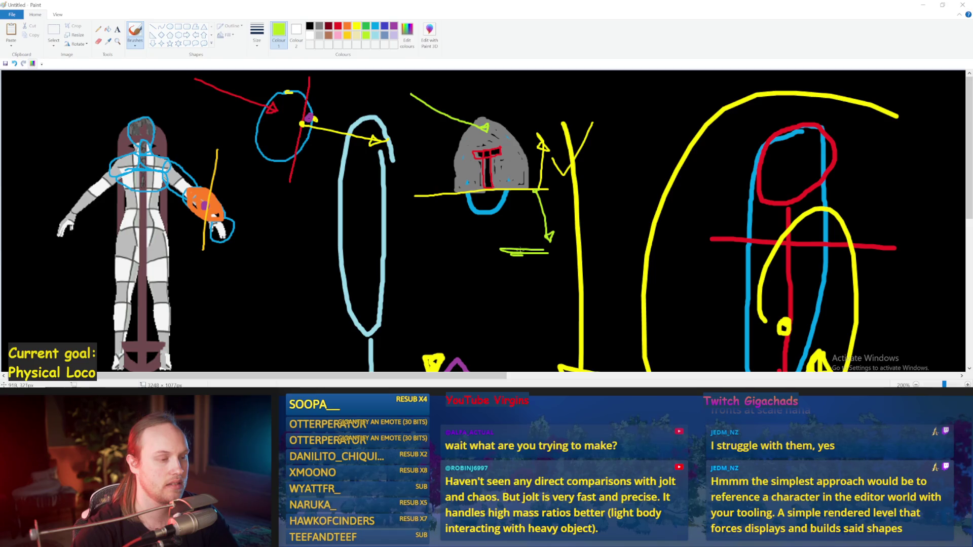
pyautogui.hotkey('ctrl', 'z')
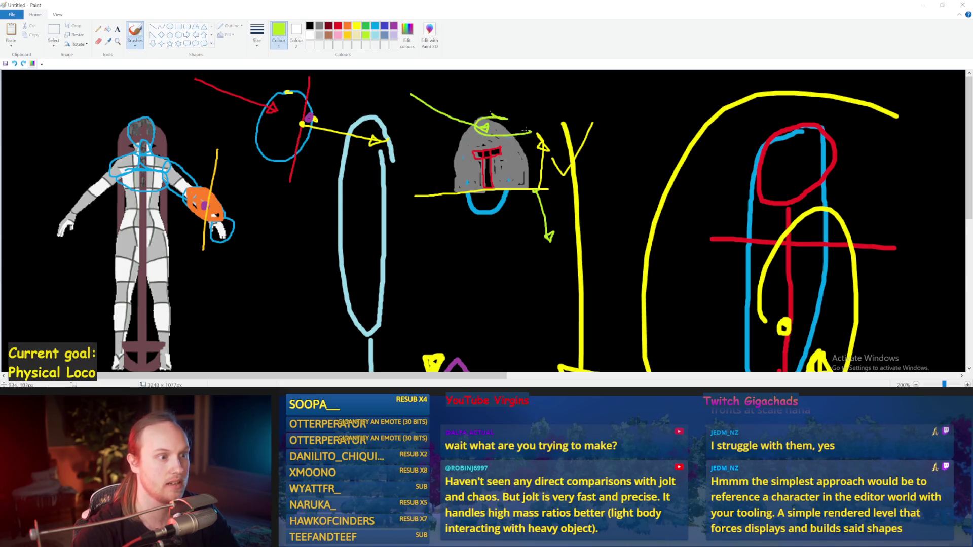
pyautogui.moveTo(618, 141); pyautogui.dragTo(620, 160)
pyautogui.hotkey('ctrl', 'z')
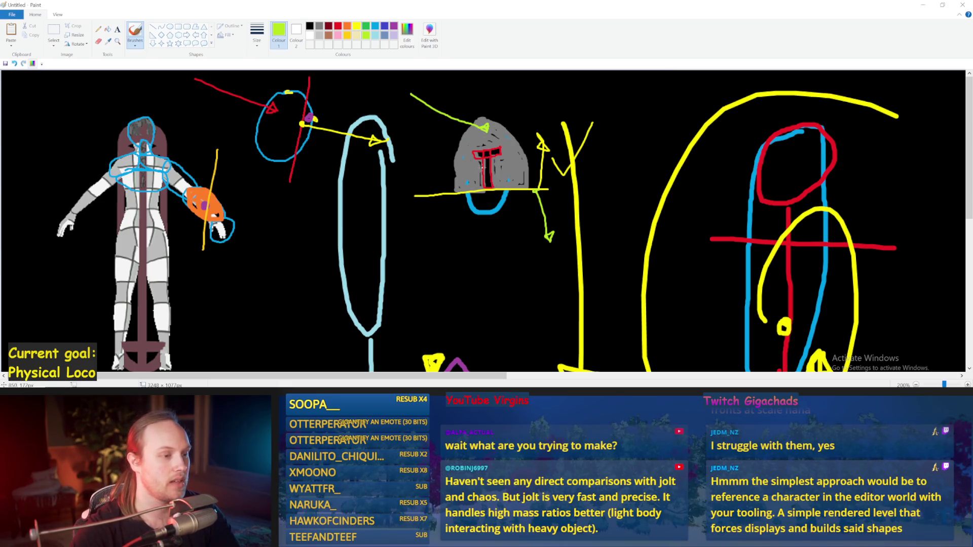
# Step: Draw a green force line into the helmet plus green strokes and a small arch beside the Y
pyautogui.moveTo(489, 167); pyautogui.dragTo(423, 135)
pyautogui.moveTo(553, 159); pyautogui.dragTo(587, 122)
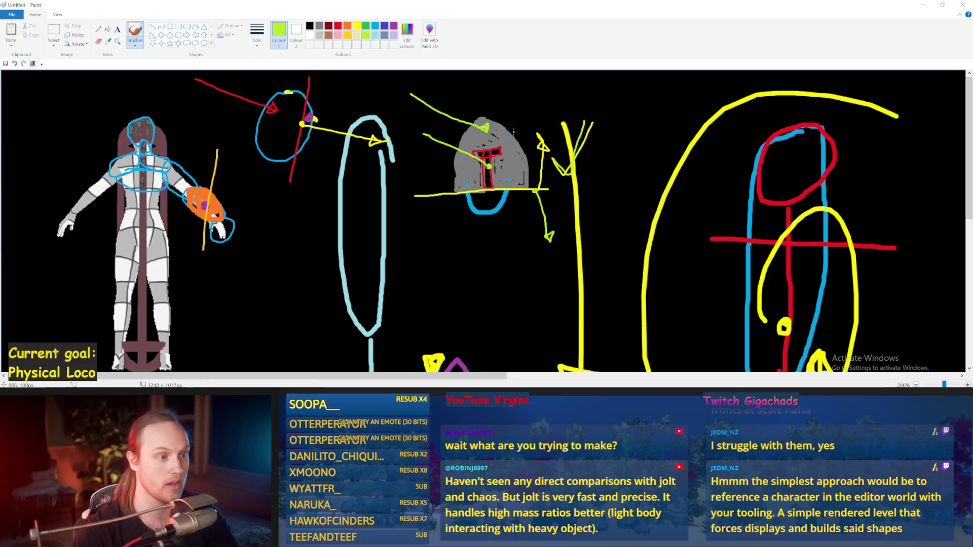
pyautogui.moveTo(600, 191); pyautogui.dragTo(623, 195)
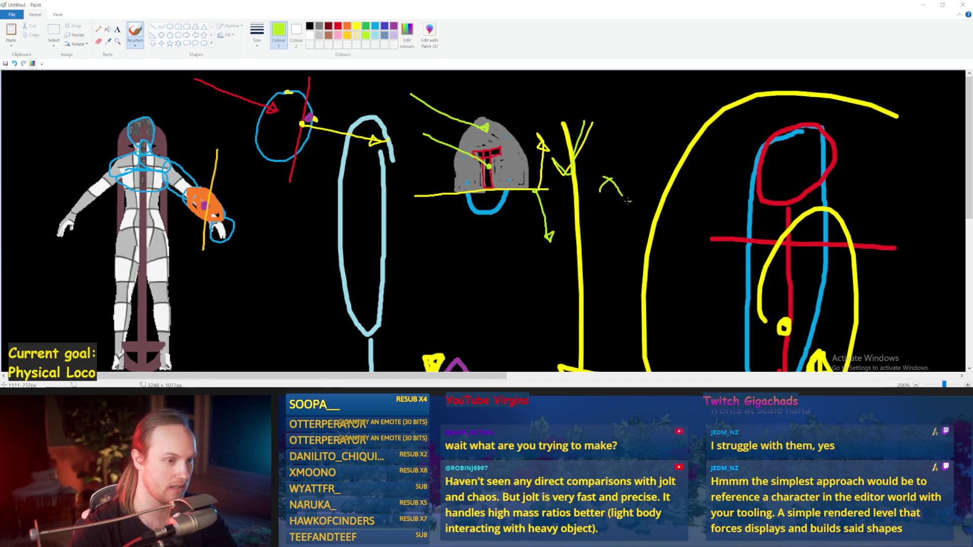
# Step: Draw a green face oval below the helmet with eyes, a mouth and pointed left and right ears
pyautogui.moveTo(468, 239)
pyautogui.mouseDown()
pyautogui.moveTo(476, 314)
pyautogui.moveTo(463, 233)
pyautogui.mouseUp()
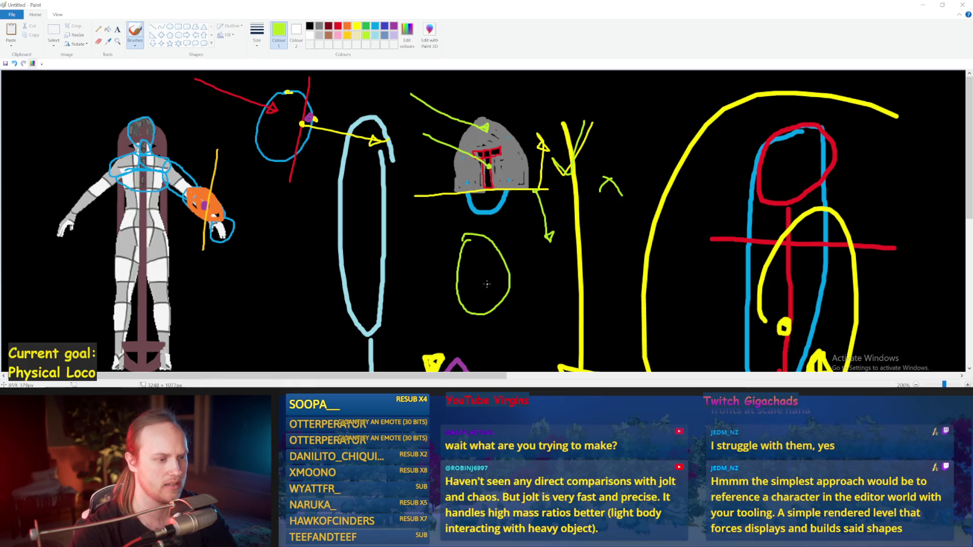
pyautogui.moveTo(480, 270)
pyautogui.mouseDown()
pyautogui.moveTo(485, 284)
pyautogui.moveTo(494, 256)
pyautogui.moveTo(466, 253)
pyautogui.moveTo(483, 249)
pyautogui.mouseUp()
pyautogui.moveTo(471, 287); pyautogui.dragTo(491, 291)
pyautogui.moveTo(499, 249)
pyautogui.mouseDown()
pyautogui.moveTo(518, 247)
pyautogui.moveTo(517, 274)
pyautogui.mouseUp()
pyautogui.moveTo(458, 260)
pyautogui.mouseDown()
pyautogui.moveTo(447, 239)
pyautogui.moveTo(454, 277)
pyautogui.mouseUp()
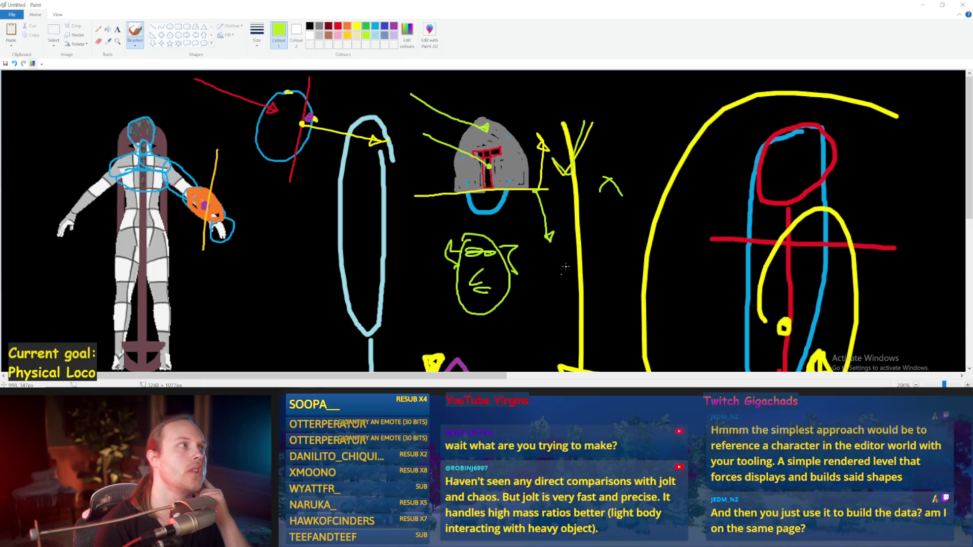
# Step: Bring Unreal Editor forward, save the level with Ctrl+S, and select PPFeet_TestPlayer
pyautogui.moveTo(366, 397)
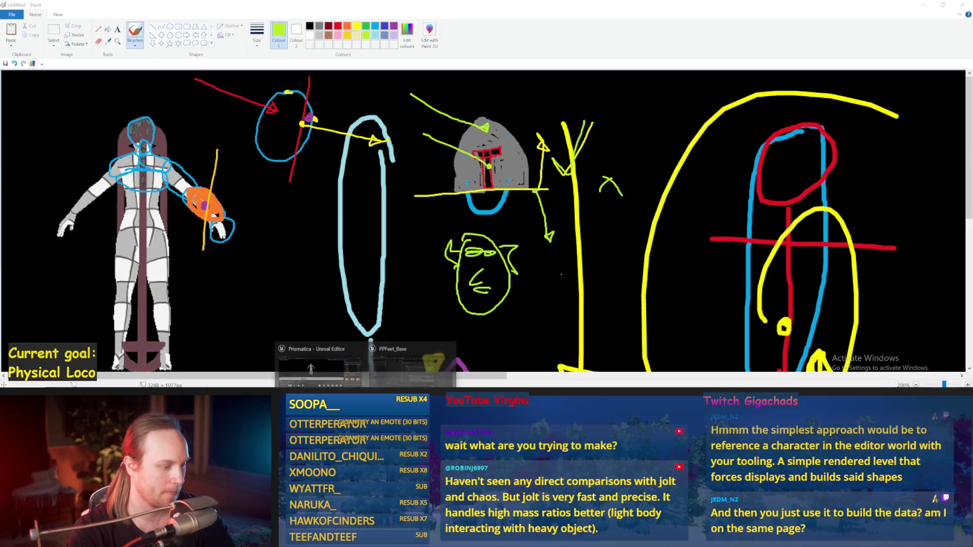
pyautogui.click(311, 369)
pyautogui.hotkey('ctrl', 's')
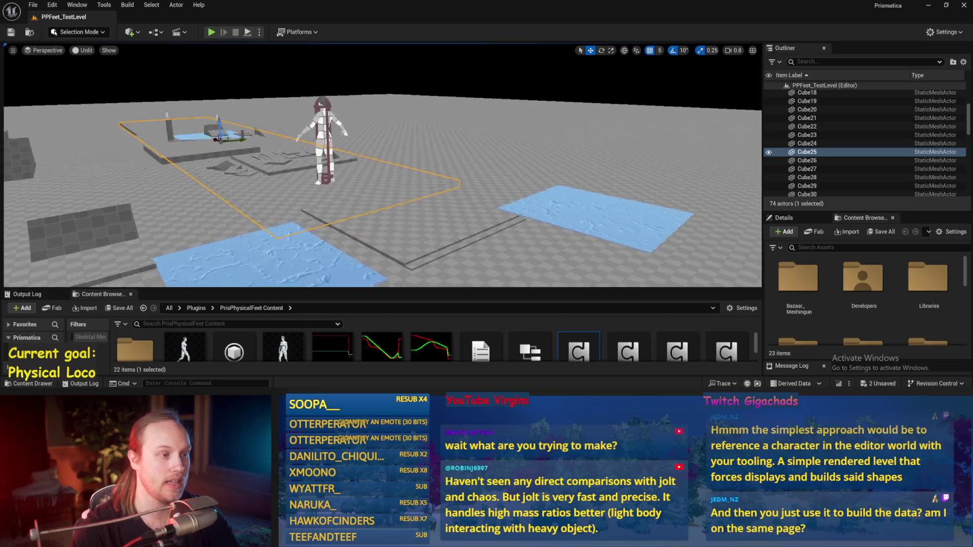
pyautogui.click(378, 152)
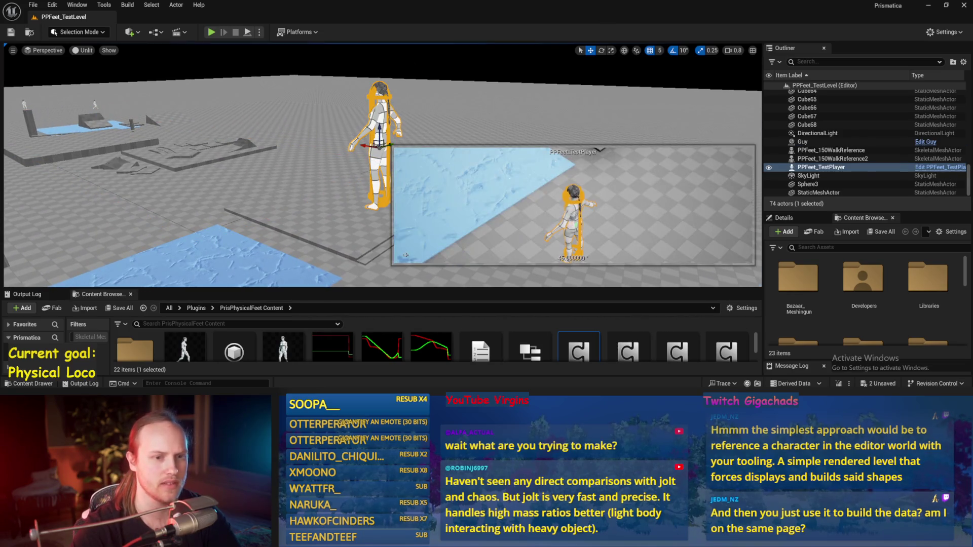
pyautogui.press('Right')
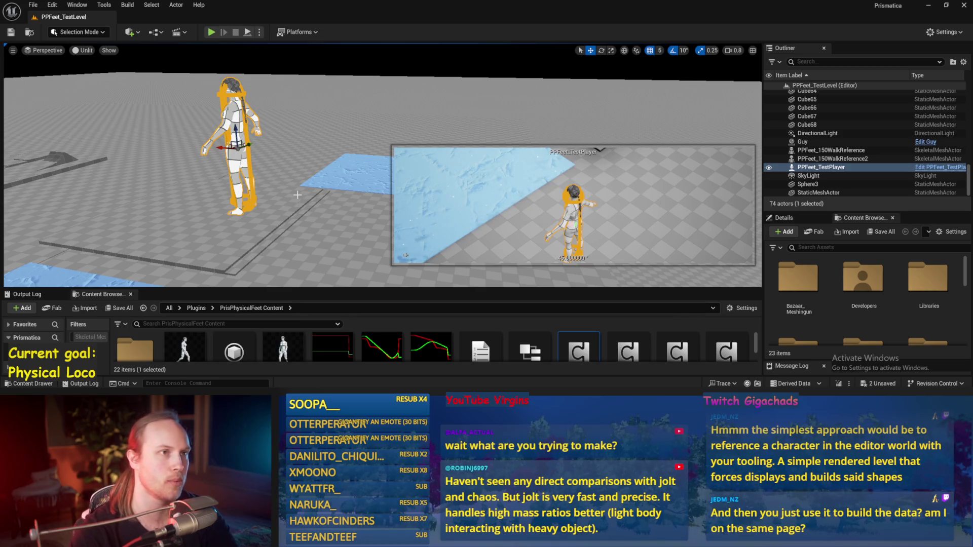
pyautogui.moveTo(297, 195); pyautogui.dragTo(290, 155)
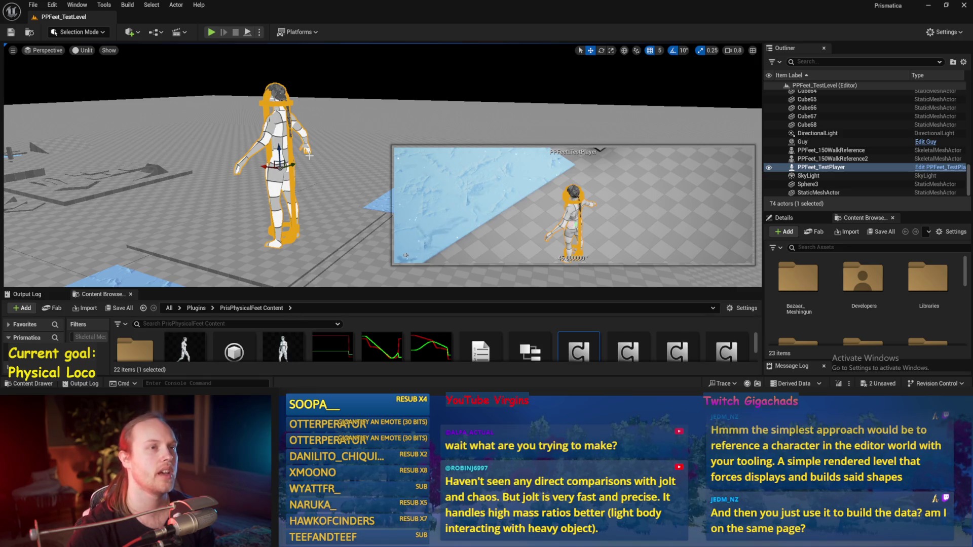
# Step: Select Cube4, Save All packages, and resize the Content Browser and side panels
pyautogui.click(328, 158)
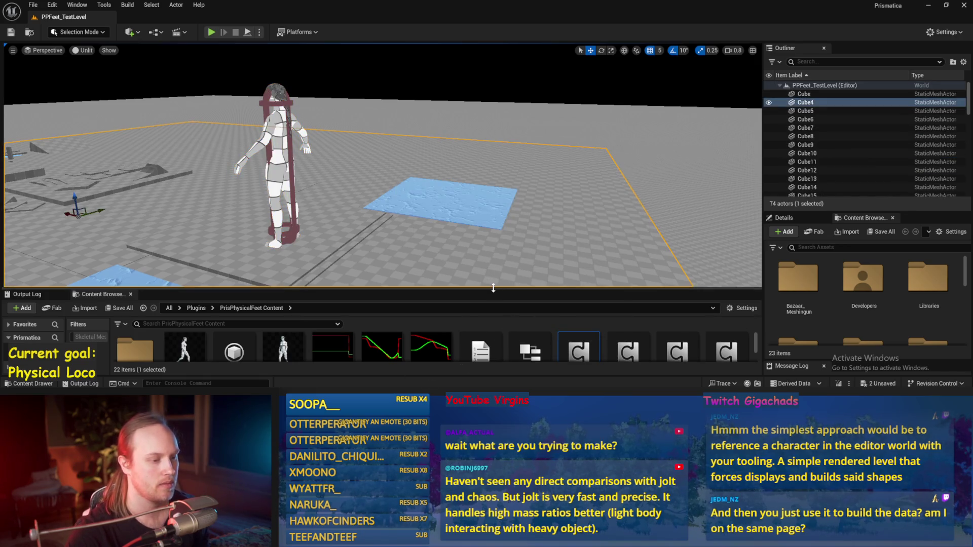
pyautogui.moveTo(493, 288); pyautogui.dragTo(491, 246)
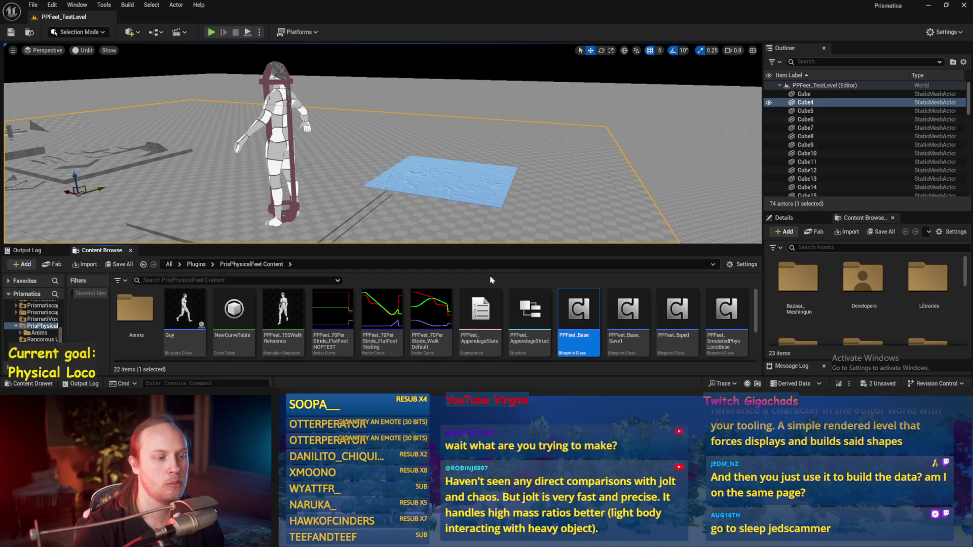
pyautogui.click(35, 7)
pyautogui.click(53, 129)
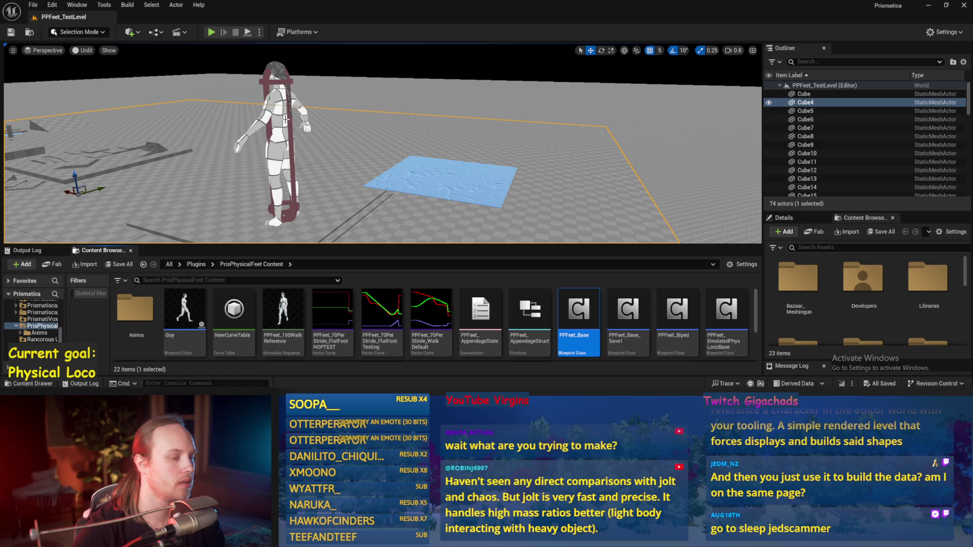
pyautogui.moveTo(762, 132); pyautogui.dragTo(599, 160)
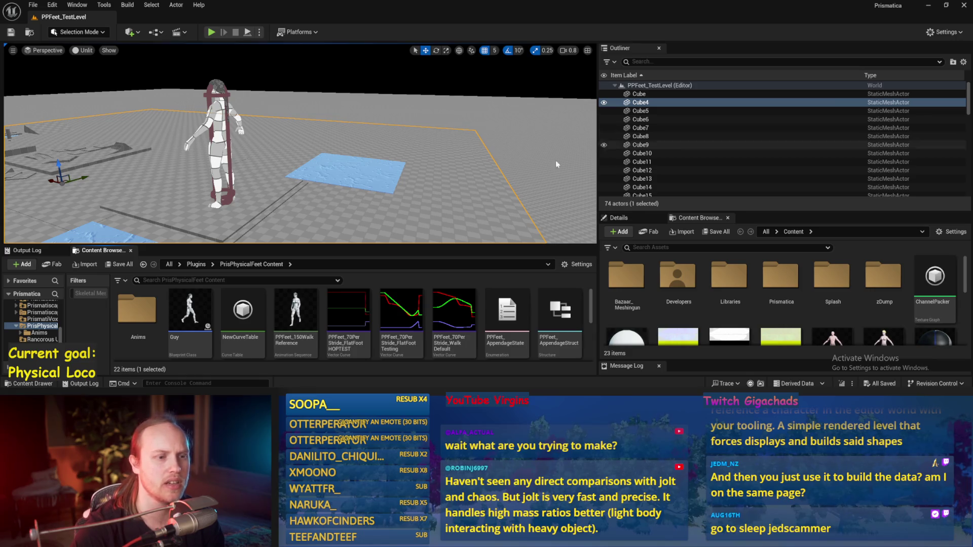
pyautogui.click(617, 217)
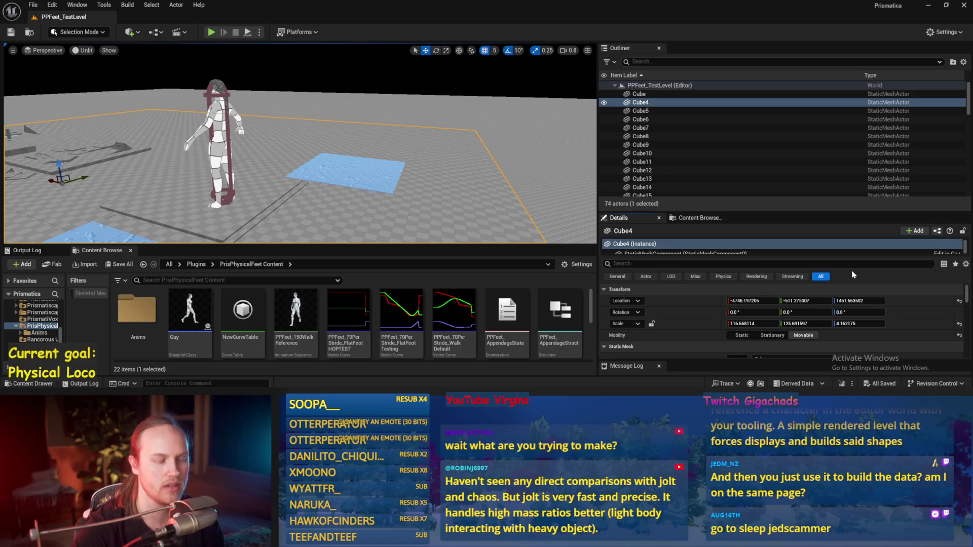
# Step: Enlarge the Details panel and inspect PPFeet_TestPlayer, Cube25 and Cube4 transforms, then return to Paint
pyautogui.moveTo(653, 211); pyautogui.dragTo(682, 144)
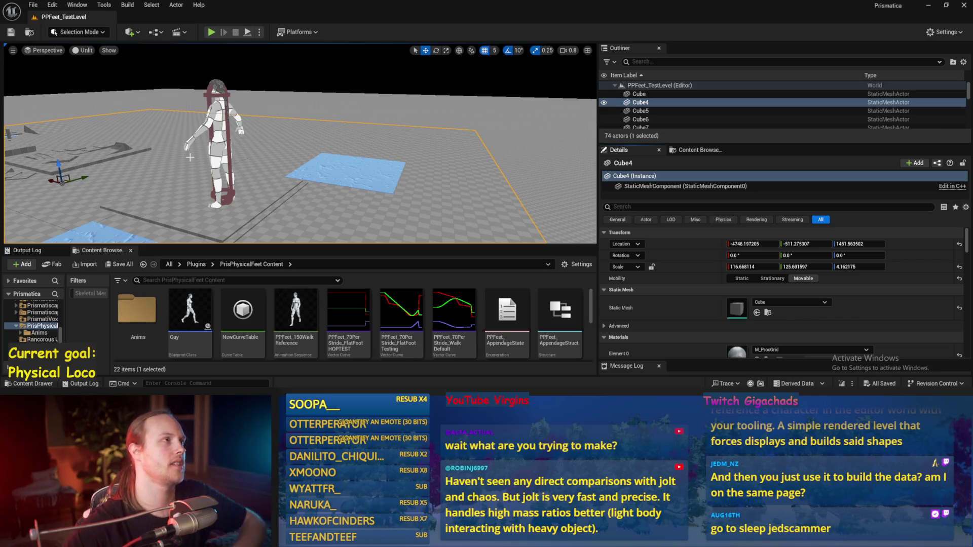
pyautogui.click(216, 123)
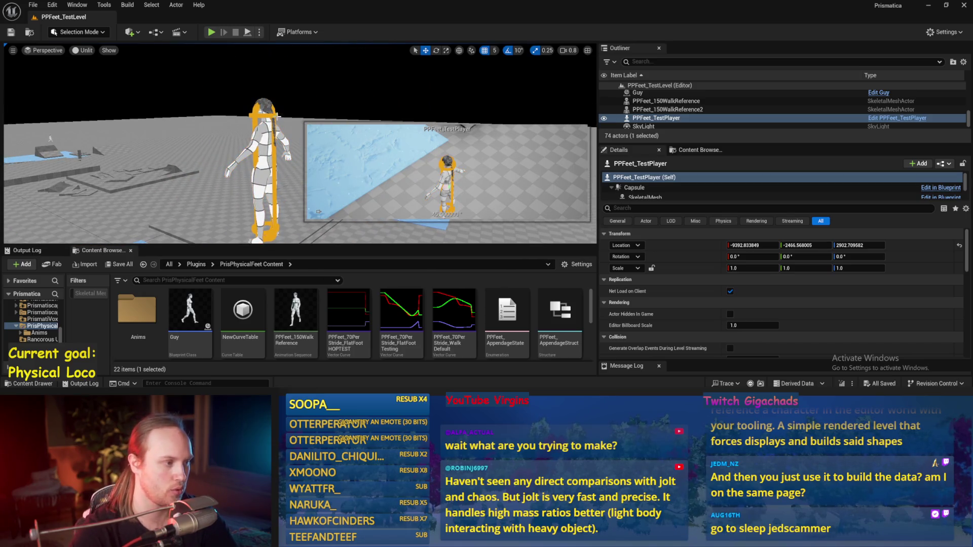
pyautogui.click(215, 183)
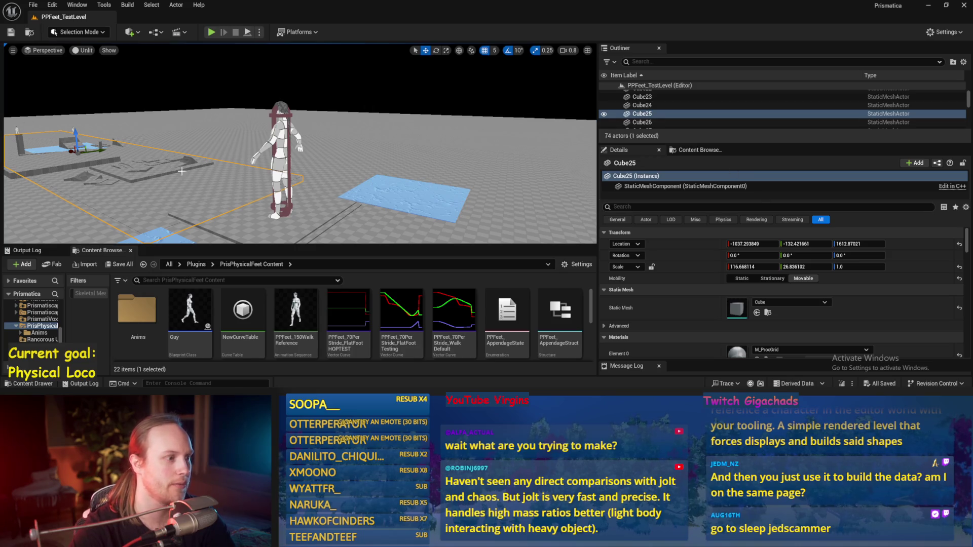
pyautogui.rightClick(410, 194)
pyautogui.click(349, 190)
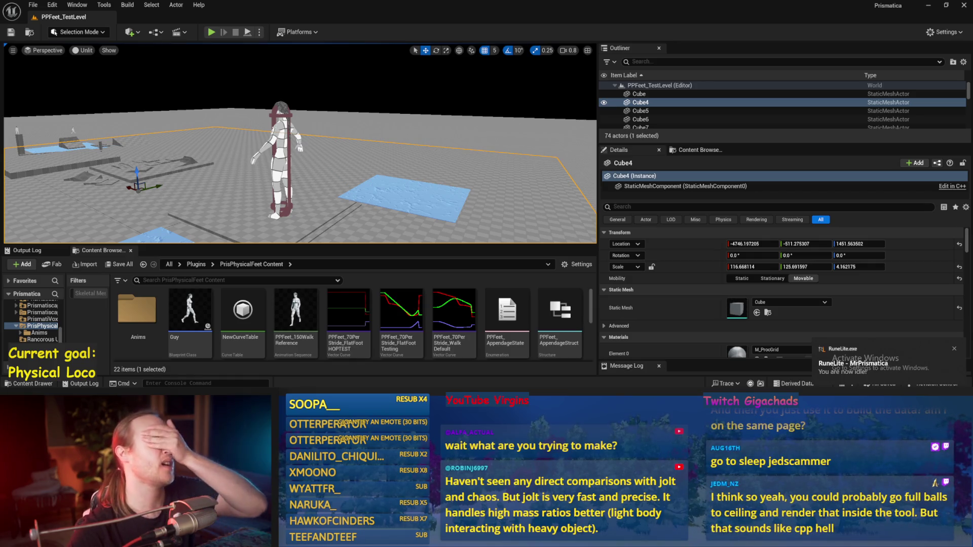
pyautogui.click(259, 172)
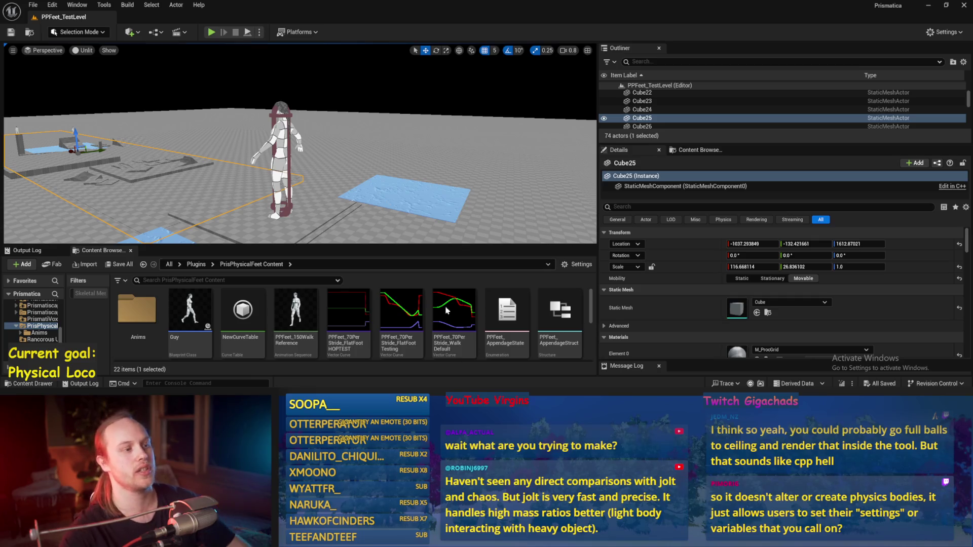
pyautogui.hotkey('alt', 'Tab')
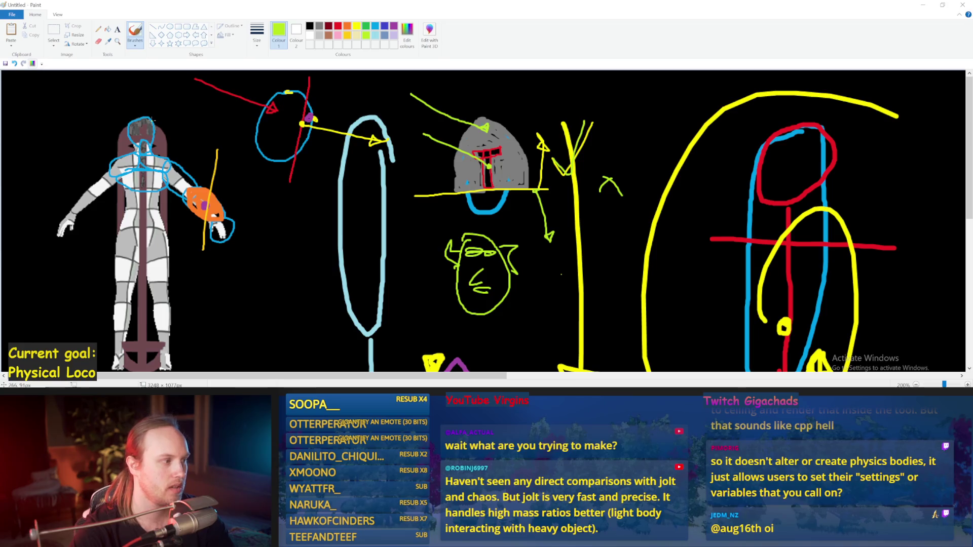
# Step: Try green circles and lines across the left figure's head, undoing each stroke
pyautogui.moveTo(136, 121)
pyautogui.mouseDown()
pyautogui.moveTo(152, 133)
pyautogui.moveTo(134, 126)
pyautogui.mouseUp()
pyautogui.hotkey('ctrl', 'z')
pyautogui.hotkey('ctrl', 'z')
pyautogui.hotkey('ctrl', 'z')
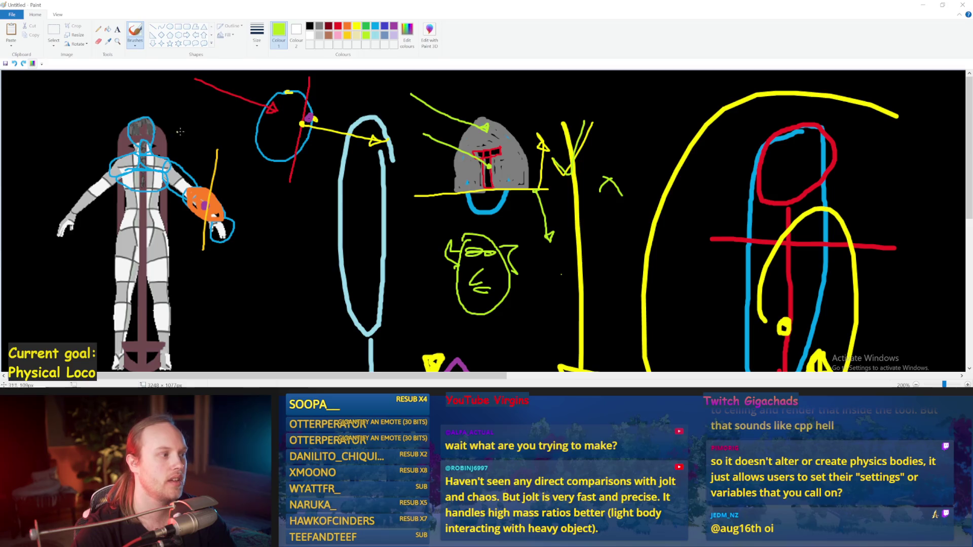
pyautogui.moveTo(60, 94); pyautogui.dragTo(144, 129)
pyautogui.hotkey('ctrl', 'z')
pyautogui.moveTo(75, 97)
pyautogui.mouseDown()
pyautogui.moveTo(142, 127)
pyautogui.moveTo(140, 147)
pyautogui.mouseUp()
pyautogui.hotkey('ctrl', 'z')
pyautogui.moveTo(136, 95)
pyautogui.mouseDown()
pyautogui.moveTo(137, 133)
pyautogui.moveTo(142, 91)
pyautogui.mouseUp()
pyautogui.hotkey('ctrl', 'z')
pyautogui.hotkey('ctrl', 'z')
pyautogui.hotkey('ctrl', 'z')
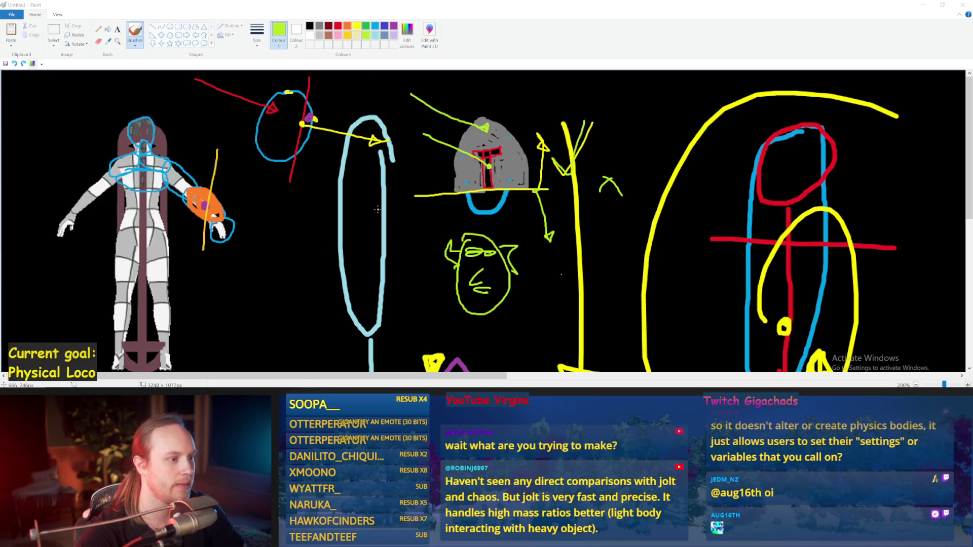
# Step: Try lime green tracing and scribbles over the helmet's red T, then undo them
pyautogui.moveTo(485, 196)
pyautogui.mouseDown()
pyautogui.moveTo(481, 155)
pyautogui.moveTo(473, 158)
pyautogui.moveTo(506, 146)
pyautogui.moveTo(523, 190)
pyautogui.moveTo(527, 132)
pyautogui.moveTo(453, 172)
pyautogui.moveTo(489, 194)
pyautogui.mouseUp()
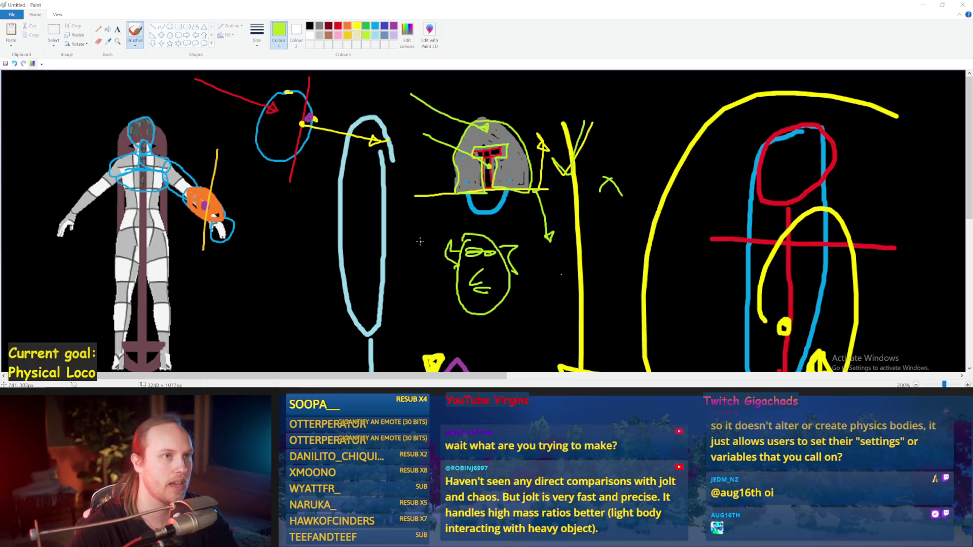
pyautogui.hotkey('ctrl', 'z')
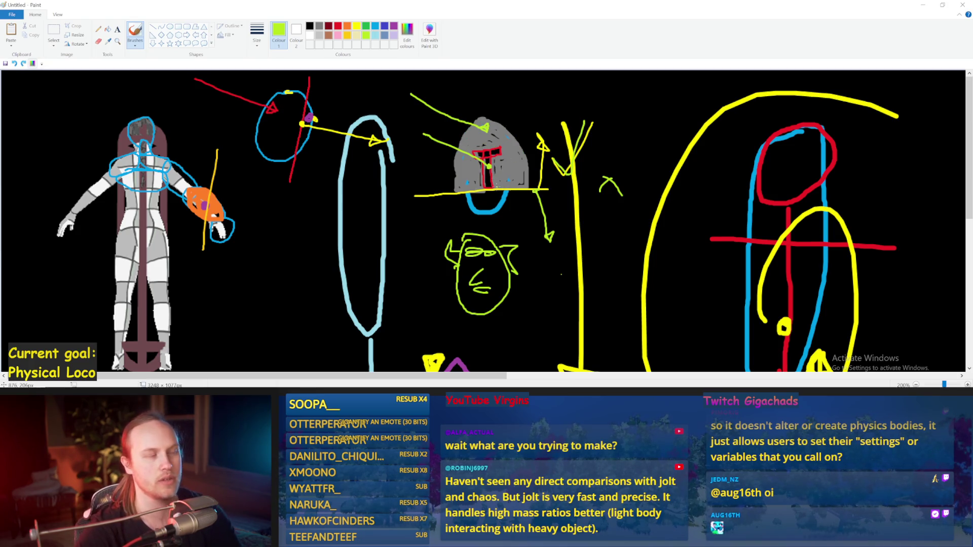
pyautogui.moveTo(488, 189); pyautogui.dragTo(484, 146)
pyautogui.hotkey('ctrl', 'z')
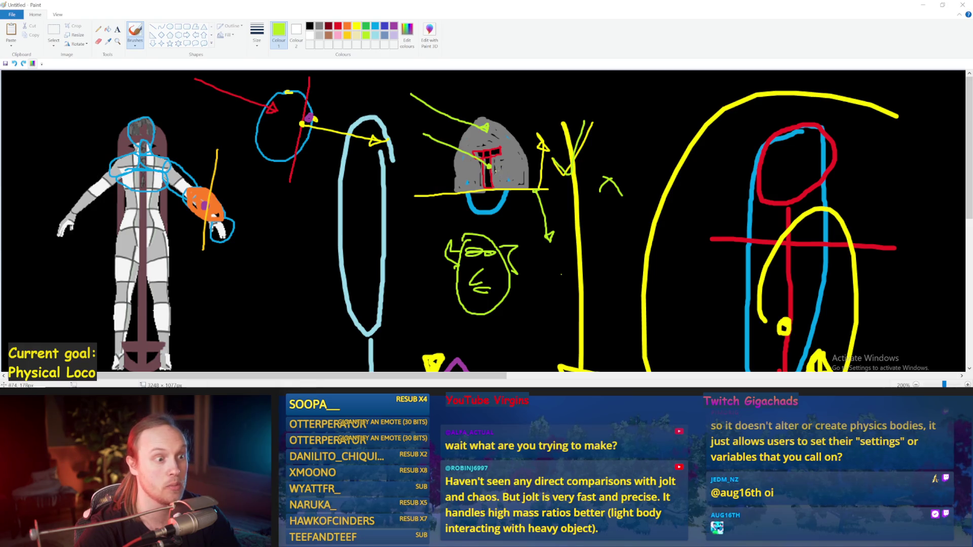
# Step: Try lime scribbles, a triangle and an arrow beside the helmet, undoing each, then draw a green line to its top
pyautogui.moveTo(490, 154)
pyautogui.mouseDown()
pyautogui.moveTo(498, 181)
pyautogui.moveTo(522, 188)
pyautogui.moveTo(506, 157)
pyautogui.moveTo(532, 173)
pyautogui.moveTo(519, 132)
pyautogui.moveTo(494, 156)
pyautogui.mouseUp()
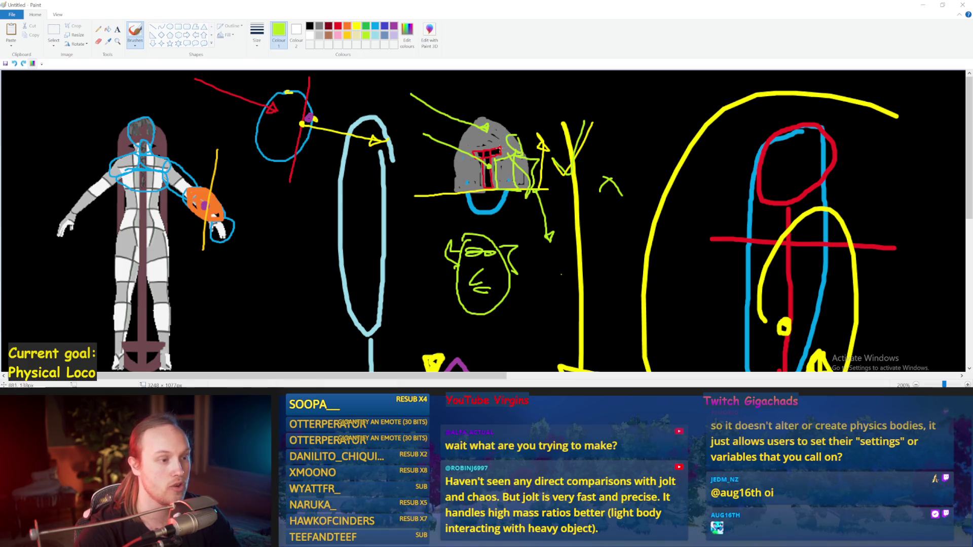
pyautogui.hotkey('ctrl', 'z')
pyautogui.hotkey('ctrl', 'z')
pyautogui.hotkey('ctrl', 'z')
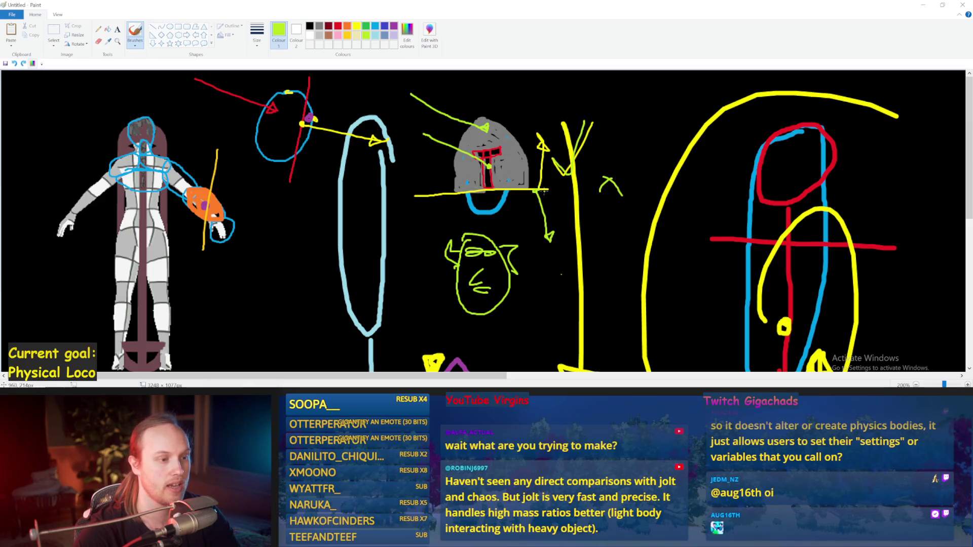
pyautogui.moveTo(561, 187)
pyautogui.mouseDown()
pyautogui.moveTo(421, 200)
pyautogui.moveTo(427, 135)
pyautogui.mouseUp()
pyautogui.hotkey('ctrl', 'z')
pyautogui.hotkey('ctrl', 'z')
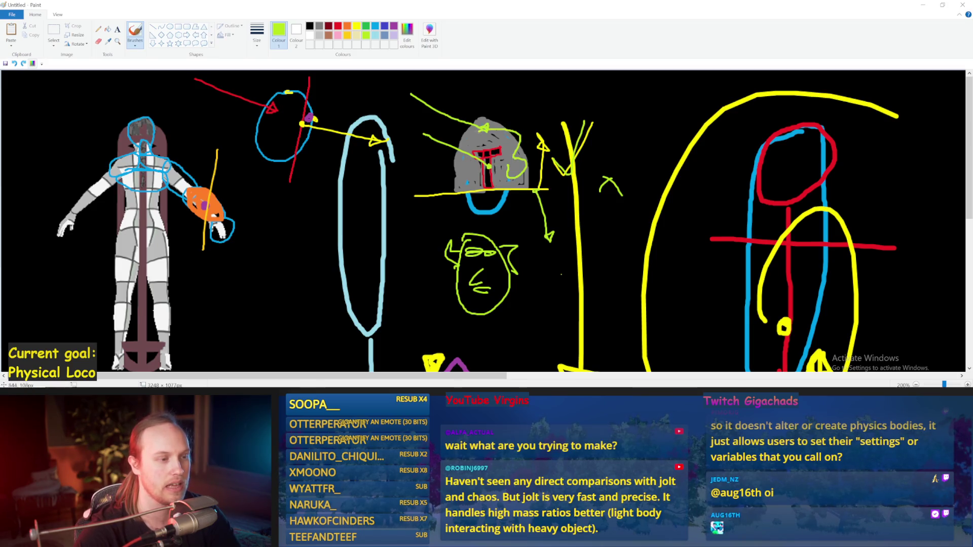
pyautogui.moveTo(543, 92)
pyautogui.mouseDown()
pyautogui.moveTo(518, 131)
pyautogui.moveTo(506, 124)
pyautogui.moveTo(503, 146)
pyautogui.mouseUp()
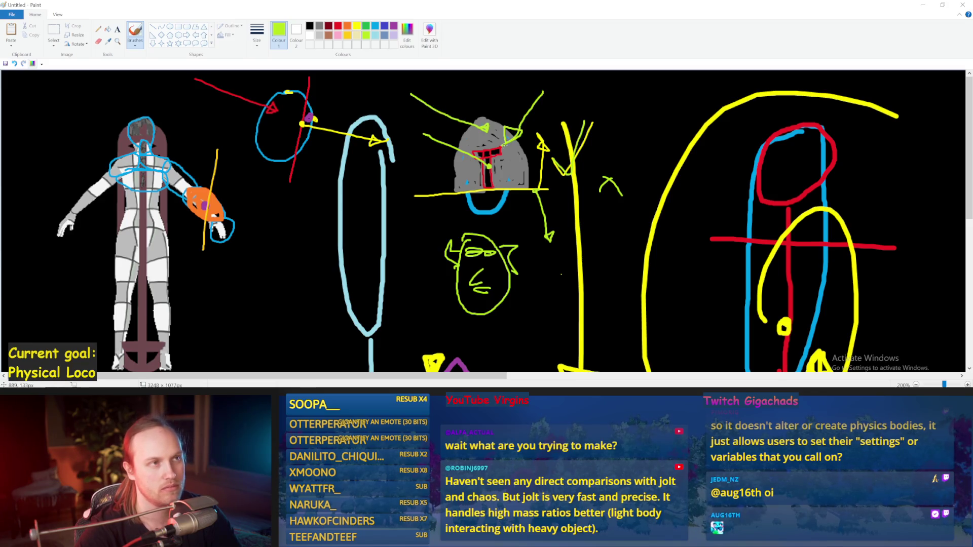
pyautogui.hotkey('ctrl', 'z')
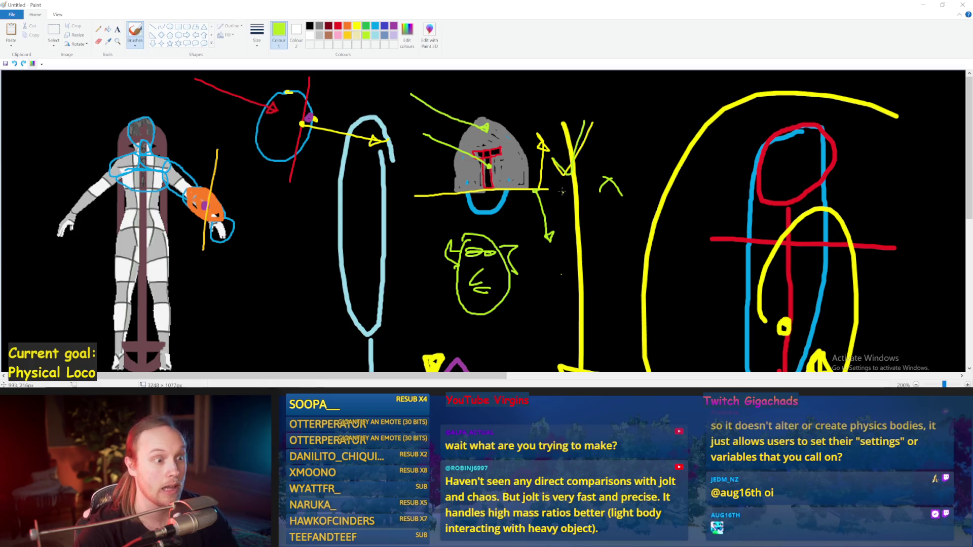
pyautogui.moveTo(541, 94); pyautogui.dragTo(490, 134)
# Step: Replace the green line with light-grey netting below the helmet and a yellow line rising to it
pyautogui.hotkey('ctrl', 'z')
pyautogui.click(320, 35)
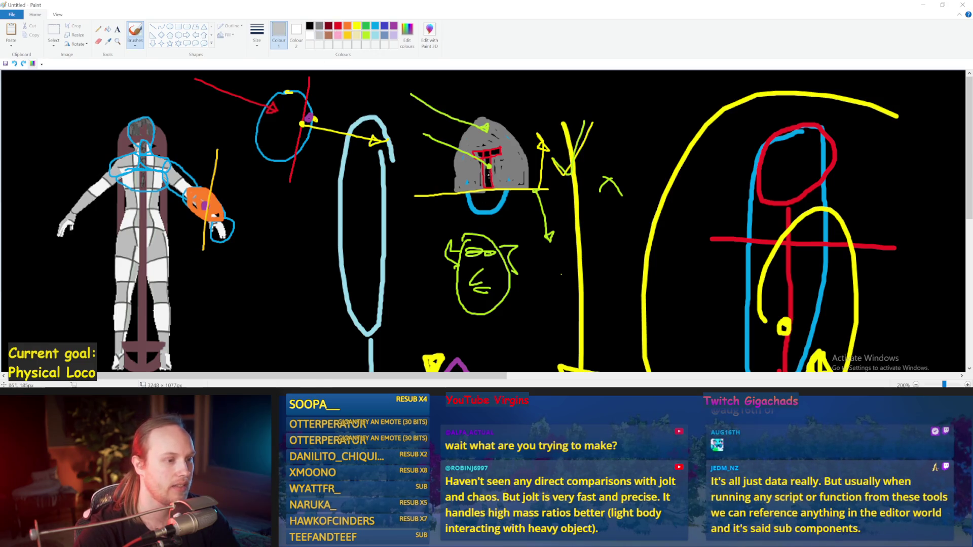
pyautogui.moveTo(521, 195)
pyautogui.mouseDown()
pyautogui.moveTo(509, 194)
pyautogui.moveTo(500, 213)
pyautogui.moveTo(469, 197)
pyautogui.moveTo(484, 210)
pyautogui.moveTo(479, 200)
pyautogui.moveTo(499, 193)
pyautogui.moveTo(467, 218)
pyautogui.moveTo(450, 199)
pyautogui.mouseUp()
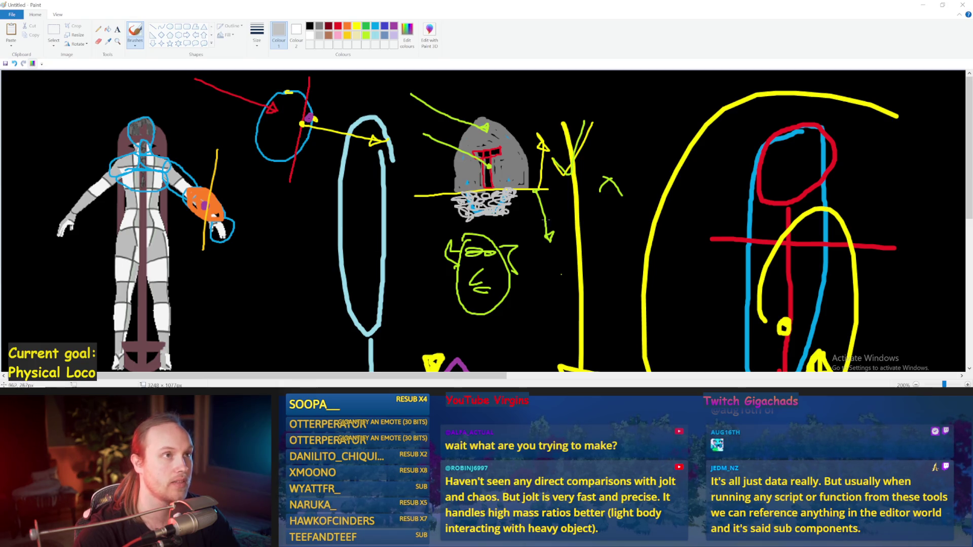
pyautogui.click(357, 25)
pyautogui.moveTo(371, 251); pyautogui.dragTo(481, 210)
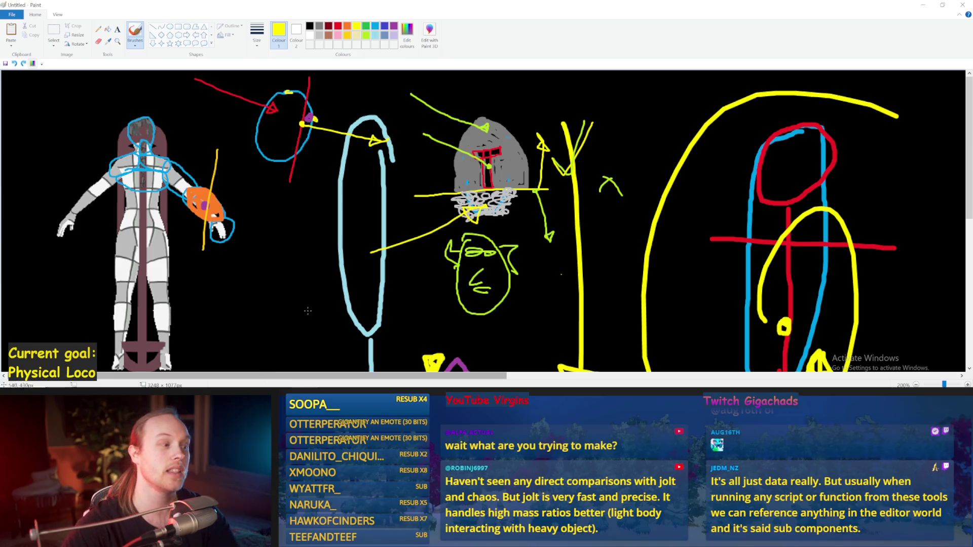
# Step: Paint a thick red patch across the figure's chest with the thickest brush size
pyautogui.click(339, 26)
pyautogui.click(257, 33)
pyautogui.click(248, 110)
pyautogui.click(160, 182)
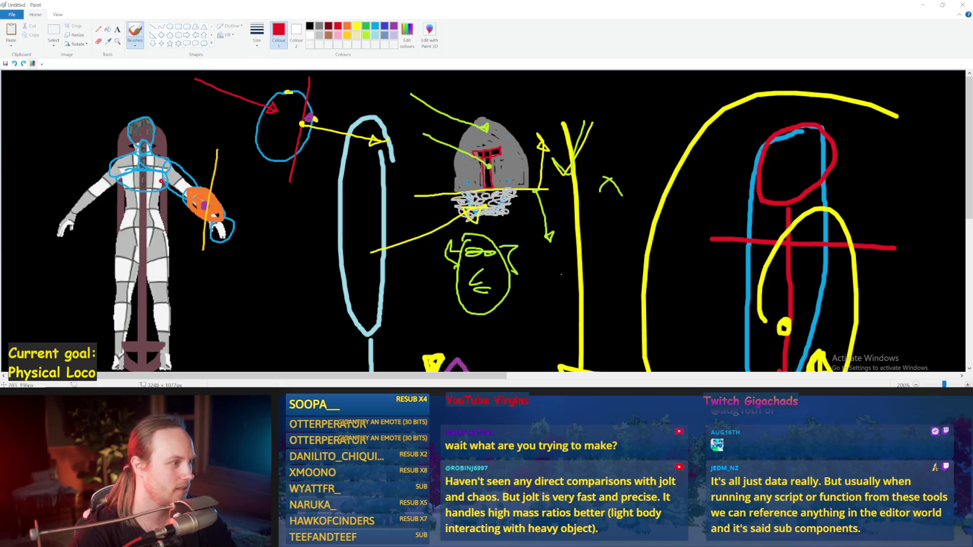
pyautogui.moveTo(162, 165)
pyautogui.mouseDown()
pyautogui.moveTo(111, 167)
pyautogui.moveTo(124, 219)
pyautogui.moveTo(172, 192)
pyautogui.moveTo(144, 168)
pyautogui.moveTo(127, 172)
pyautogui.moveTo(143, 200)
pyautogui.moveTo(130, 203)
pyautogui.moveTo(149, 202)
pyautogui.moveTo(158, 180)
pyautogui.moveTo(138, 169)
pyautogui.mouseUp()
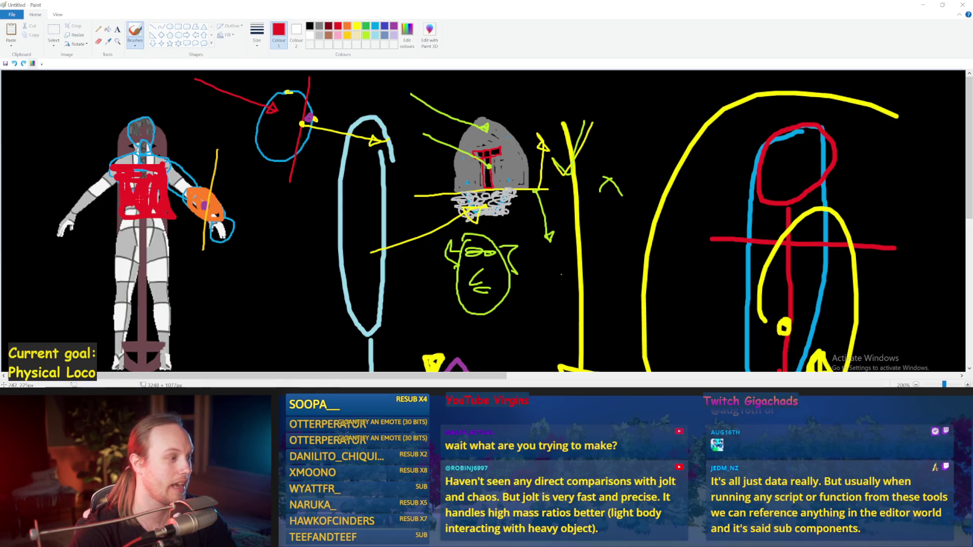
# Step: Add a brown chest strap, orange on the right shoulder and an orange curved force arrow
pyautogui.click(330, 36)
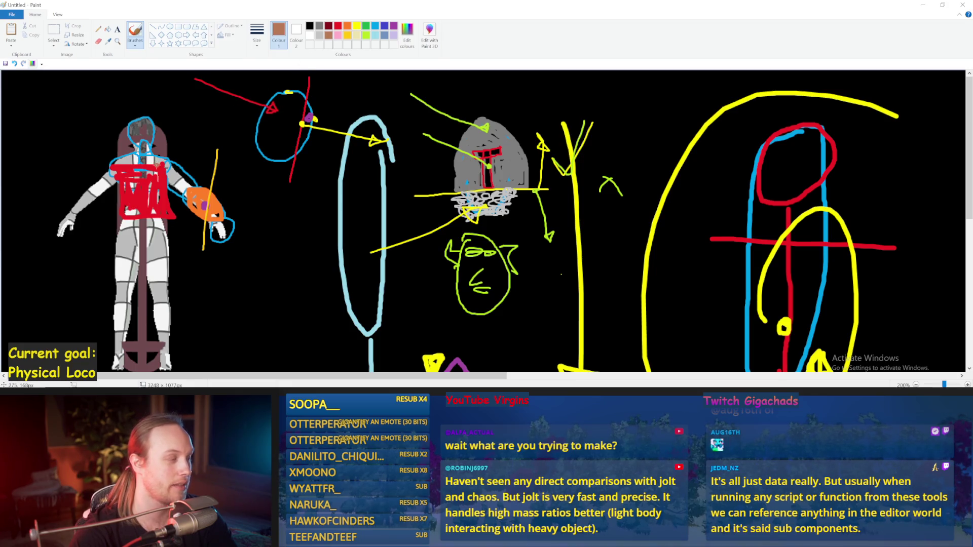
pyautogui.moveTo(127, 170); pyautogui.dragTo(125, 151)
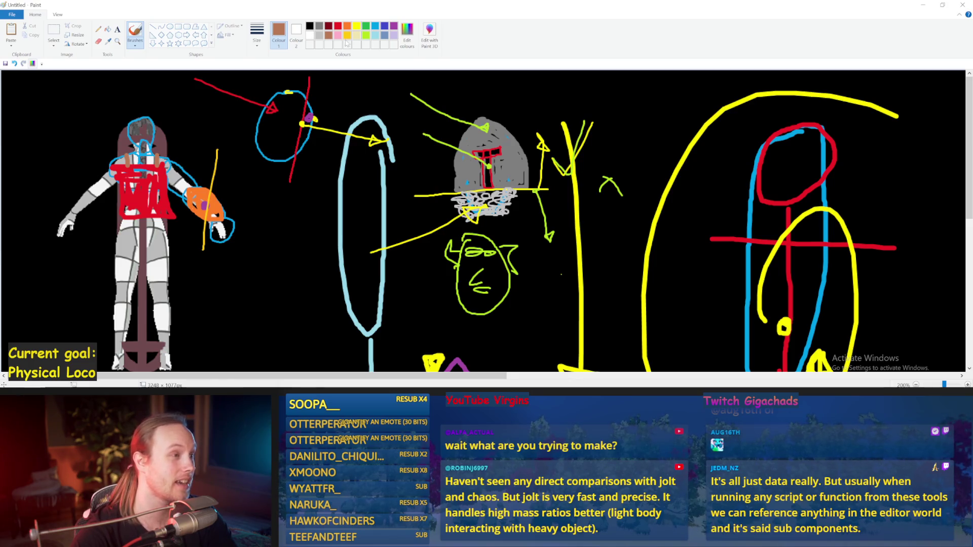
pyautogui.click(348, 25)
pyautogui.moveTo(150, 152); pyautogui.dragTo(171, 162)
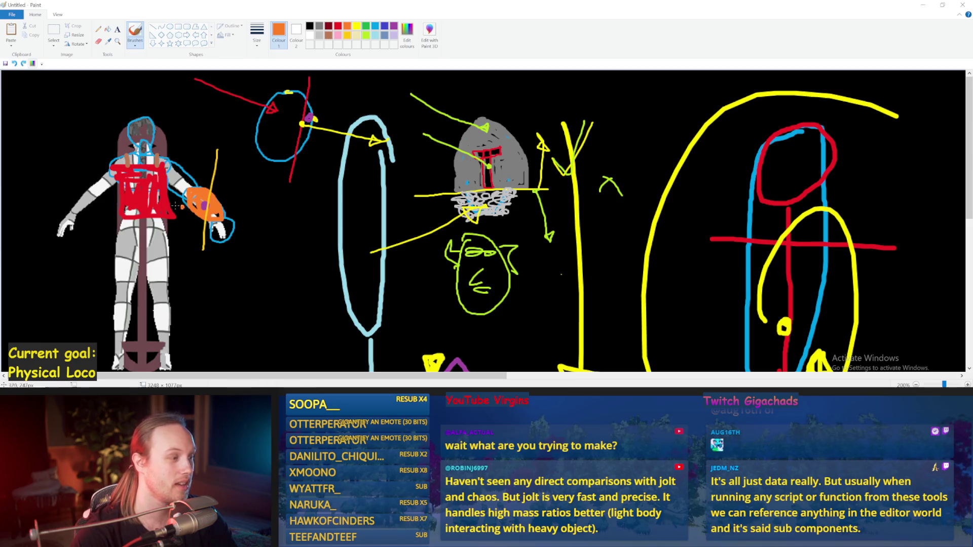
pyautogui.moveTo(236, 167)
pyautogui.mouseDown()
pyautogui.moveTo(294, 235)
pyautogui.moveTo(293, 210)
pyautogui.moveTo(312, 213)
pyautogui.mouseUp()
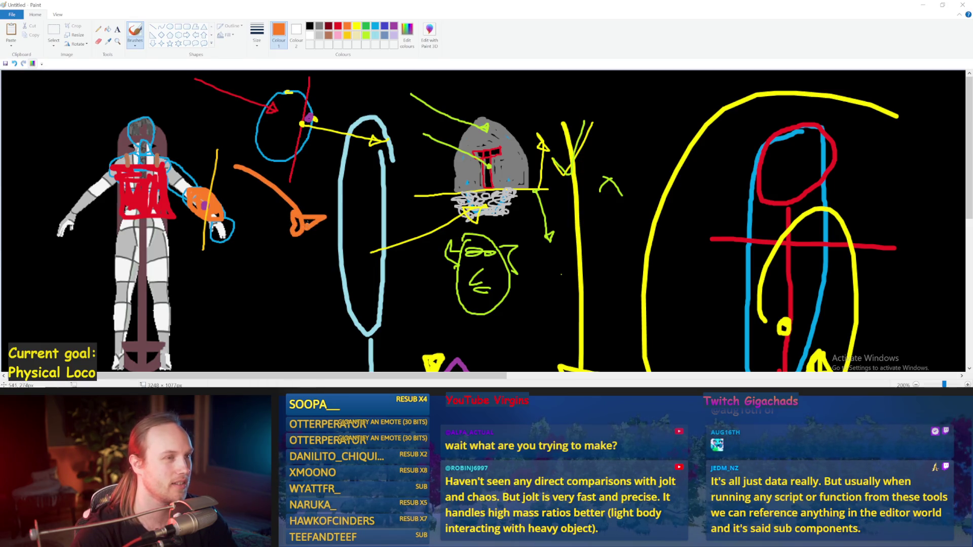
pyautogui.hotkey('ctrl', 'z')
pyautogui.hotkey('ctrl', 'z')
pyautogui.hotkey('ctrl', 'z')
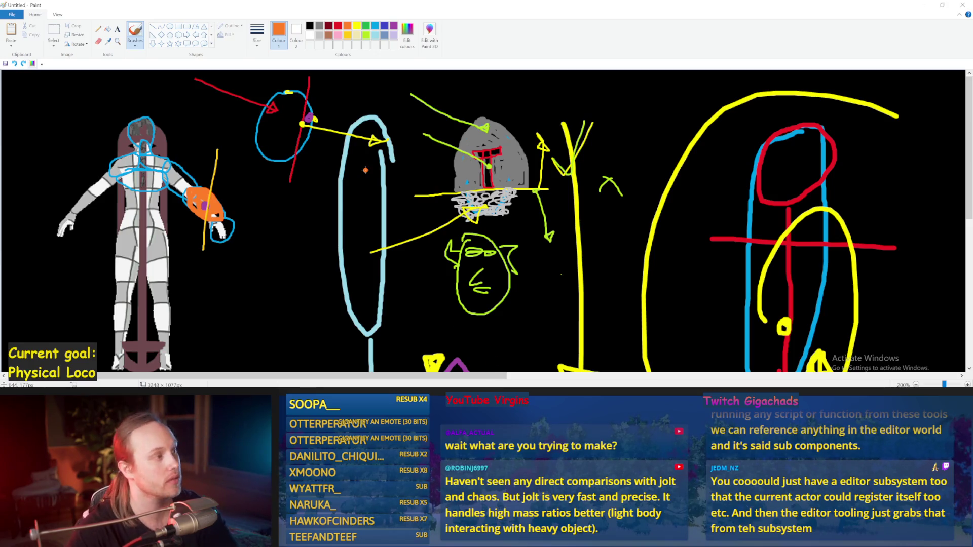
# Step: Bring the Unreal Editor with PPFeet_TestLevel back in front
pyautogui.click(352, 383)
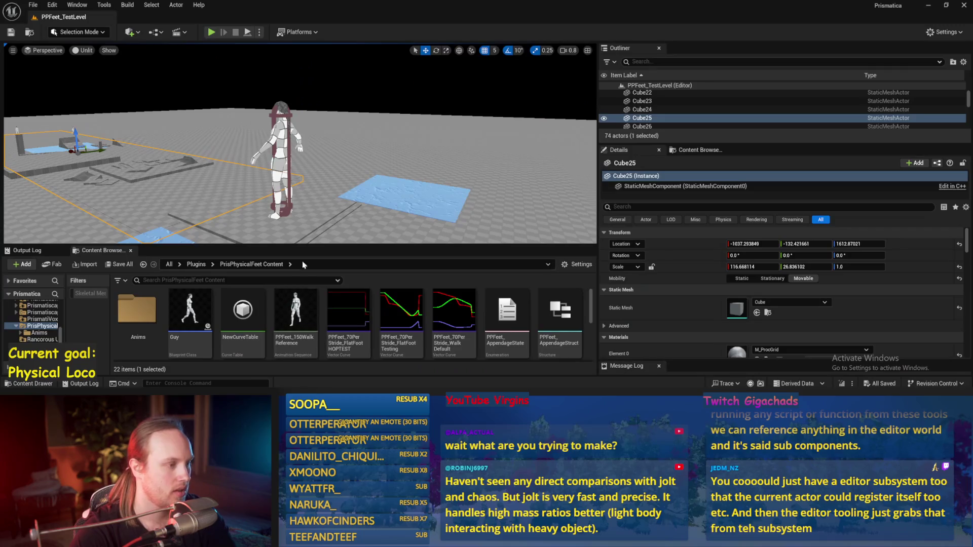
# Step: Save the level, select PPFeet_TestPlayer and enlarge its Details component tree
pyautogui.hotkey('ctrl', 's')
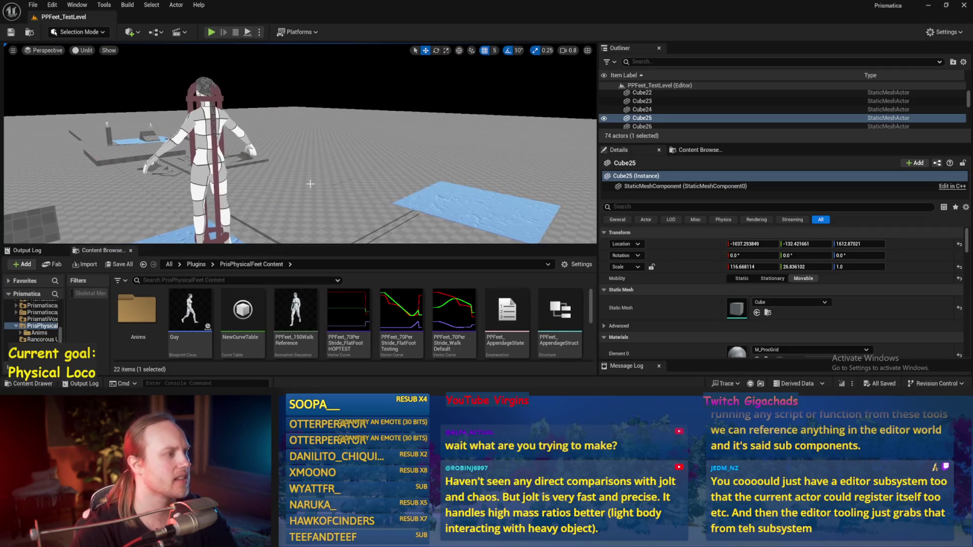
pyautogui.moveTo(311, 184)
pyautogui.mouseDown()
pyautogui.moveTo(311, 205)
pyautogui.moveTo(314, 175)
pyautogui.moveTo(334, 170)
pyautogui.mouseUp()
pyautogui.click(373, 153)
pyautogui.moveTo(174, 110); pyautogui.dragTo(175, 110)
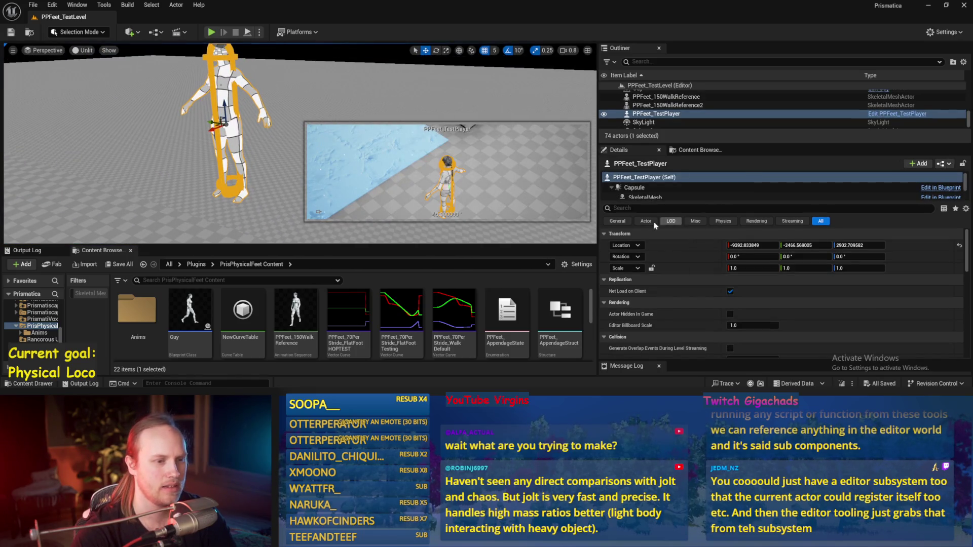
pyautogui.moveTo(648, 202); pyautogui.dragTo(648, 307)
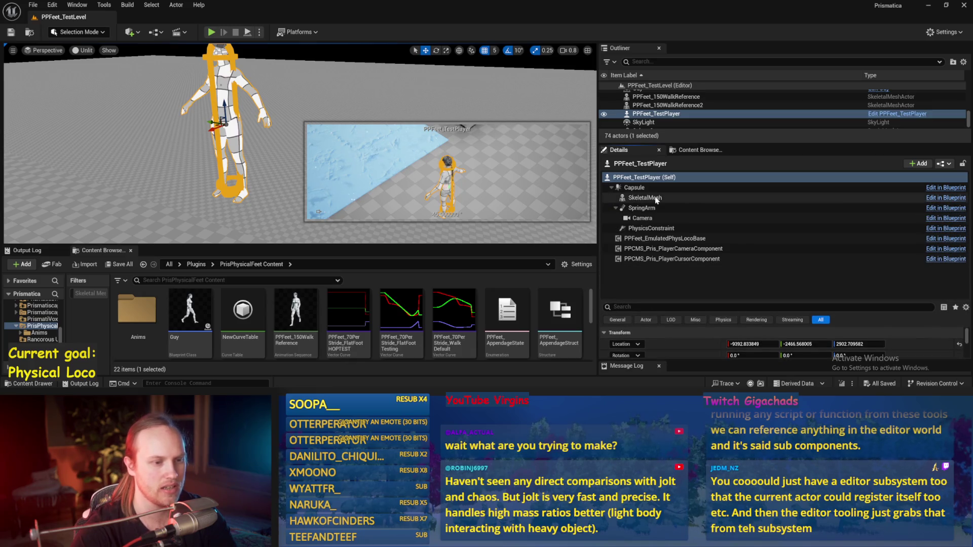
# Step: Focus on the Camera component, move it left, then undo the move
pyautogui.click(643, 218)
pyautogui.press('f')
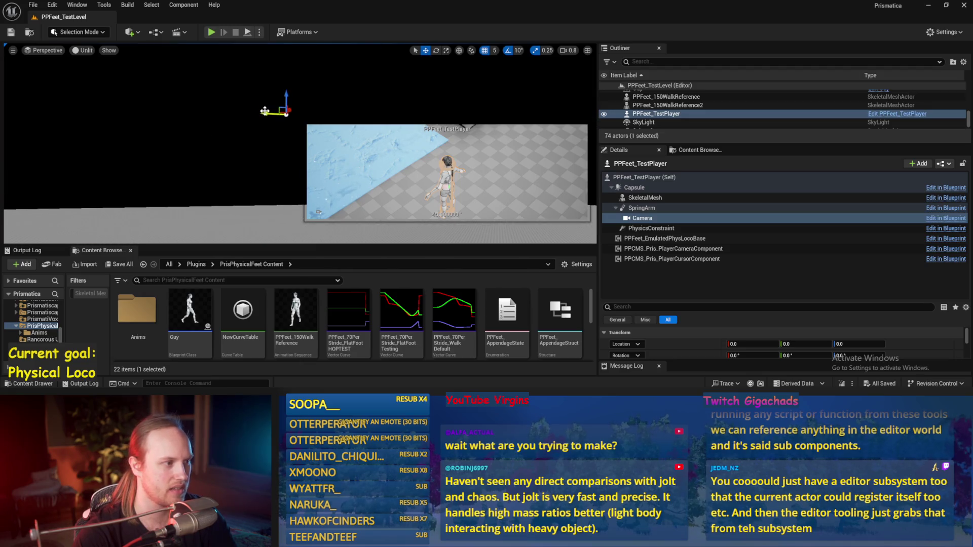
pyautogui.moveTo(266, 113); pyautogui.dragTo(132, 105)
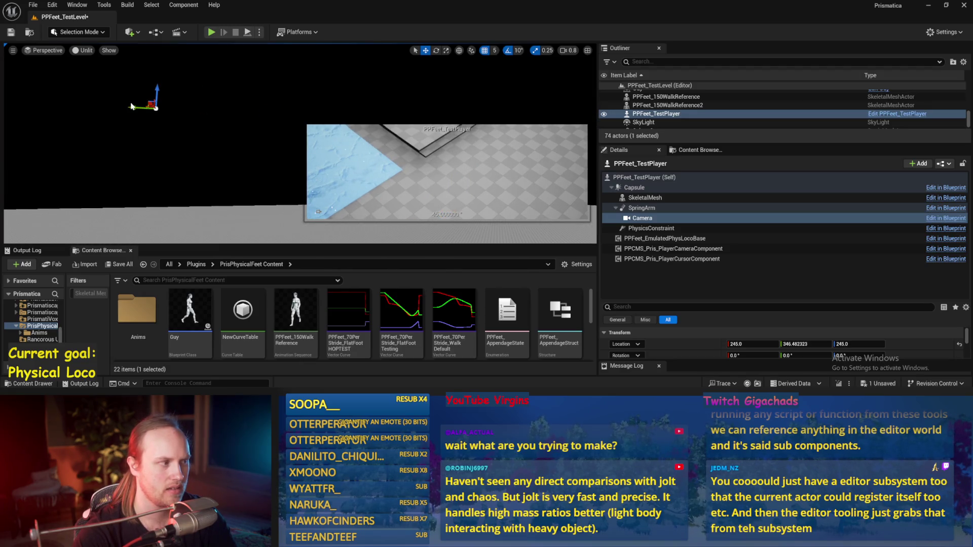
pyautogui.hotkey('ctrl', 'z')
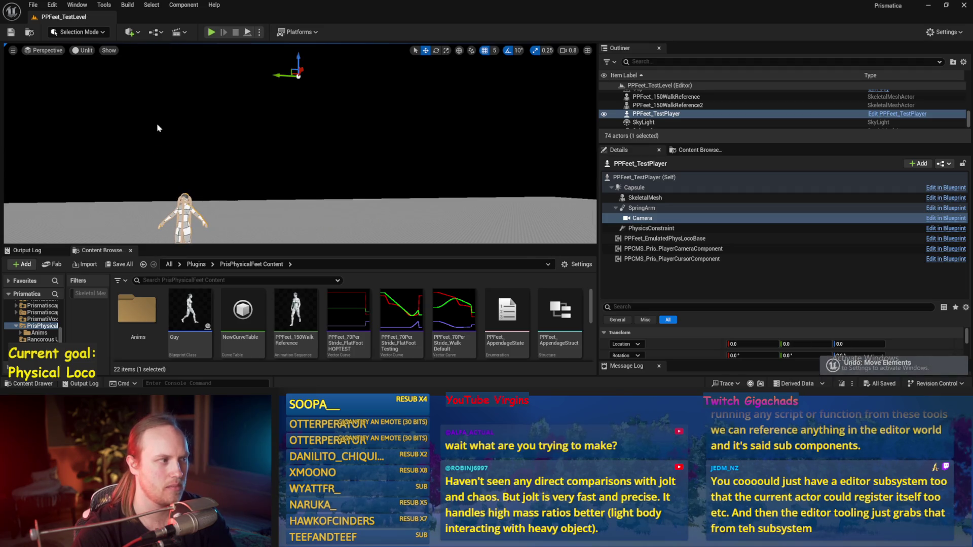
pyautogui.press('f')
# Step: Frame the Cube pillar, orbit to the character's back, and check the Cube26 floor before reselecting PPFeet_TestPlayer
pyautogui.click(243, 147)
pyautogui.press('f')
pyautogui.moveTo(299, 147); pyautogui.dragTo(183, 150)
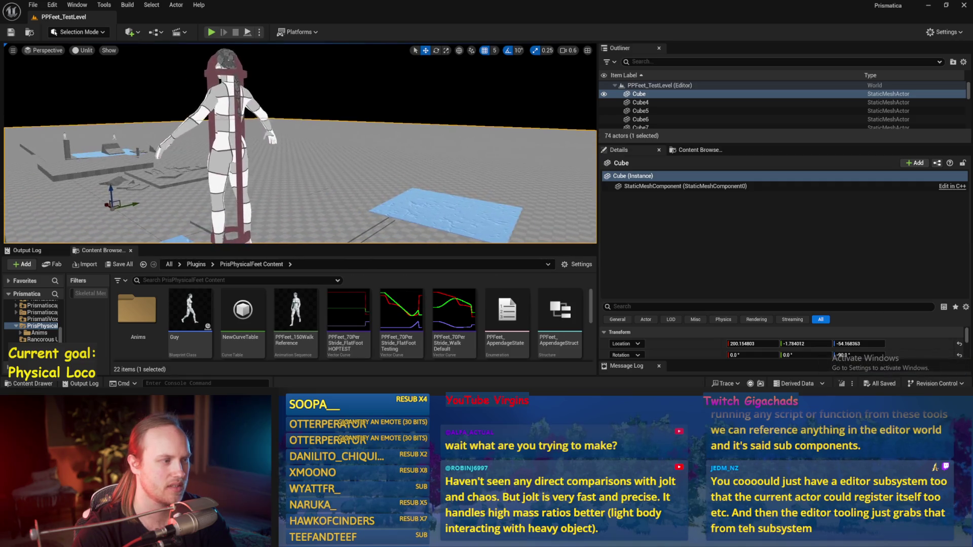
pyautogui.click(295, 125)
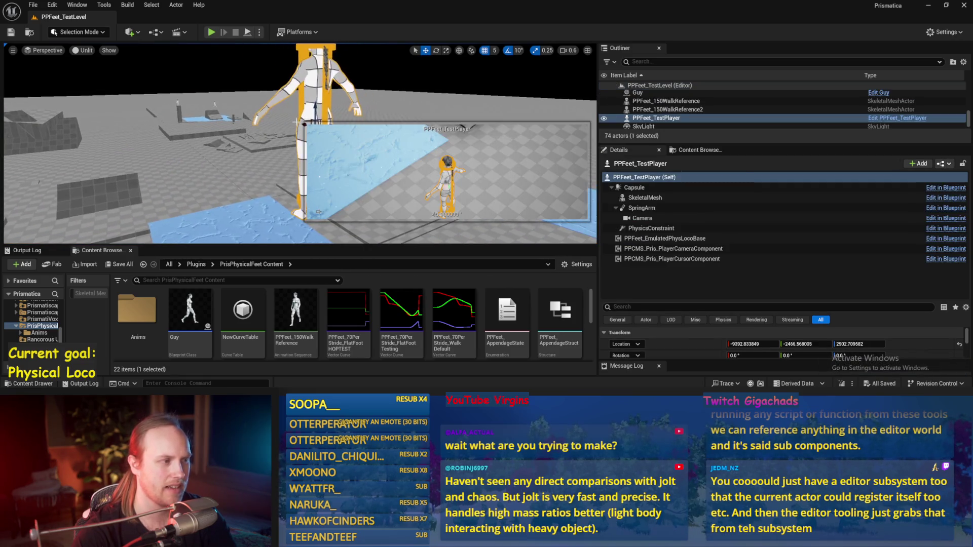
pyautogui.click(236, 203)
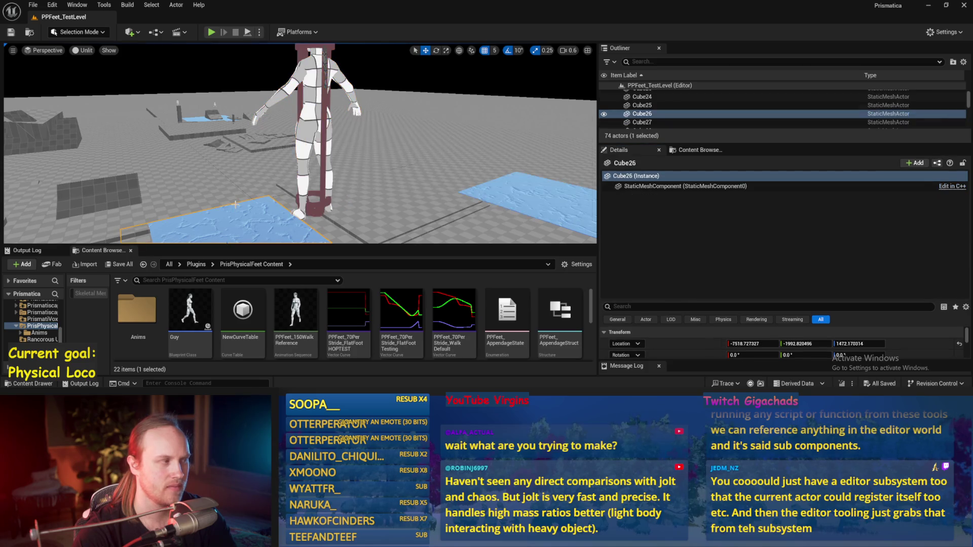
pyautogui.click(303, 111)
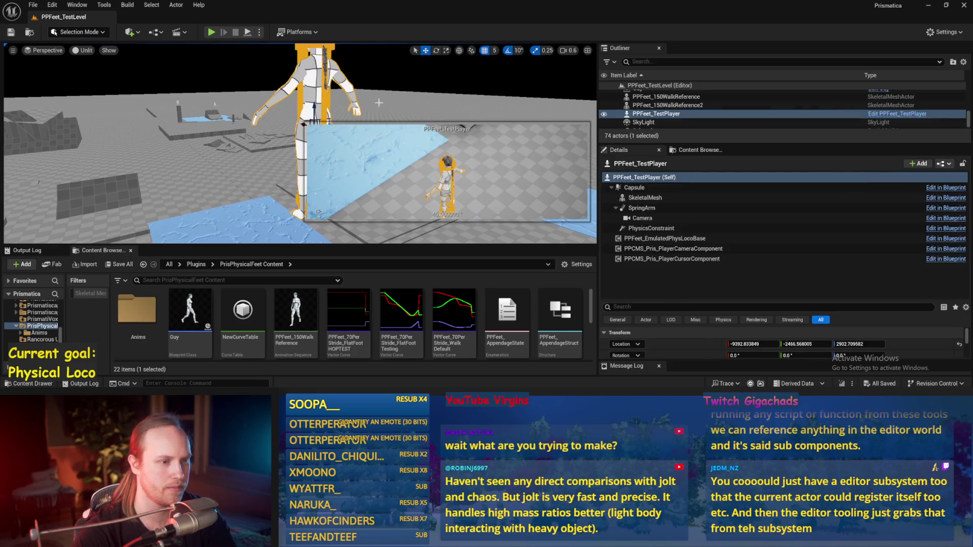
# Step: Step through the SpringArm, PPCMS_Pris_PlayerCameraComponent and Capsule components up to the actor itself
pyautogui.click(692, 208)
pyautogui.click(669, 248)
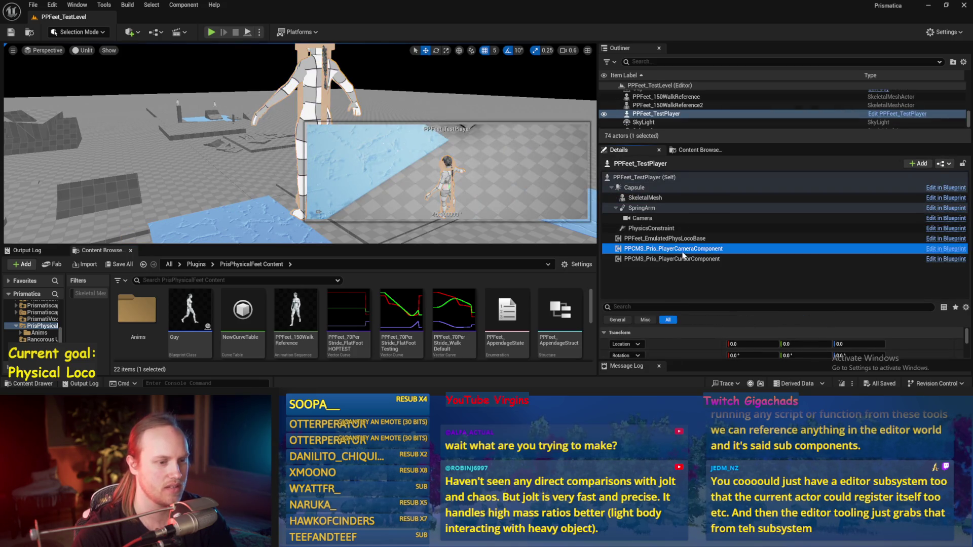
pyautogui.click(659, 228)
pyautogui.click(654, 208)
pyautogui.click(651, 197)
pyautogui.click(648, 187)
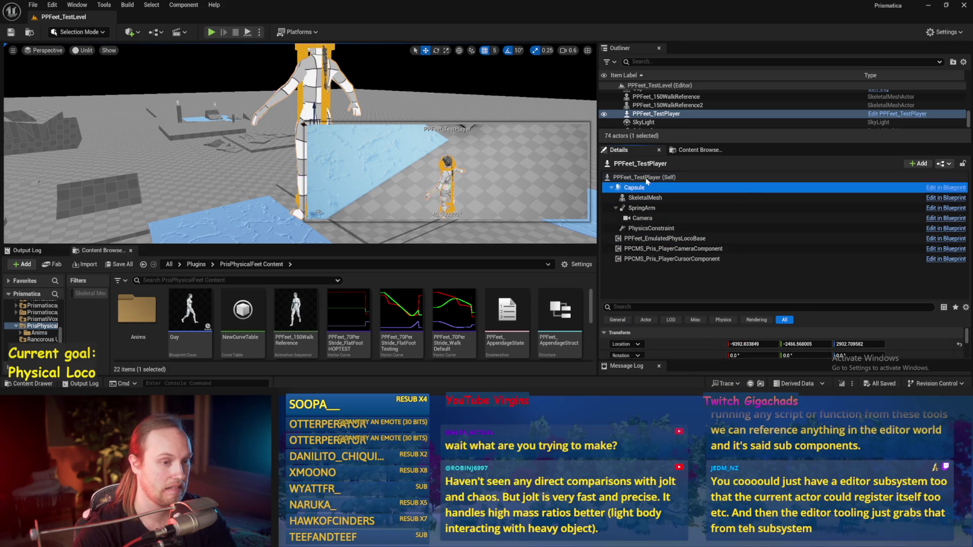
pyautogui.click(646, 178)
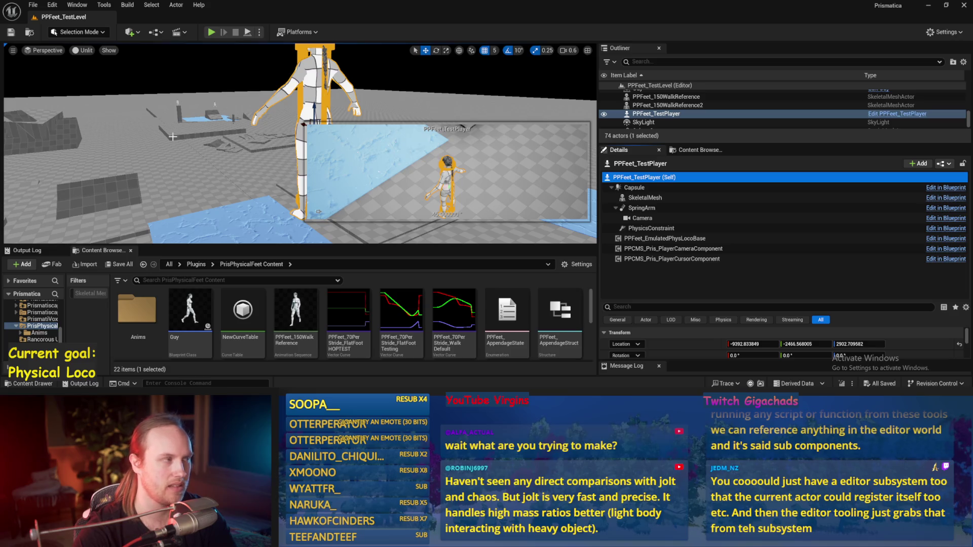
# Step: Select Cube4 in the level, adjust the view, and open the File menu
pyautogui.click(214, 147)
pyautogui.moveTo(214, 147); pyautogui.dragTo(223, 180)
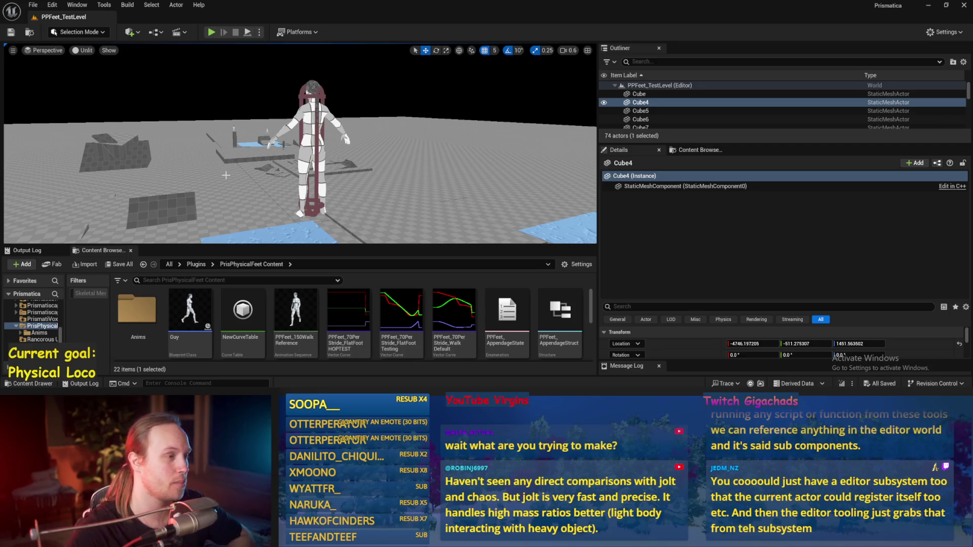
pyautogui.click(33, 5)
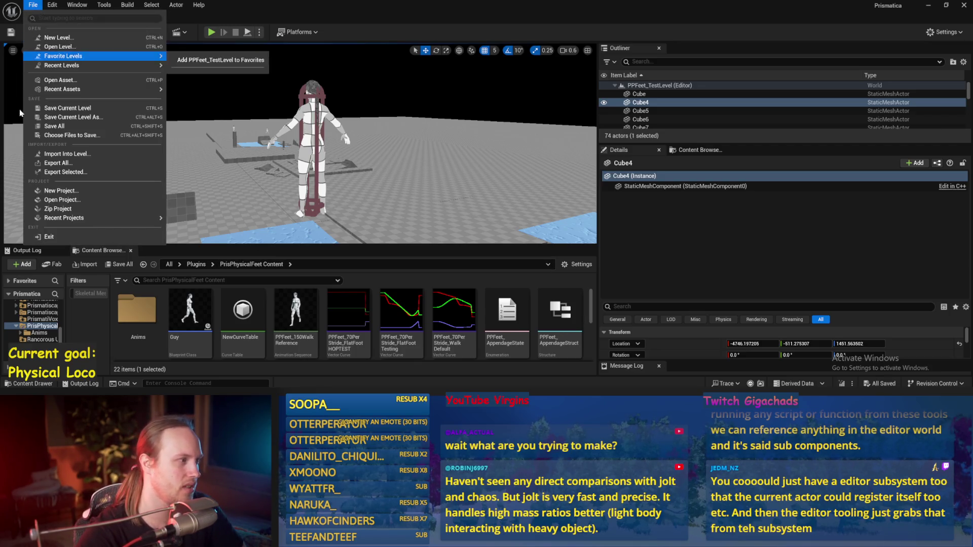
# Step: Dismiss Unreal's File menu and switch back to the Paint sketch
pyautogui.click(61, 130)
pyautogui.hotkey('alt', 'Tab')
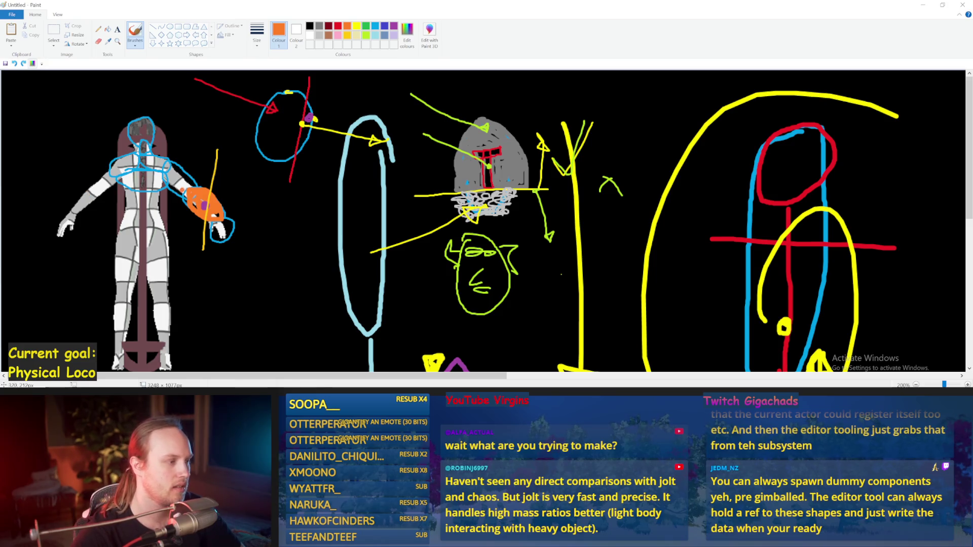
# Step: Try an orange loop near the shoulder, undo it, and switch to the PPFeet_Base Blueprint editor
pyautogui.moveTo(201, 185); pyautogui.dragTo(174, 160)
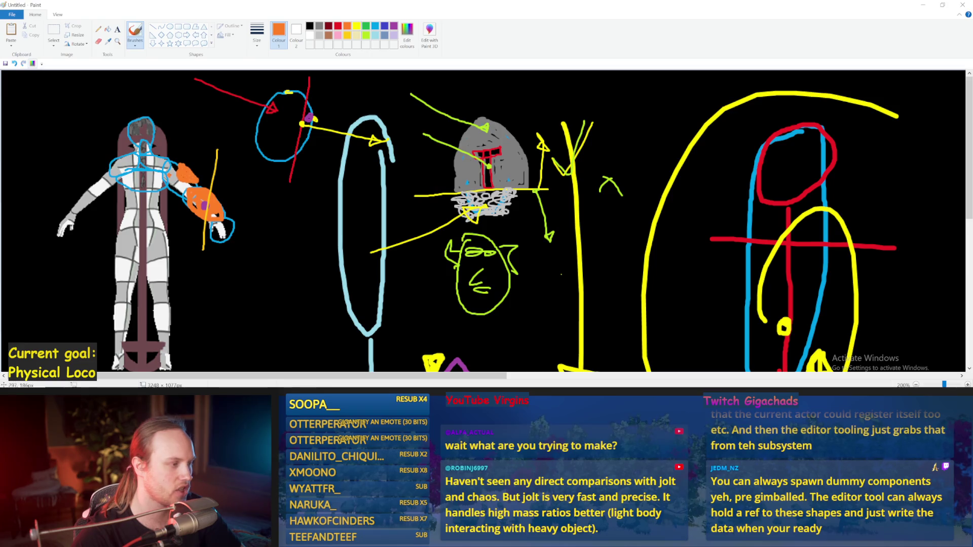
pyautogui.hotkey('ctrl', 'z')
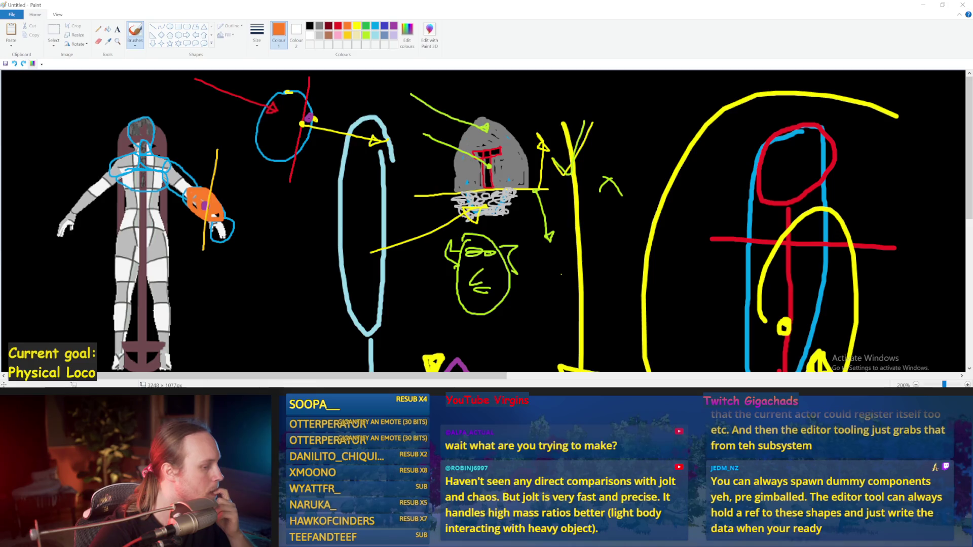
pyautogui.moveTo(365, 388)
pyautogui.click(405, 350)
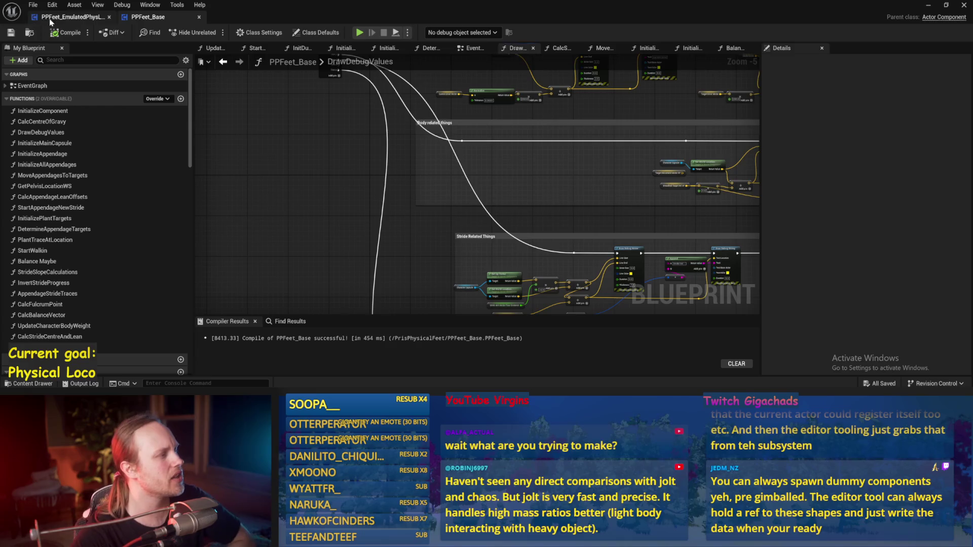
# Step: Open the PPFeet_EmulatedPhysLocoBase graph, minimize the editor, and inspect PPFeet_TestPlayer's Camera and SkeletalMesh components
pyautogui.click(73, 17)
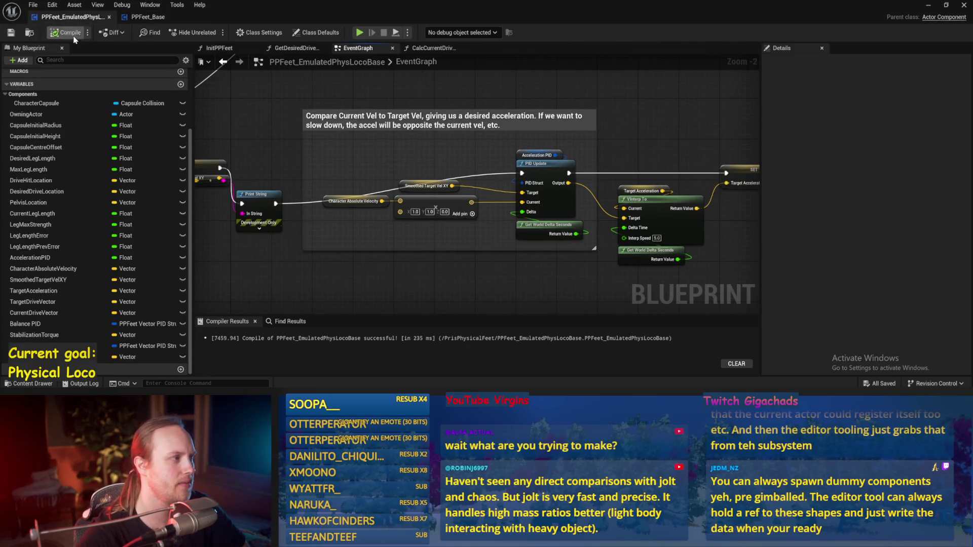
pyautogui.click(929, 5)
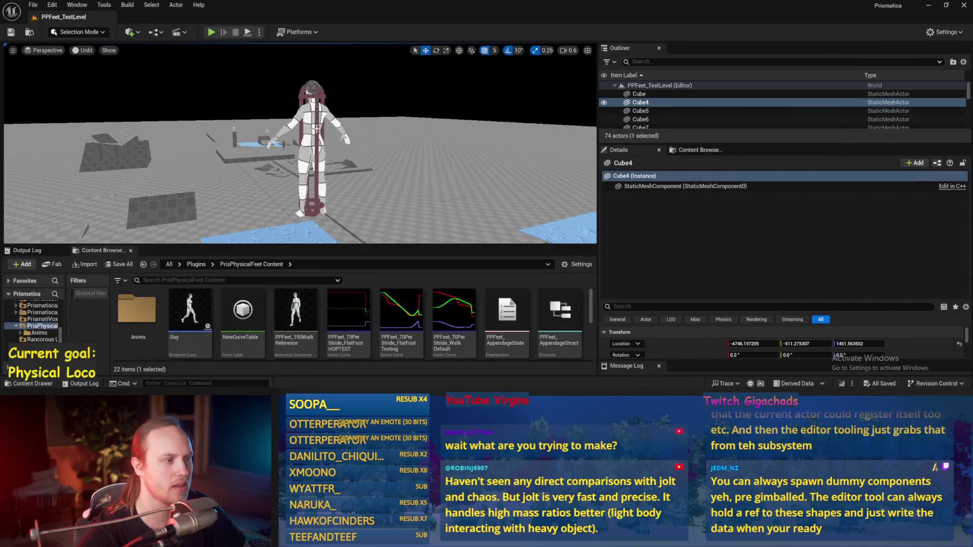
pyautogui.click(305, 205)
pyautogui.click(680, 248)
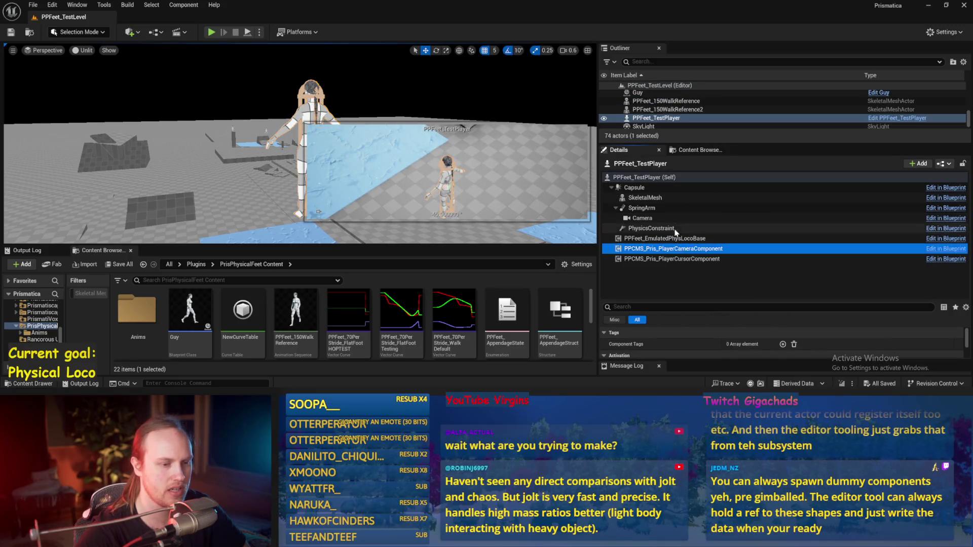
pyautogui.click(675, 229)
pyautogui.click(674, 218)
pyautogui.click(669, 202)
# Step: Select the floor cube Cube4 and its instance in Details, then return to Paint
pyautogui.click(227, 203)
pyautogui.scroll(5, 227, 204)
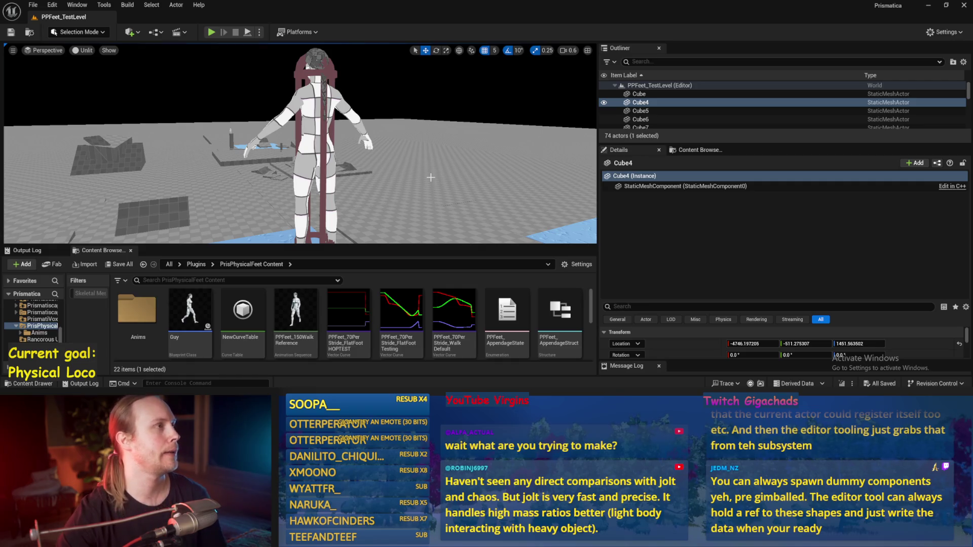
pyautogui.click(736, 275)
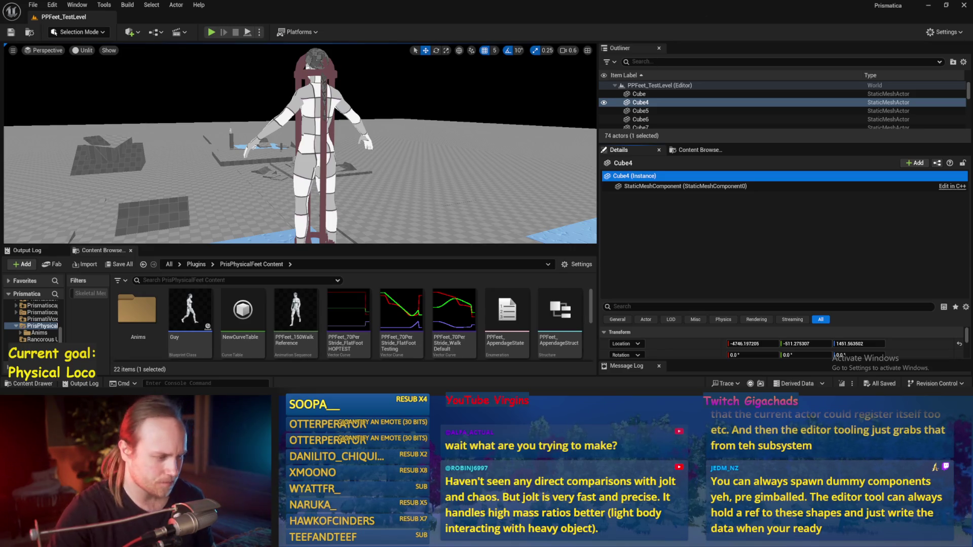
pyautogui.hotkey('alt', 'Tab')
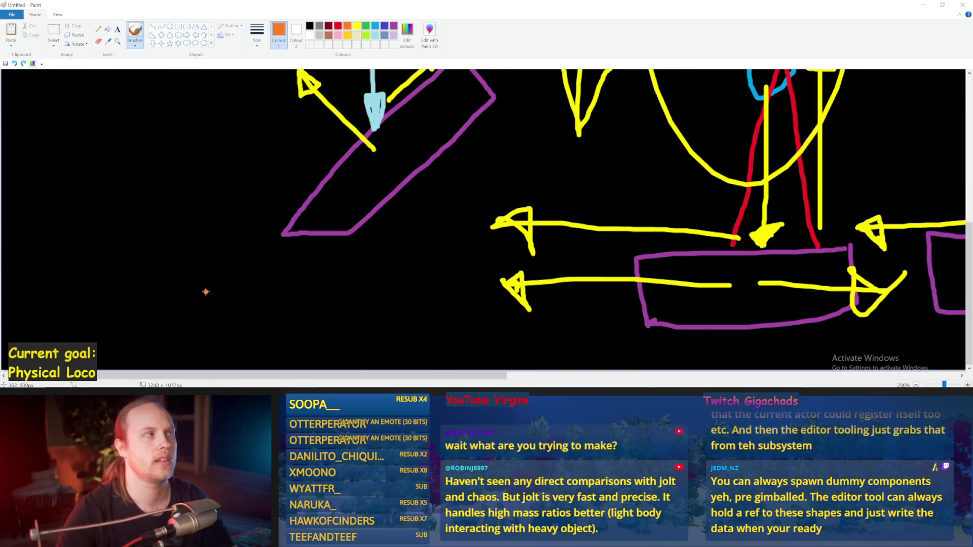
pyautogui.scroll(2, 109, 184)
pyautogui.scroll(-2, 108, 184)
pyautogui.moveTo(124, 162); pyautogui.dragTo(278, 159)
pyautogui.hotkey('ctrl', 'z')
pyautogui.moveTo(119, 169); pyautogui.dragTo(252, 167)
pyautogui.hotkey('ctrl', 'z')
pyautogui.moveTo(109, 150)
pyautogui.mouseDown()
pyautogui.moveTo(256, 147)
pyautogui.moveTo(102, 152)
pyautogui.moveTo(127, 138)
pyautogui.moveTo(218, 136)
pyautogui.mouseUp()
pyautogui.hotkey('ctrl', 'z')
pyautogui.hotkey('ctrl', 'z')
pyautogui.hotkey('ctrl', 'z')
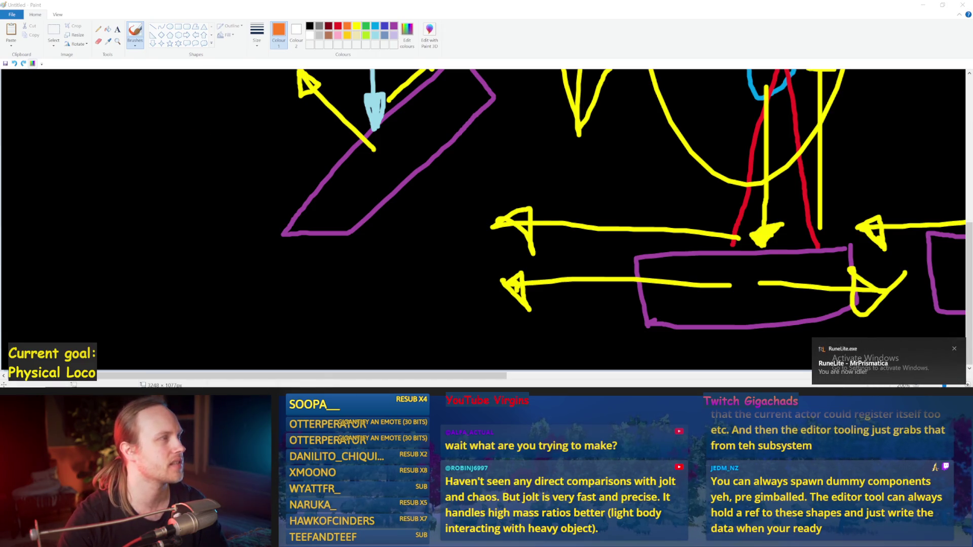
pyautogui.moveTo(54, 164); pyautogui.dragTo(227, 159)
pyautogui.hotkey('ctrl', 'z')
pyautogui.moveTo(75, 168); pyautogui.dragTo(223, 166)
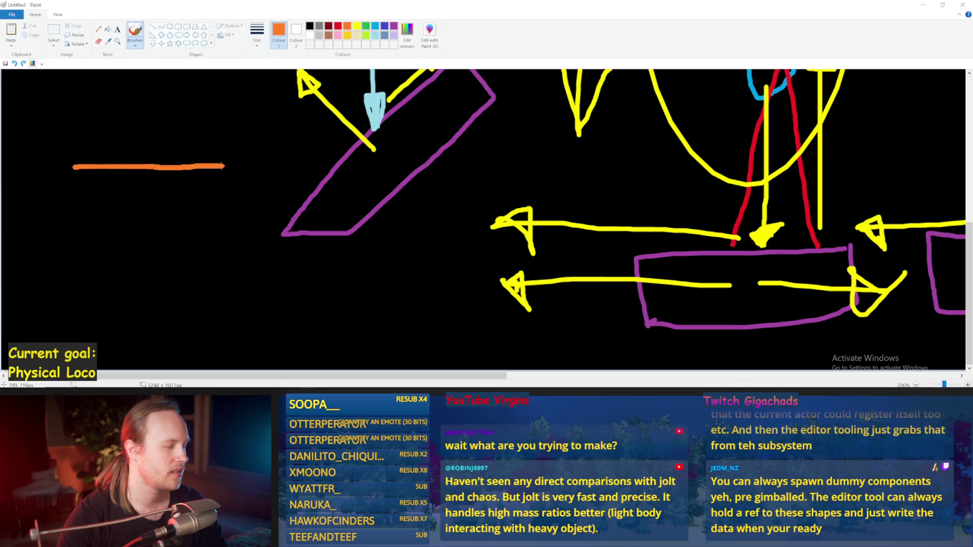
pyautogui.hotkey('ctrl', 'z')
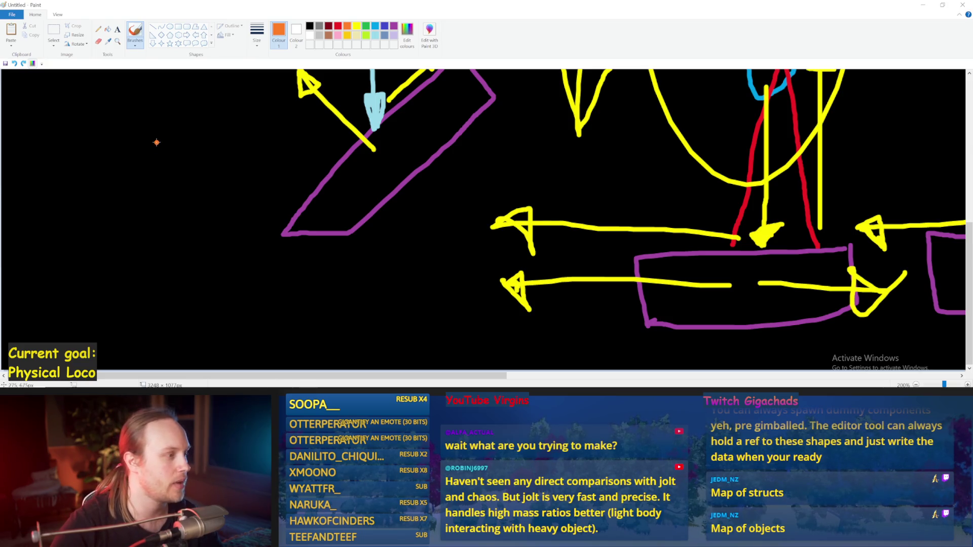
# Step: Draw an orange loop at the top left with a dot inside and a small dot below
pyautogui.moveTo(174, 117)
pyautogui.mouseDown()
pyautogui.moveTo(54, 119)
pyautogui.moveTo(182, 86)
pyautogui.moveTo(125, 124)
pyautogui.moveTo(147, 93)
pyautogui.moveTo(134, 162)
pyautogui.moveTo(146, 103)
pyautogui.mouseUp()
pyautogui.hotkey('ctrl', 'z')
pyautogui.hotkey('ctrl', 'z')
pyautogui.hotkey('ctrl', 'z')
pyautogui.click(184, 128)
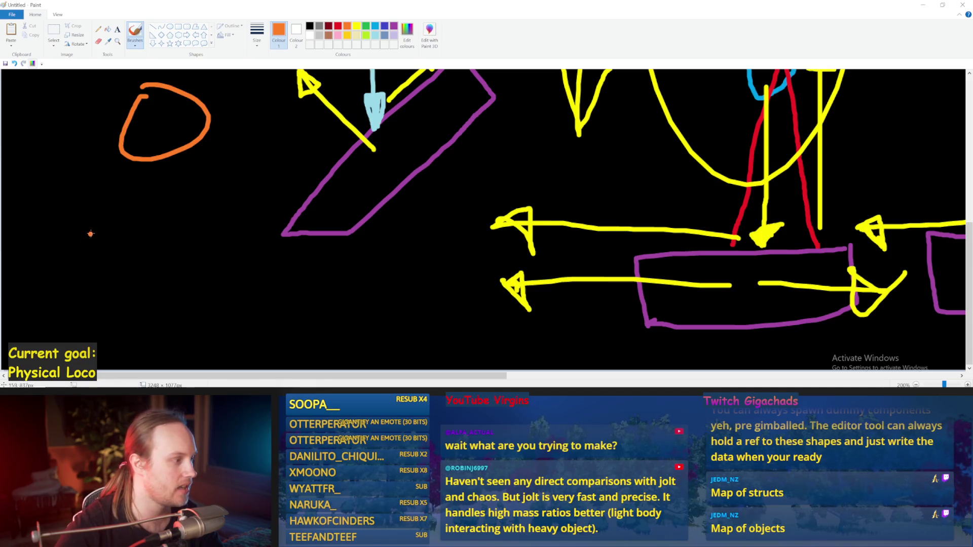
pyautogui.moveTo(64, 225)
pyautogui.mouseDown()
pyautogui.moveTo(59, 344)
pyautogui.moveTo(51, 221)
pyautogui.mouseUp()
pyautogui.hotkey('ctrl', 'z')
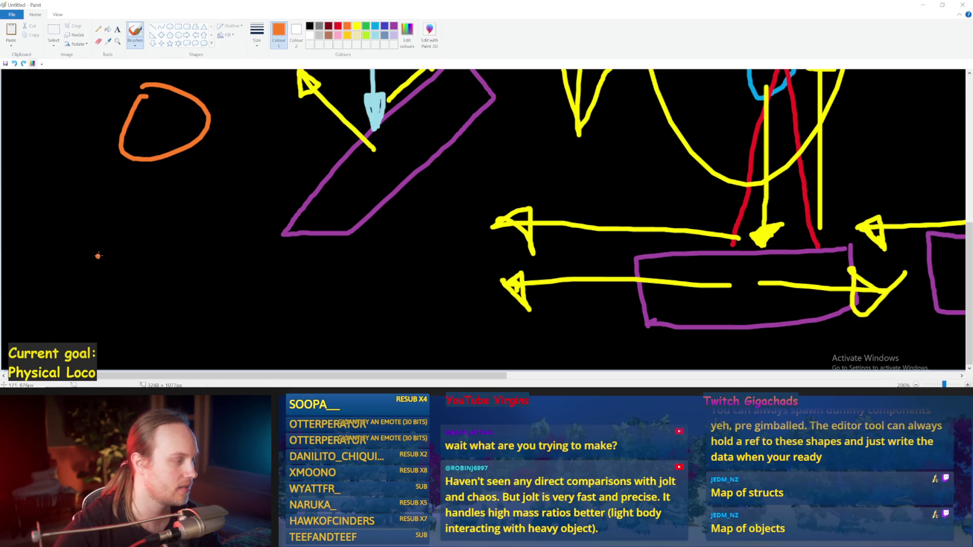
pyautogui.click(97, 223)
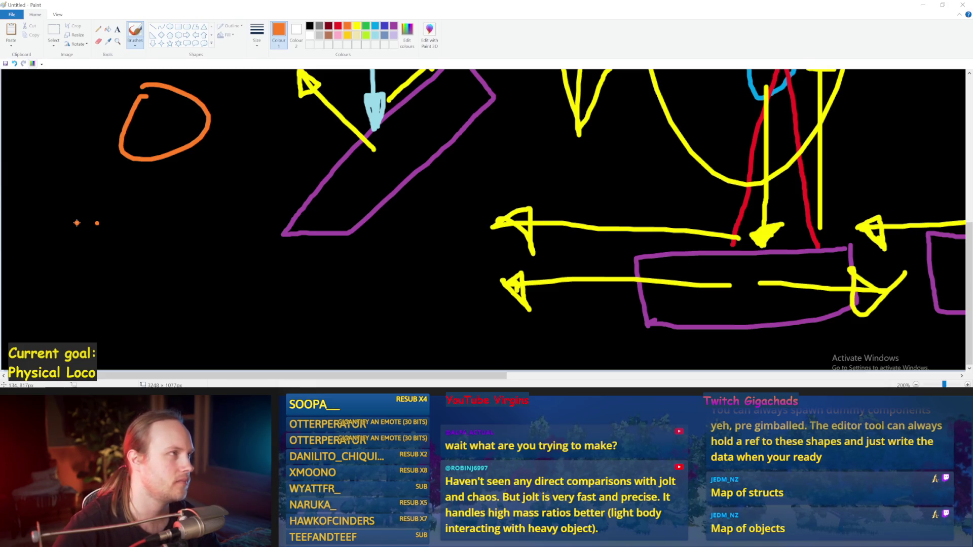
# Step: Add an orange line across the loop and a short orange stroke with a dot beneath
pyautogui.moveTo(126, 120); pyautogui.dragTo(229, 117)
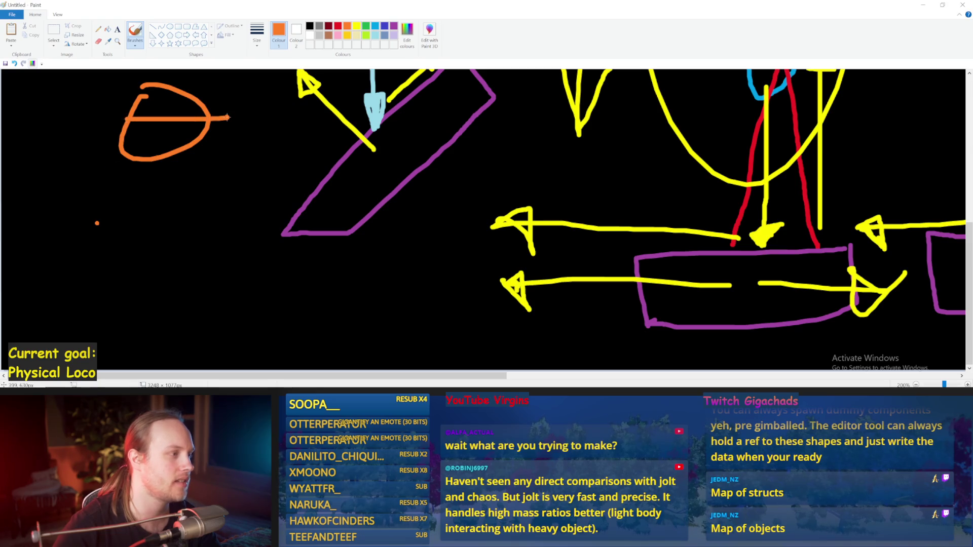
pyautogui.moveTo(80, 136)
pyautogui.mouseDown()
pyautogui.moveTo(71, 99)
pyautogui.moveTo(90, 108)
pyautogui.mouseUp()
pyautogui.hotkey('ctrl', 'z')
pyautogui.moveTo(97, 223)
pyautogui.mouseDown()
pyautogui.moveTo(86, 228)
pyautogui.moveTo(238, 223)
pyautogui.moveTo(265, 154)
pyautogui.mouseUp()
pyautogui.click(108, 227)
pyautogui.hotkey('ctrl', 'z')
# Step: In turquoise, draw a short line under the orange line, a stroke in the loop, and an X
pyautogui.click(375, 26)
pyautogui.moveTo(120, 249); pyautogui.dragTo(150, 248)
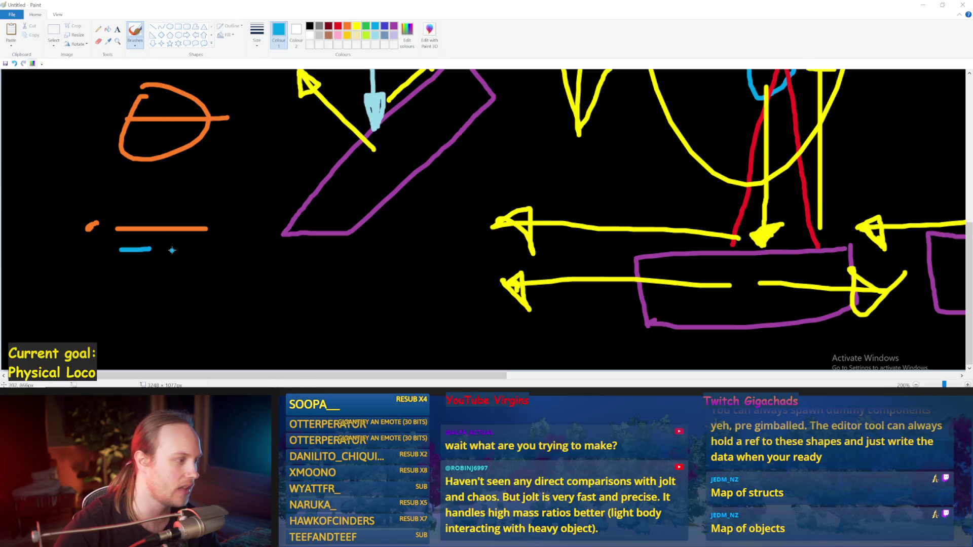
pyautogui.moveTo(178, 96); pyautogui.dragTo(145, 94)
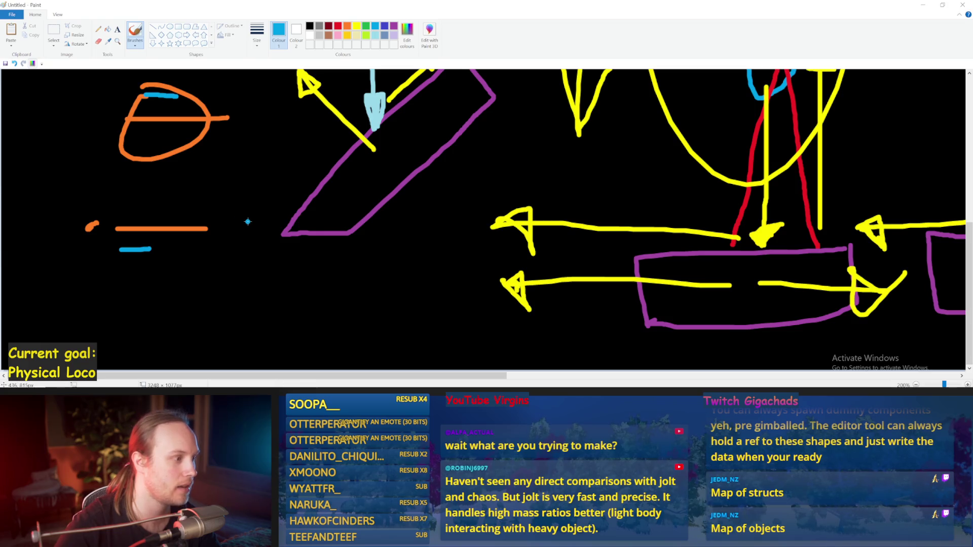
pyautogui.moveTo(205, 253)
pyautogui.mouseDown()
pyautogui.moveTo(195, 268)
pyautogui.moveTo(221, 275)
pyautogui.mouseUp()
pyautogui.moveTo(158, 243); pyautogui.dragTo(148, 249)
pyautogui.hotkey('ctrl', 'z')
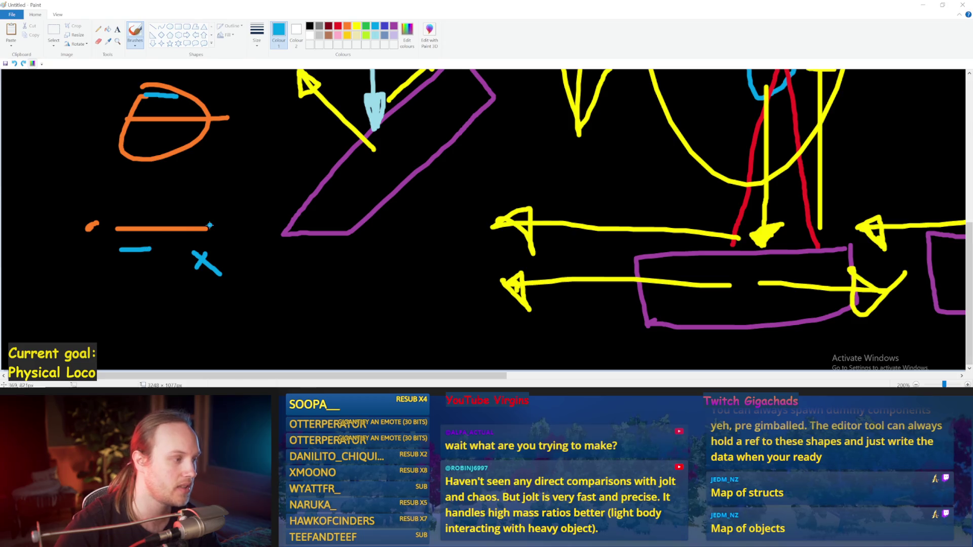
# Step: Hatch the eye loop in light green and add a green X after the orange line
pyautogui.click(367, 35)
pyautogui.moveTo(203, 112); pyautogui.dragTo(143, 106)
pyautogui.hotkey('ctrl', 'z')
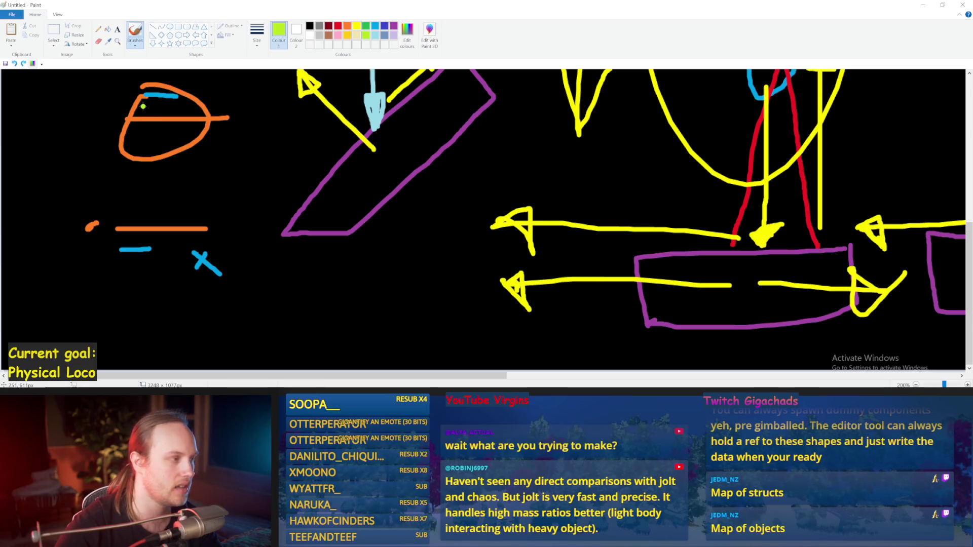
pyautogui.moveTo(231, 222)
pyautogui.mouseDown()
pyautogui.moveTo(217, 238)
pyautogui.moveTo(237, 240)
pyautogui.mouseUp()
pyautogui.moveTo(205, 126)
pyautogui.mouseDown()
pyautogui.moveTo(150, 154)
pyautogui.moveTo(127, 146)
pyautogui.moveTo(139, 132)
pyautogui.moveTo(152, 147)
pyautogui.moveTo(197, 125)
pyautogui.mouseUp()
pyautogui.hotkey('ctrl', 'z')
pyautogui.moveTo(97, 350); pyautogui.dragTo(146, 352)
# Step: Try a green arrow and lines at the lower left, keeping one green line there
pyautogui.moveTo(125, 341)
pyautogui.mouseDown()
pyautogui.moveTo(146, 352)
pyautogui.moveTo(125, 360)
pyautogui.mouseUp()
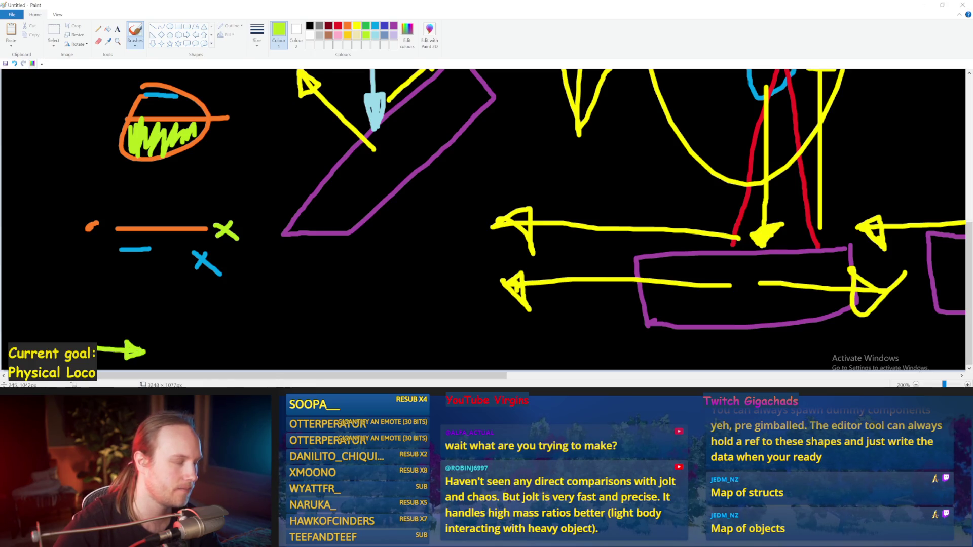
pyautogui.moveTo(169, 352); pyautogui.dragTo(277, 351)
pyautogui.hotkey('ctrl', 'z')
pyautogui.moveTo(173, 351)
pyautogui.mouseDown()
pyautogui.moveTo(249, 358)
pyautogui.moveTo(276, 323)
pyautogui.mouseUp()
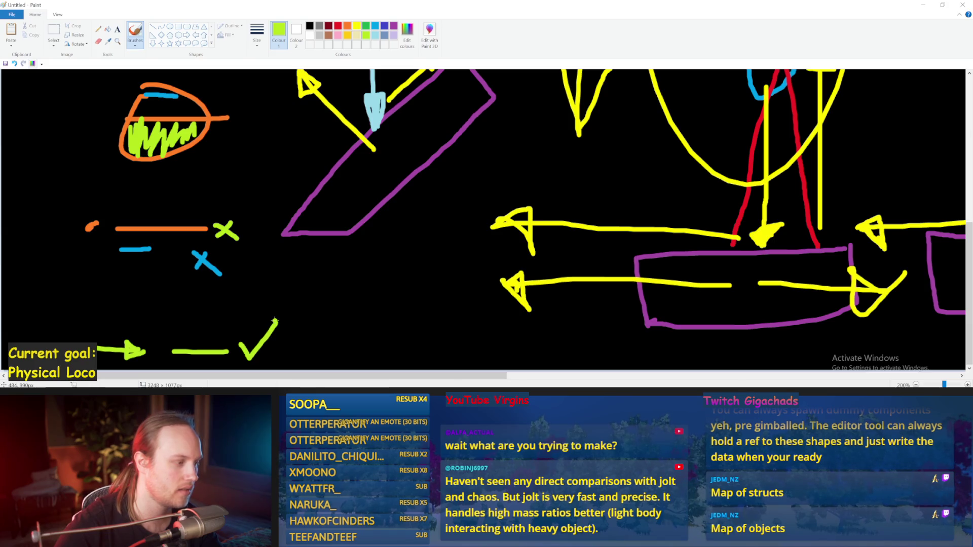
pyautogui.hotkey('ctrl', 'z')
pyautogui.hotkey('ctrl', 'z')
pyautogui.hotkey('ctrl', 'z')
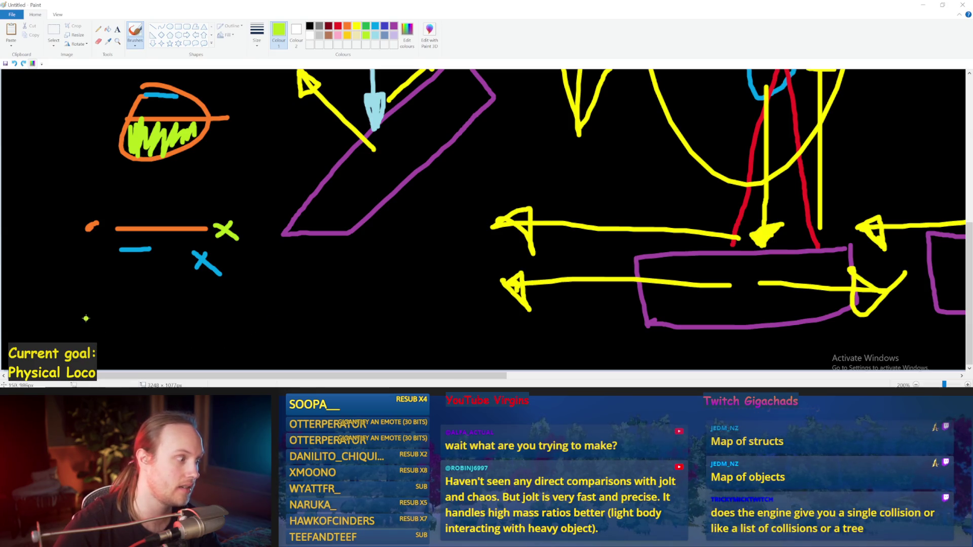
pyautogui.moveTo(85, 319); pyautogui.dragTo(160, 322)
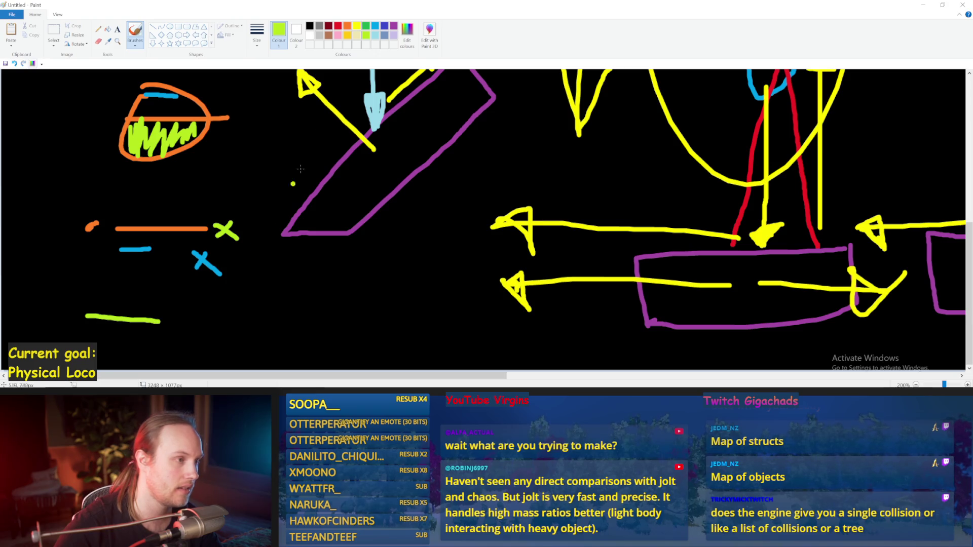
# Step: Add red marks in the eye and at the lower left, plus a light-blue stroke below the eye
pyautogui.click(339, 27)
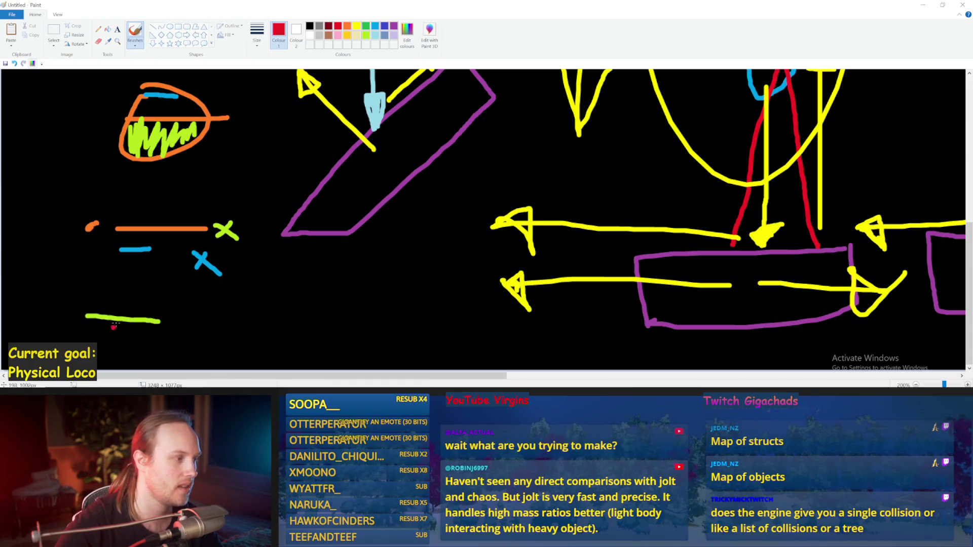
pyautogui.moveTo(96, 338); pyautogui.dragTo(123, 338)
pyautogui.moveTo(190, 143); pyautogui.dragTo(171, 152)
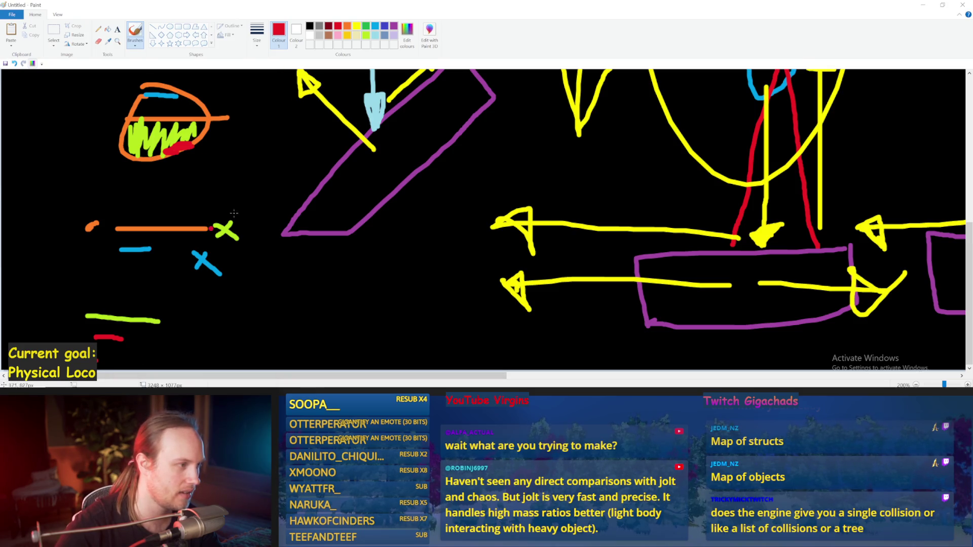
pyautogui.click(376, 36)
pyautogui.moveTo(195, 174); pyautogui.dragTo(179, 148)
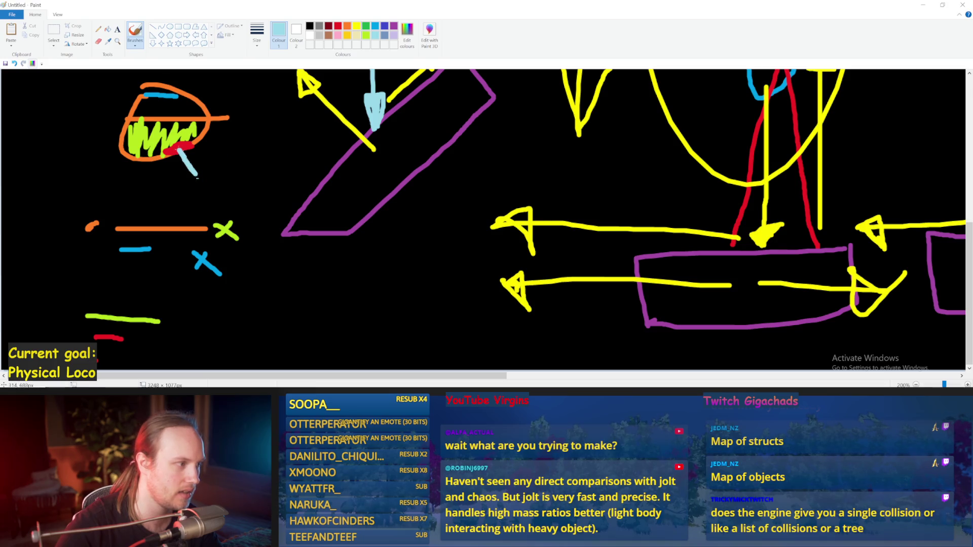
pyautogui.moveTo(107, 202); pyautogui.dragTo(84, 226)
pyautogui.hotkey('ctrl', 'z')
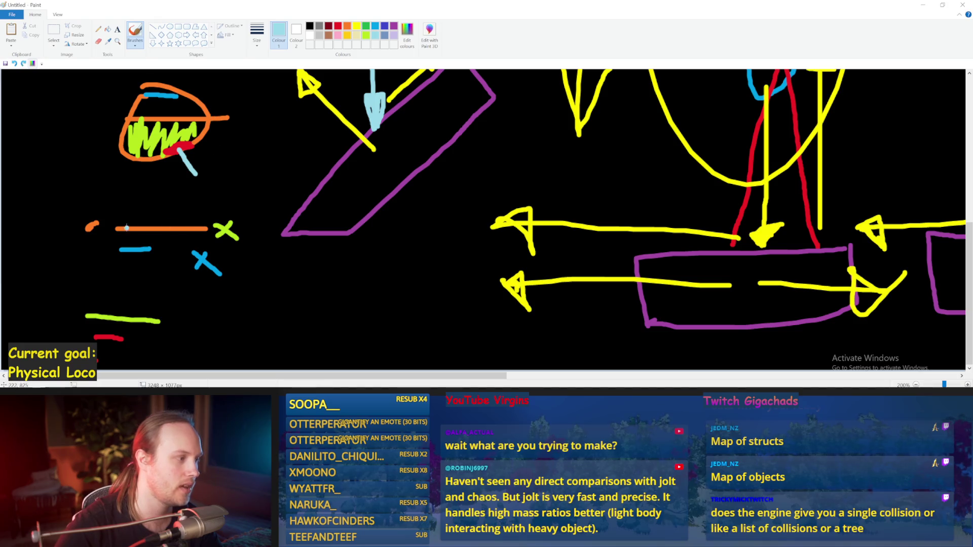
# Step: Try light-blue ellipses and tracings, keeping one long light-blue stroke below the crosses
pyautogui.moveTo(236, 212)
pyautogui.mouseDown()
pyautogui.moveTo(71, 238)
pyautogui.moveTo(203, 218)
pyautogui.mouseUp()
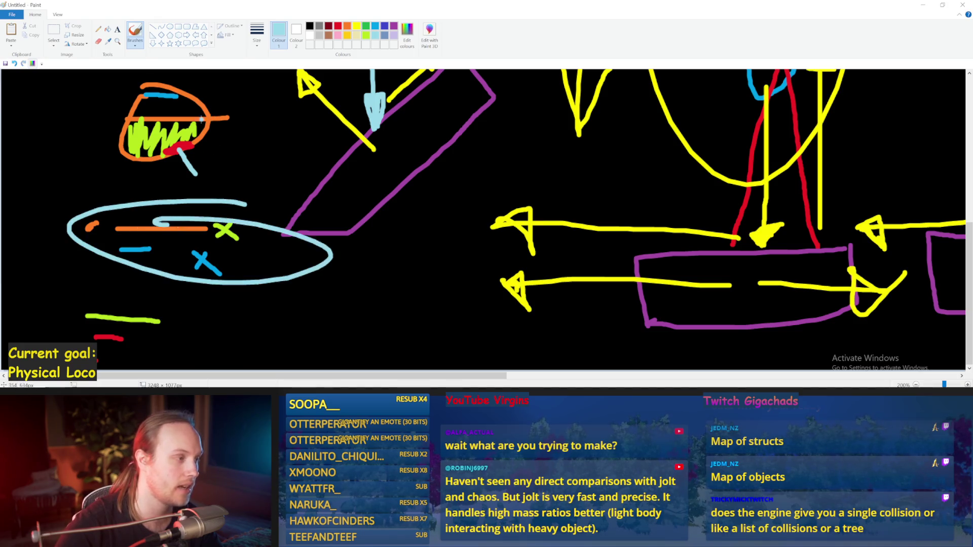
pyautogui.hotkey('ctrl', 'z')
pyautogui.moveTo(108, 223); pyautogui.dragTo(202, 223)
pyautogui.hotkey('ctrl', 'z')
pyautogui.moveTo(254, 254)
pyautogui.mouseDown()
pyautogui.moveTo(66, 252)
pyautogui.moveTo(286, 260)
pyautogui.mouseUp()
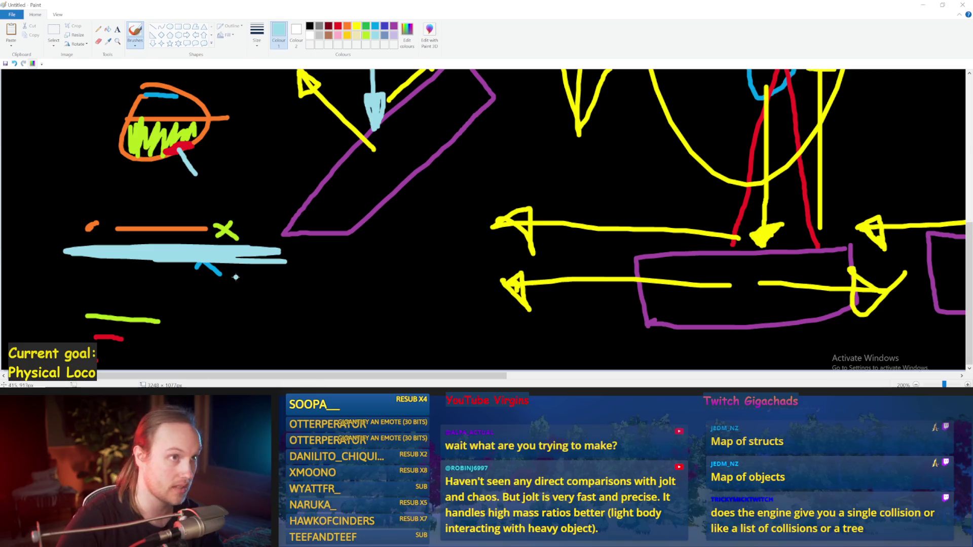
pyautogui.hotkey('ctrl', 'z')
pyautogui.hotkey('ctrl', 'z')
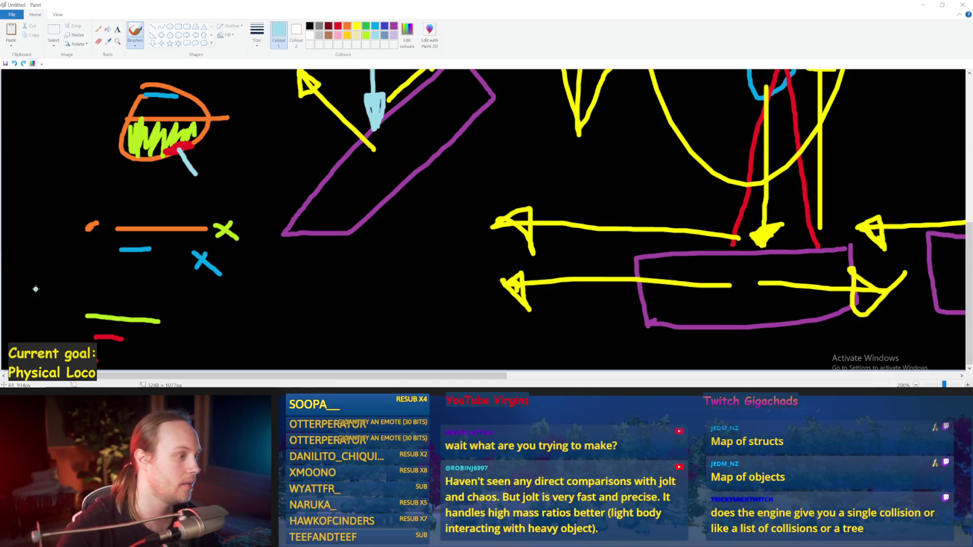
pyautogui.moveTo(40, 284); pyautogui.dragTo(253, 297)
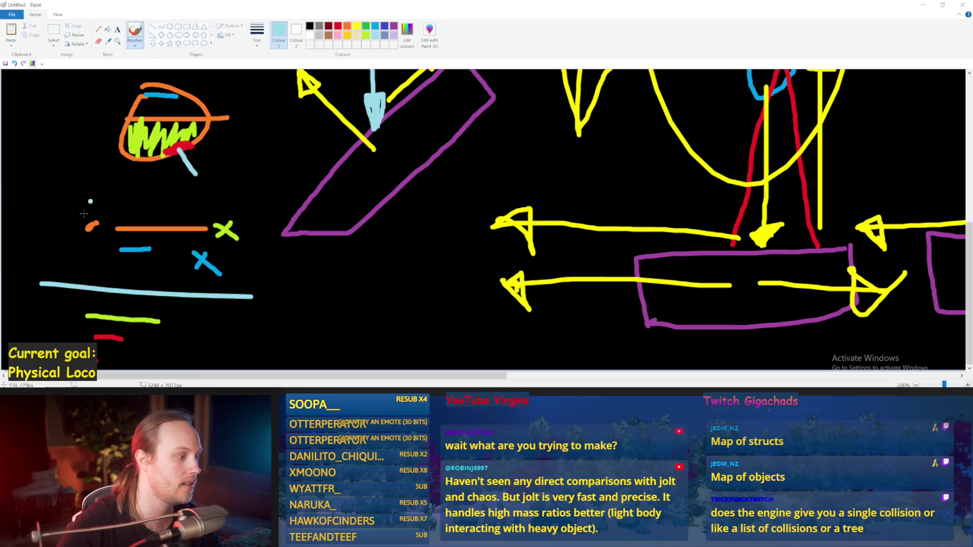
# Step: Try light-blue loops and curves at the green line's left end, undoing the extra trial strokes
pyautogui.moveTo(92, 319)
pyautogui.mouseDown()
pyautogui.moveTo(104, 310)
pyautogui.moveTo(86, 315)
pyautogui.mouseUp()
pyautogui.hotkey('ctrl', 'z')
pyautogui.hotkey('ctrl', 'z')
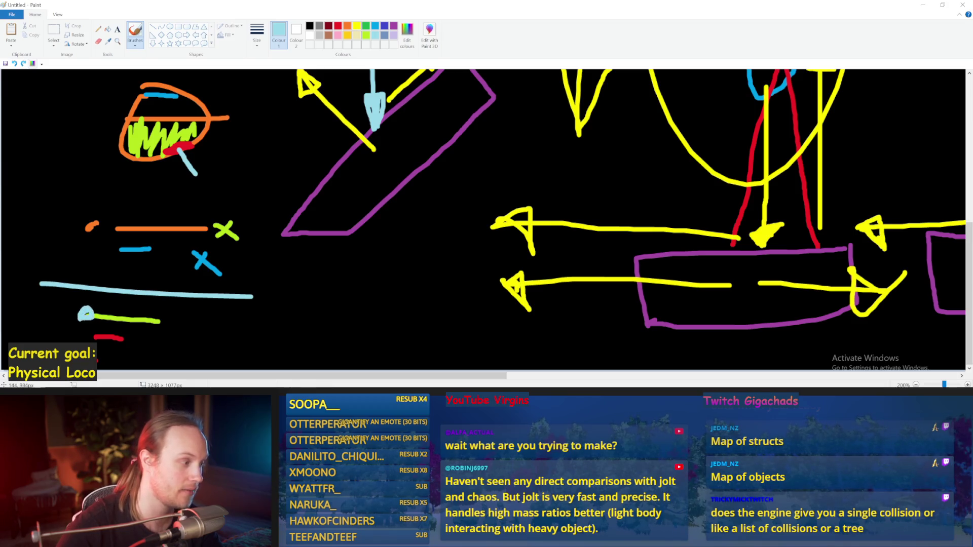
pyautogui.moveTo(152, 322); pyautogui.dragTo(15, 317)
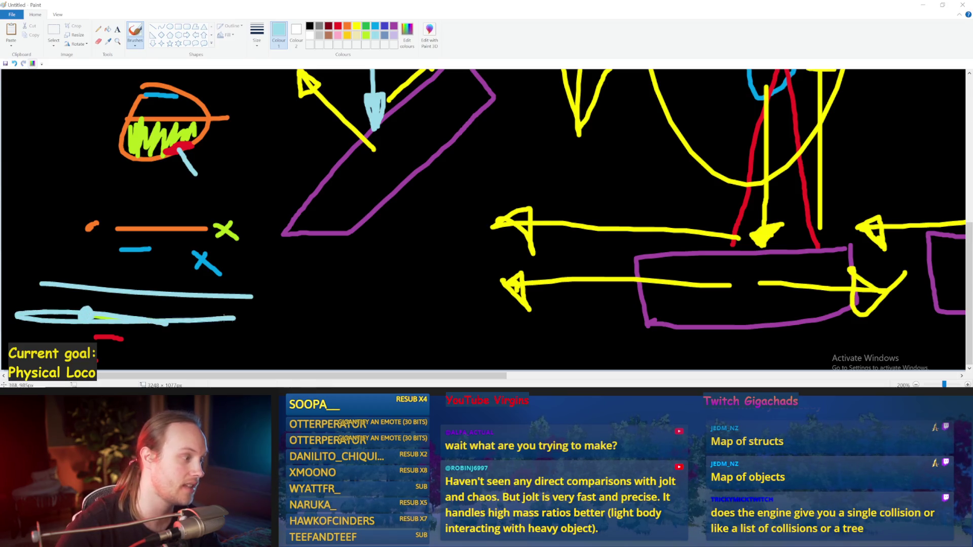
pyautogui.moveTo(231, 199); pyautogui.dragTo(23, 223)
pyautogui.hotkey('ctrl', 'z')
pyautogui.hotkey('ctrl', 'z')
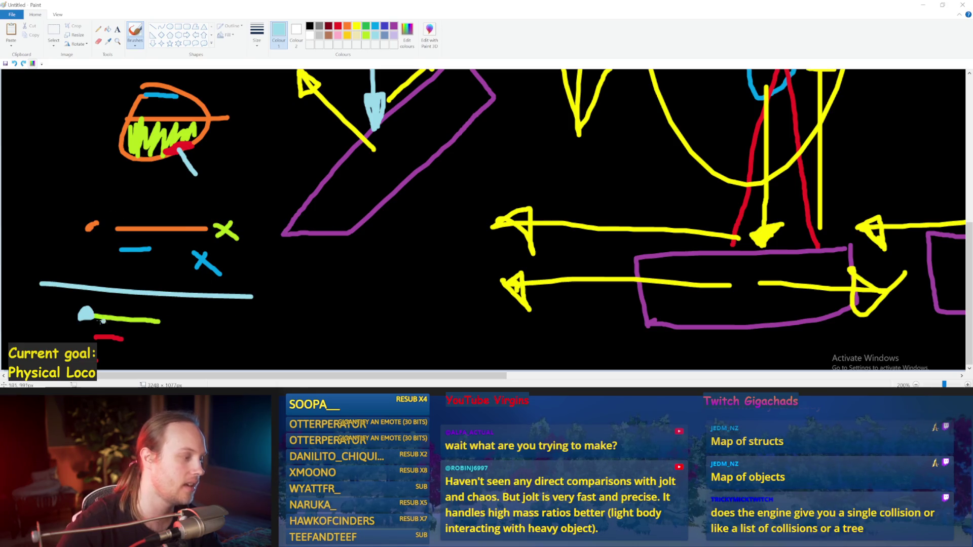
pyautogui.moveTo(76, 316)
pyautogui.mouseDown()
pyautogui.moveTo(50, 324)
pyautogui.moveTo(83, 331)
pyautogui.mouseUp()
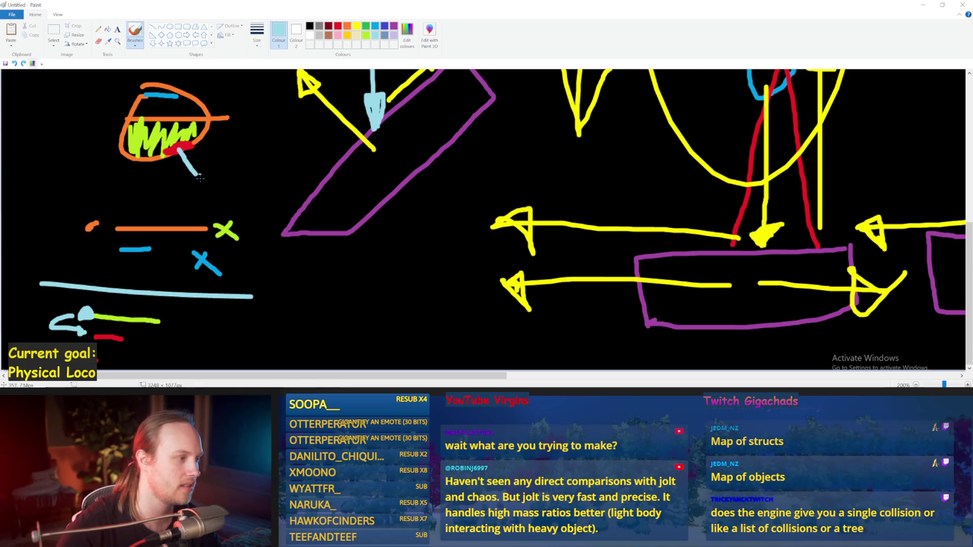
pyautogui.hotkey('ctrl', 'z')
# Step: Draw four light-blue lines below the purple shape, then undo them
pyautogui.moveTo(308, 256); pyautogui.dragTo(399, 257)
pyautogui.moveTo(345, 287); pyautogui.dragTo(398, 286)
pyautogui.moveTo(303, 304); pyautogui.dragTo(382, 323)
pyautogui.moveTo(324, 333); pyautogui.dragTo(391, 338)
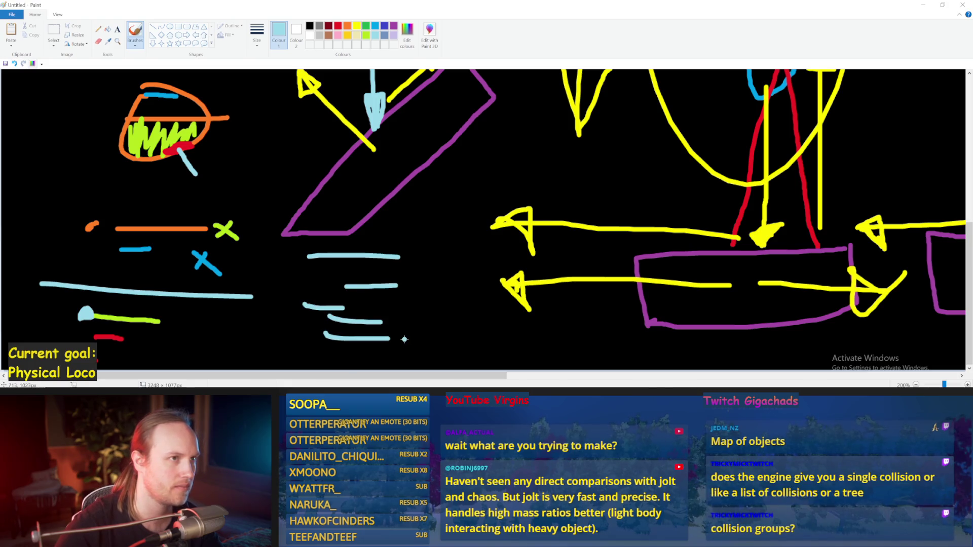
pyautogui.hotkey('ctrl', 'z')
pyautogui.hotkey('ctrl', 'z')
pyautogui.hotkey('ctrl', 'z')
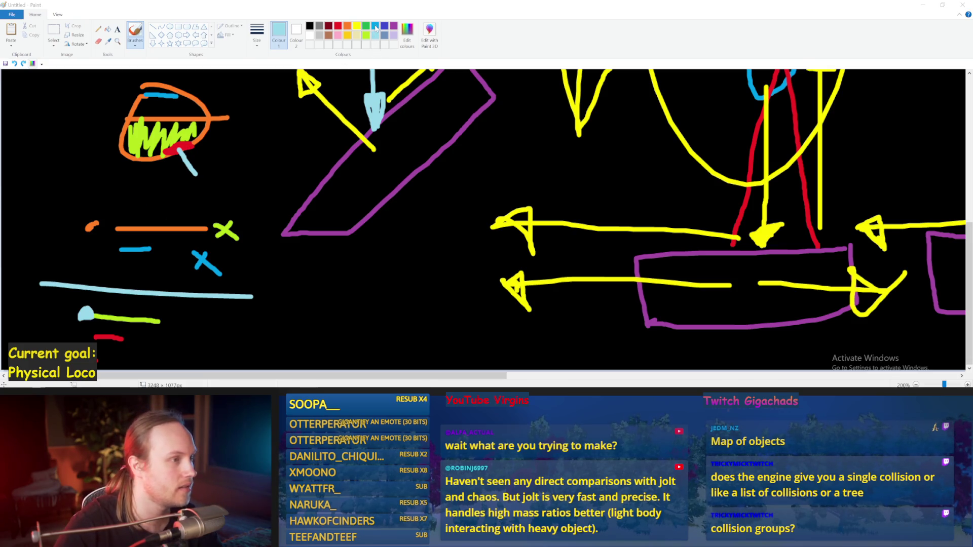
# Step: Shade the egg's top blue and paint a yellow blob over its right side
pyautogui.moveTo(148, 95)
pyautogui.mouseDown()
pyautogui.moveTo(185, 102)
pyautogui.moveTo(150, 108)
pyautogui.moveTo(195, 108)
pyautogui.mouseUp()
pyautogui.hotkey('ctrl', 'z')
pyautogui.click(375, 26)
pyautogui.click(348, 27)
pyautogui.click(354, 36)
pyautogui.moveTo(198, 98)
pyautogui.mouseDown()
pyautogui.moveTo(183, 109)
pyautogui.moveTo(200, 153)
pyautogui.moveTo(205, 98)
pyautogui.moveTo(188, 151)
pyautogui.moveTo(198, 132)
pyautogui.mouseUp()
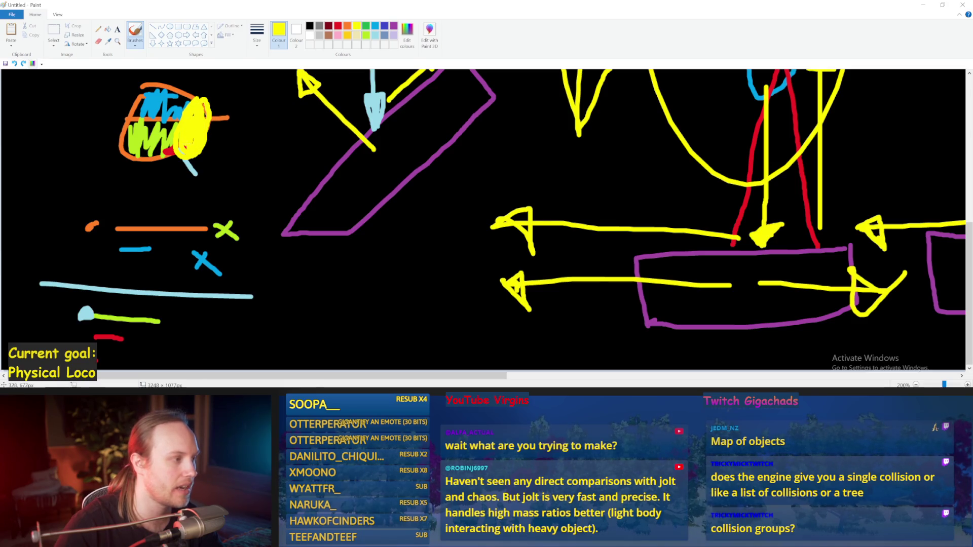
pyautogui.moveTo(199, 110)
pyautogui.mouseDown()
pyautogui.moveTo(208, 107)
pyautogui.moveTo(185, 104)
pyautogui.moveTo(171, 149)
pyautogui.moveTo(203, 156)
pyautogui.mouseUp()
# Step: Draw a horizontal yellow arrow below the egg, discarding two stray yellow lines
pyautogui.moveTo(83, 137); pyautogui.dragTo(136, 138)
pyautogui.moveTo(175, 91); pyautogui.dragTo(96, 99)
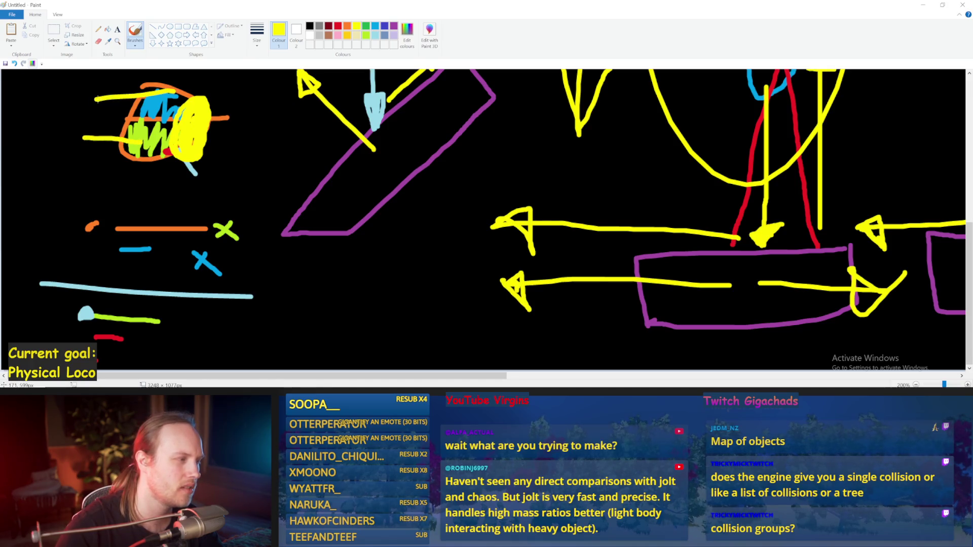
pyautogui.hotkey('ctrl', 'z')
pyautogui.hotkey('ctrl', 'z')
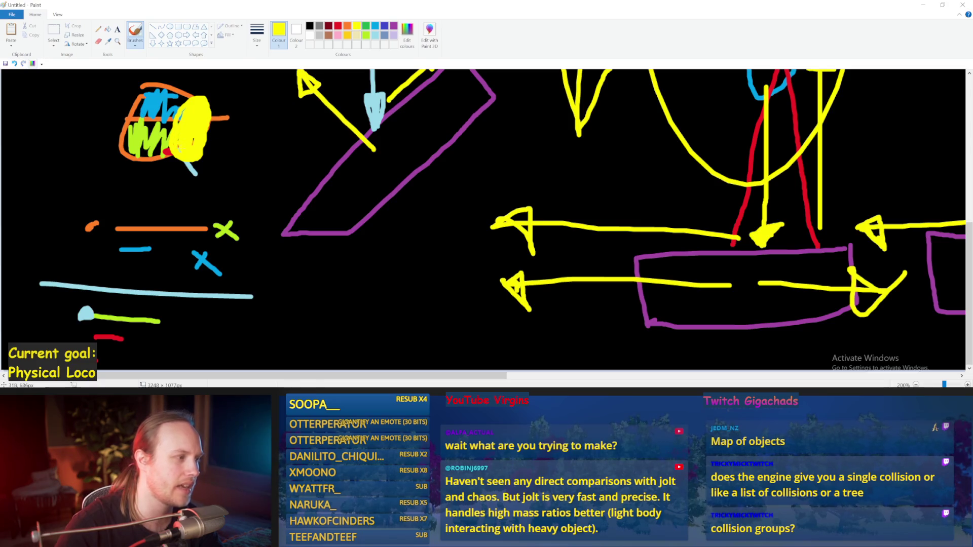
pyautogui.moveTo(56, 185); pyautogui.dragTo(187, 180)
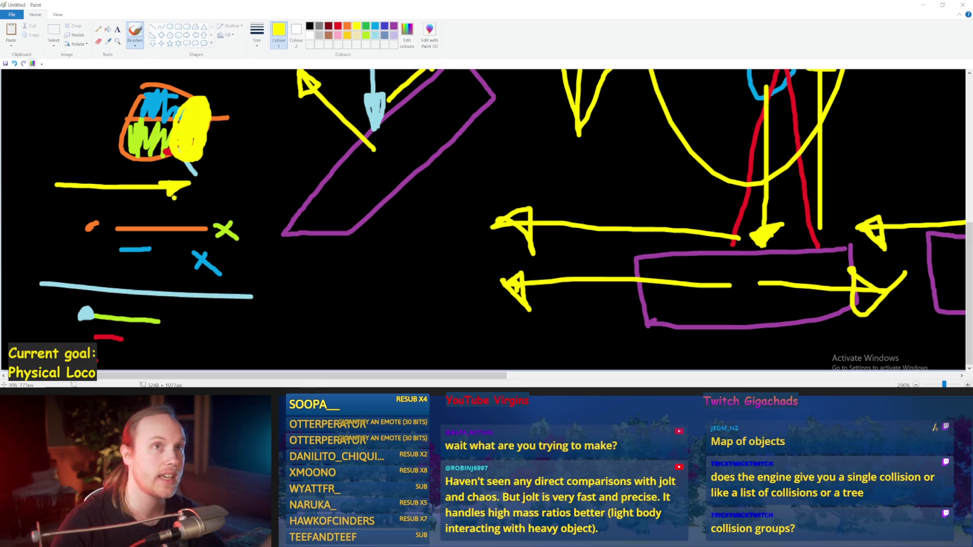
# Step: Try several yellow strokes along the left side, undoing each one
pyautogui.moveTo(41, 91); pyautogui.dragTo(38, 192)
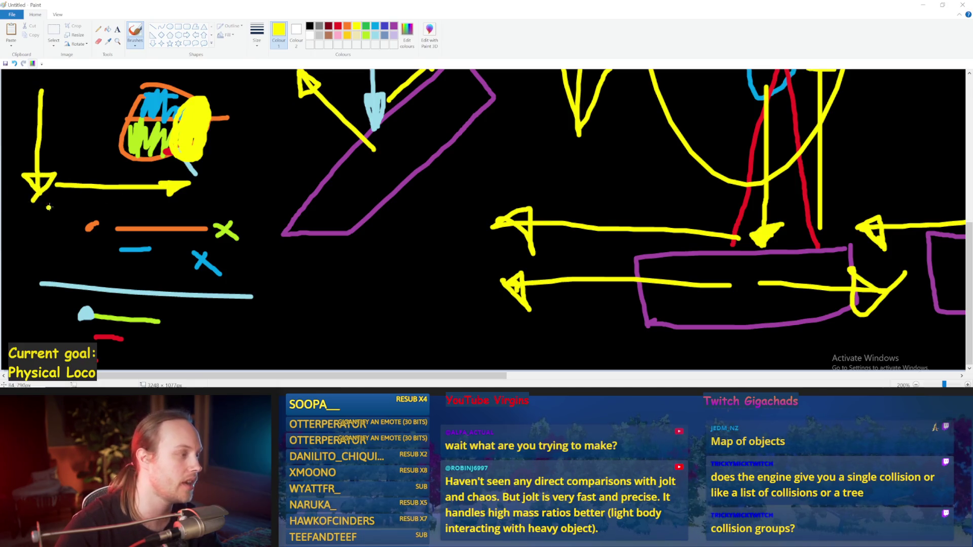
pyautogui.hotkey('ctrl', 'z')
pyautogui.moveTo(31, 193)
pyautogui.mouseDown()
pyautogui.moveTo(25, 325)
pyautogui.moveTo(63, 325)
pyautogui.mouseUp()
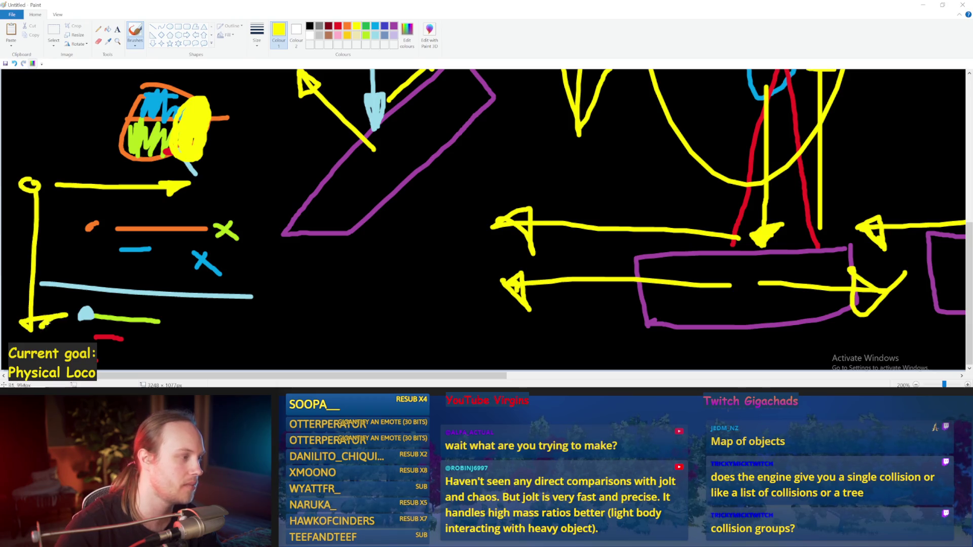
pyautogui.hotkey('ctrl', 'z')
pyautogui.moveTo(210, 188); pyautogui.dragTo(199, 202)
pyautogui.hotkey('ctrl', 'z')
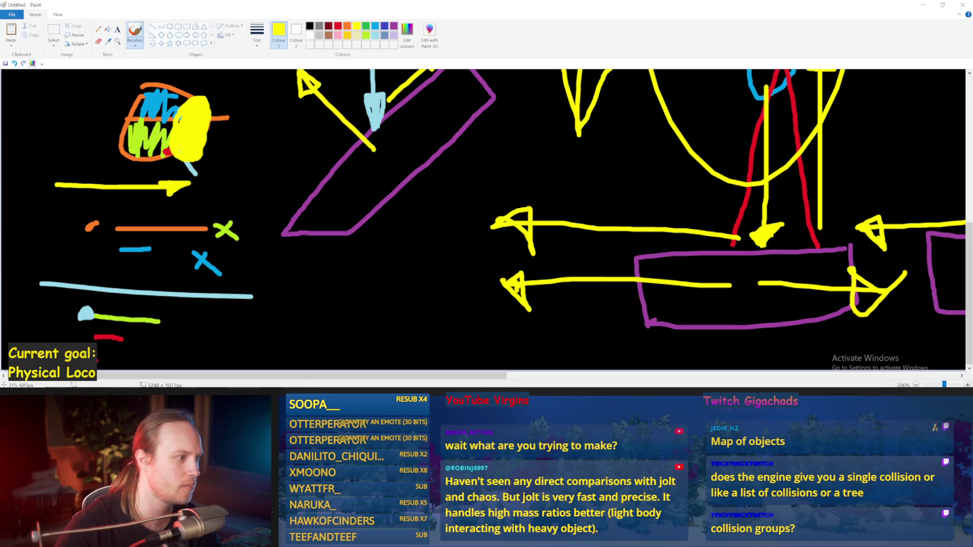
# Step: Add a yellow checkmark to the right of the blob
pyautogui.moveTo(233, 176); pyautogui.dragTo(261, 142)
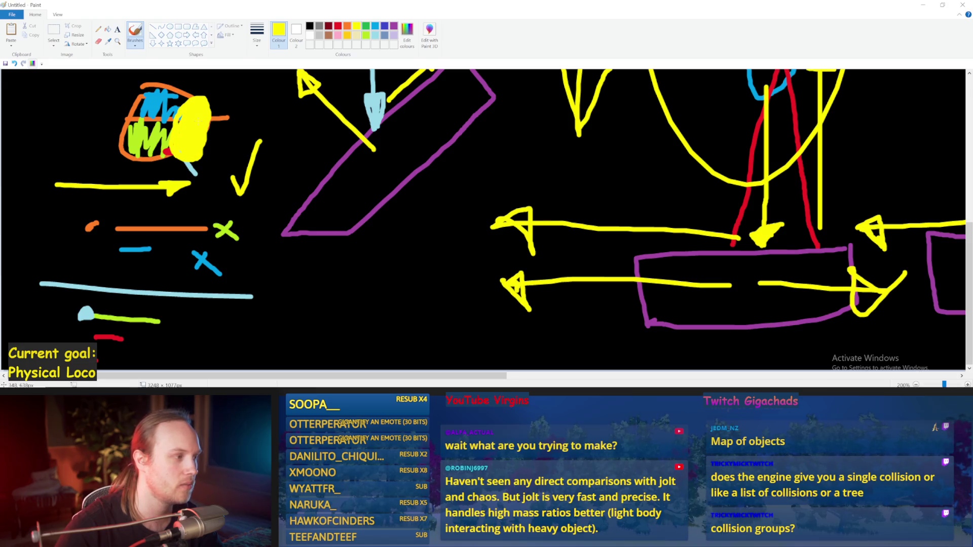
pyautogui.moveTo(137, 96)
pyautogui.mouseDown()
pyautogui.moveTo(167, 104)
pyautogui.moveTo(133, 96)
pyautogui.moveTo(126, 147)
pyautogui.moveTo(140, 148)
pyautogui.mouseUp()
pyautogui.hotkey('ctrl', 'z')
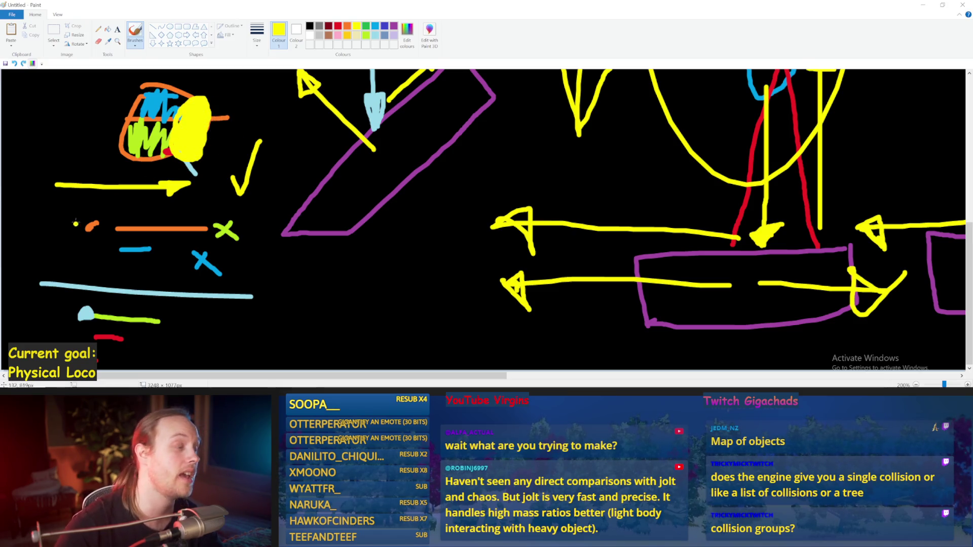
pyautogui.click(338, 26)
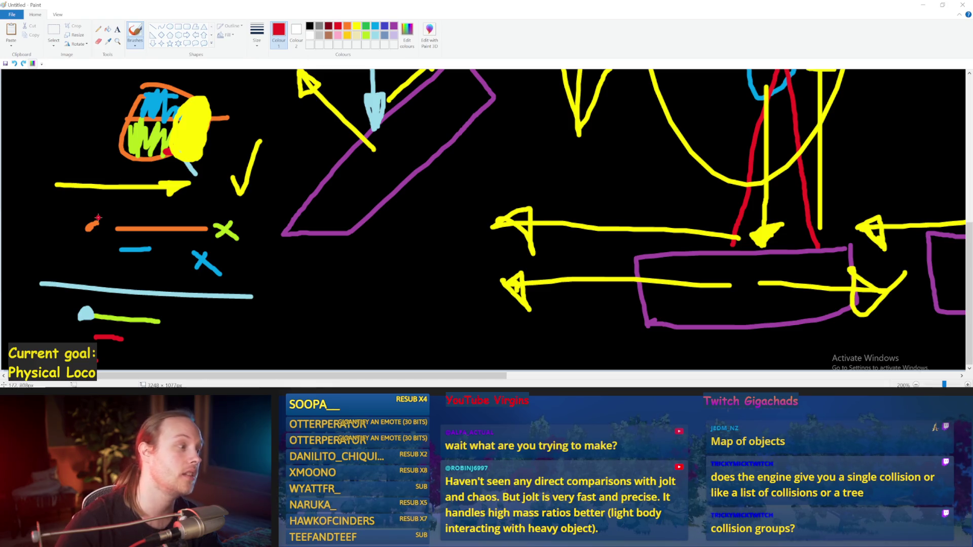
pyautogui.moveTo(103, 211); pyautogui.dragTo(30, 212)
pyautogui.moveTo(94, 233); pyautogui.dragTo(8, 238)
pyautogui.hotkey('ctrl', 'z')
pyautogui.hotkey('ctrl', 'z')
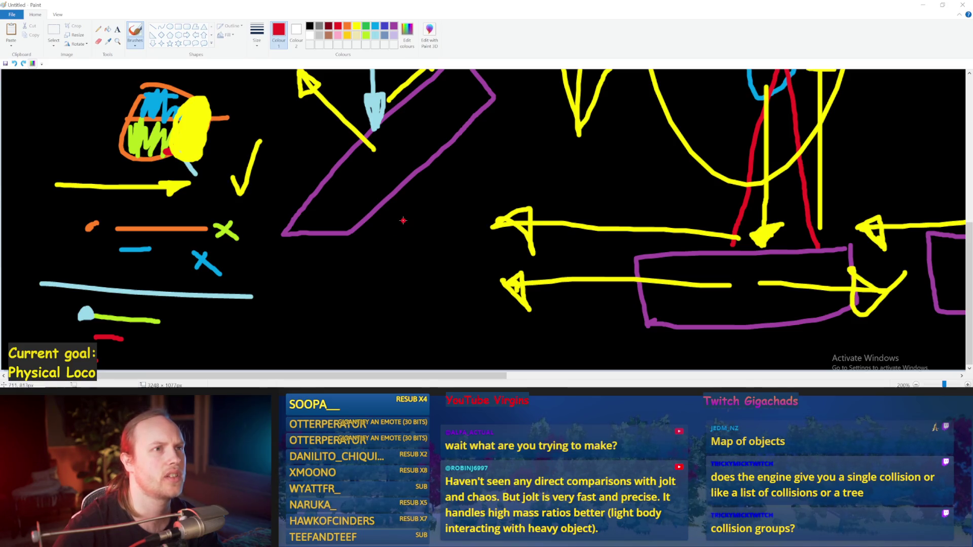
pyautogui.click(405, 221)
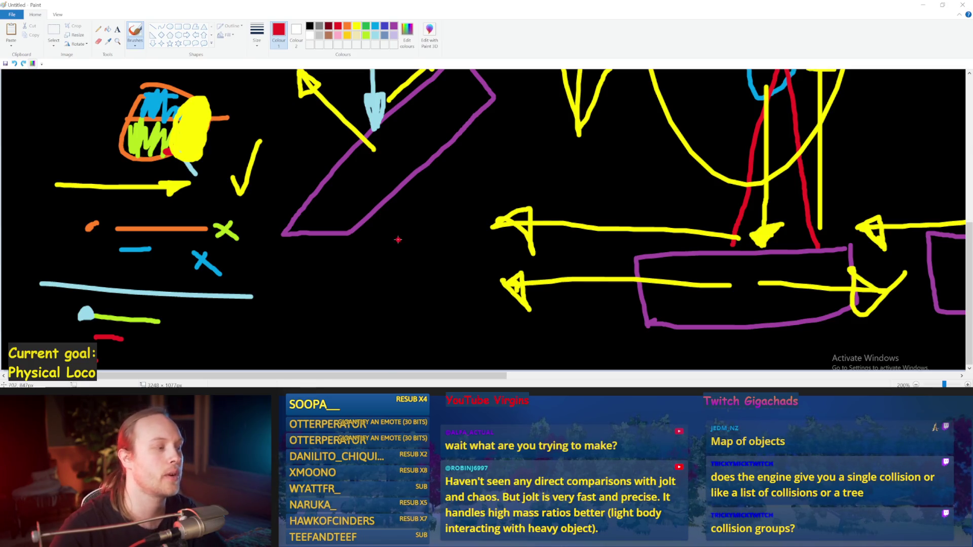
# Step: Brush a light-blue diagonal line toward the figure's chest, undoing the overlong strokes
pyautogui.scroll(6, 405, 223)
pyautogui.scroll(-2, 305, 218)
pyautogui.scroll(2, 152, 198)
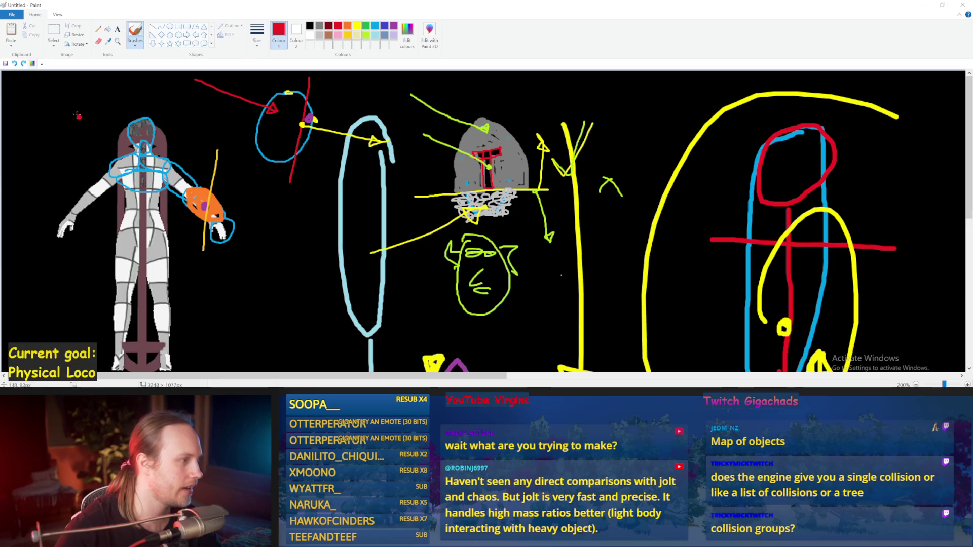
pyautogui.click(376, 36)
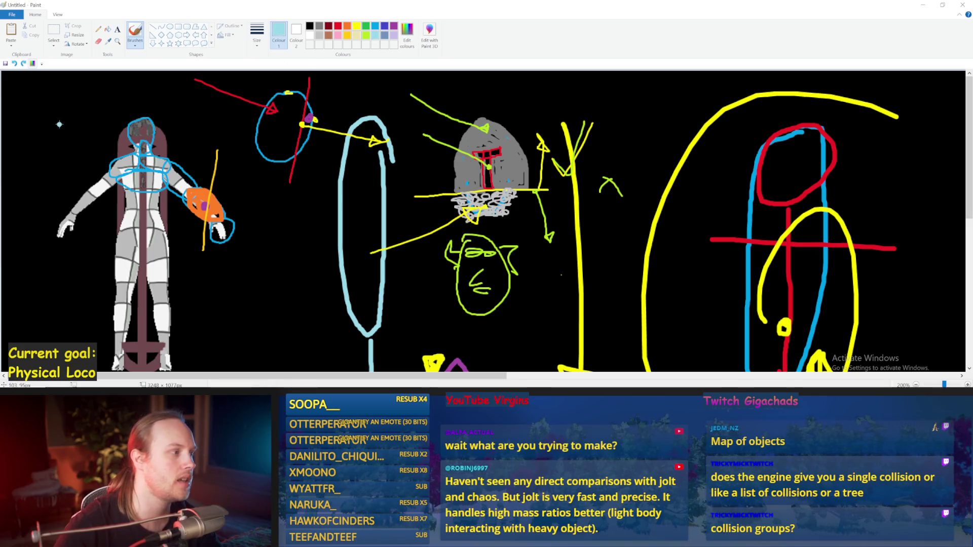
pyautogui.moveTo(57, 100)
pyautogui.mouseDown()
pyautogui.moveTo(119, 172)
pyautogui.moveTo(81, 116)
pyautogui.moveTo(124, 164)
pyautogui.moveTo(122, 147)
pyautogui.mouseUp()
pyautogui.hotkey('ctrl', 'z')
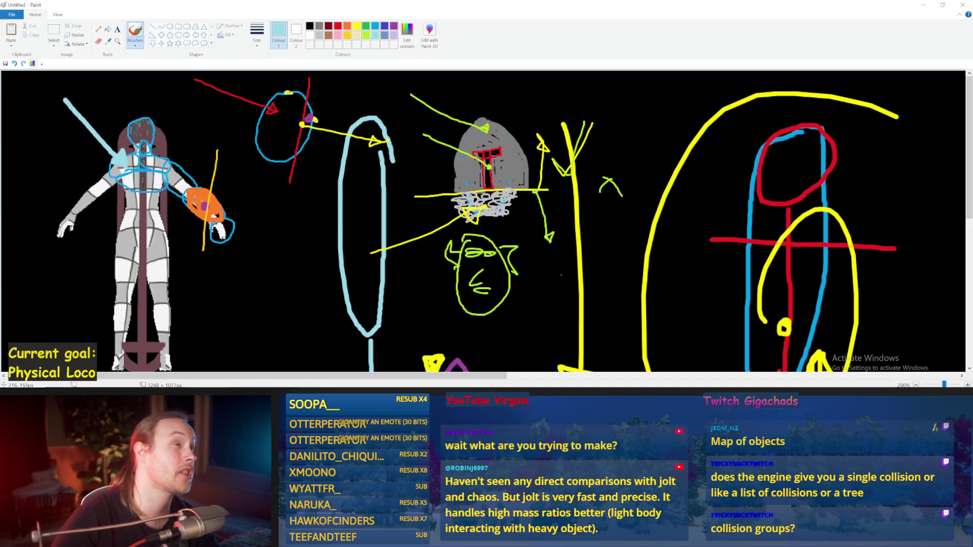
pyautogui.moveTo(151, 342)
pyautogui.mouseDown()
pyautogui.moveTo(150, 233)
pyautogui.moveTo(159, 350)
pyautogui.moveTo(154, 236)
pyautogui.moveTo(136, 254)
pyautogui.moveTo(121, 337)
pyautogui.moveTo(127, 233)
pyautogui.moveTo(129, 319)
pyautogui.mouseUp()
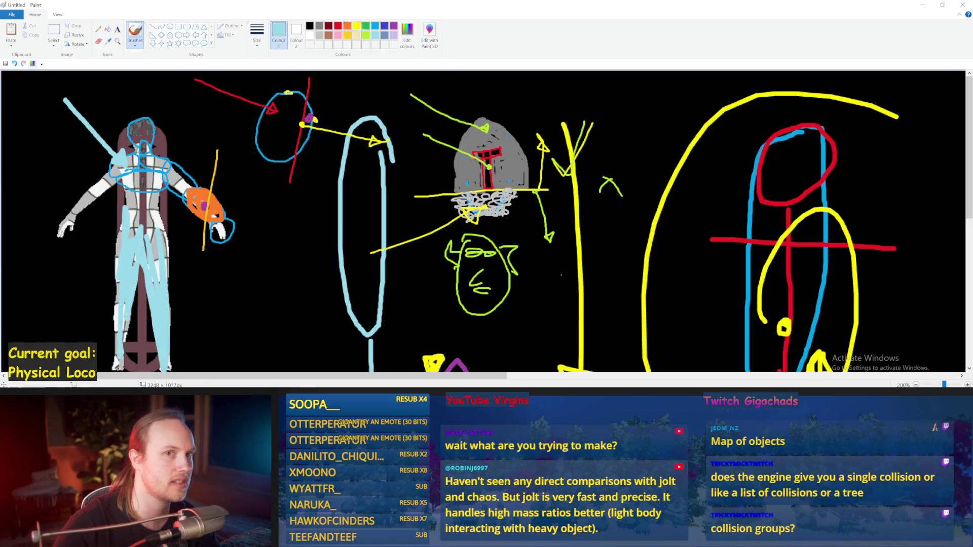
pyautogui.hotkey('ctrl', 'z')
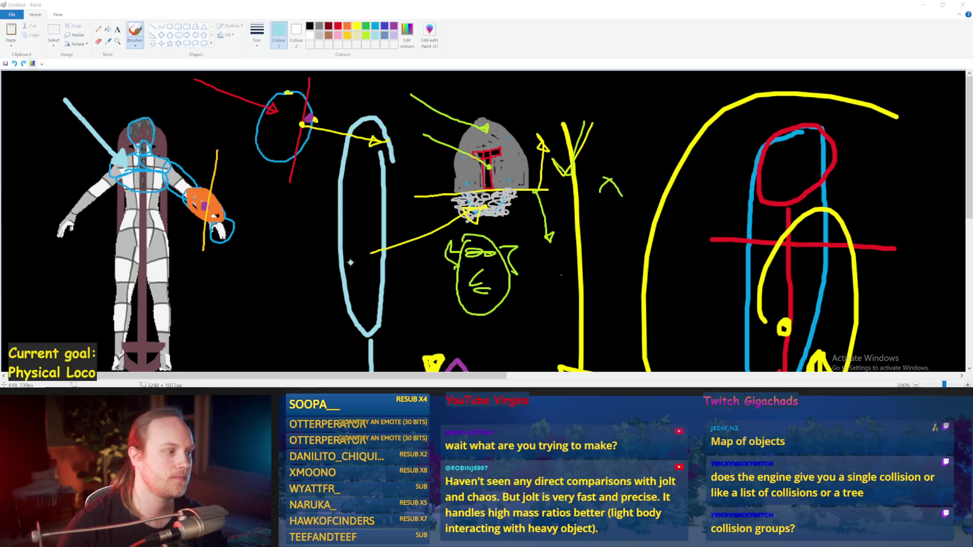
# Step: Paint a red patch over the figure's left shoulder
pyautogui.scroll(-2, 243, 217)
pyautogui.scroll(2, 243, 217)
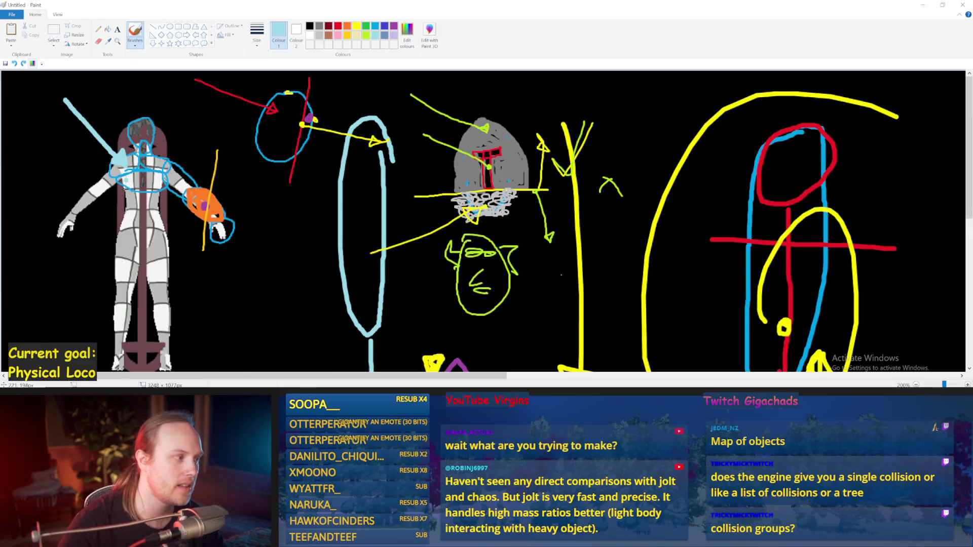
pyautogui.click(143, 159)
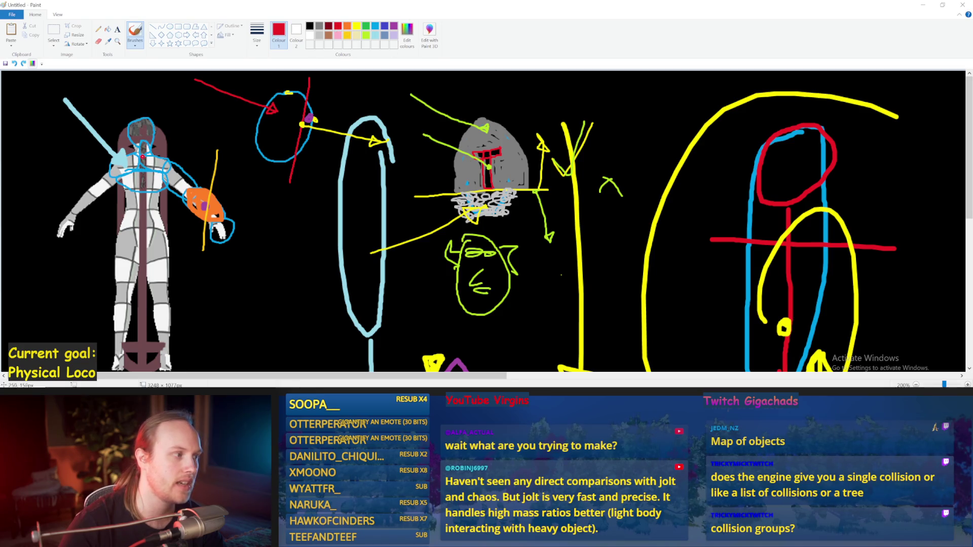
pyautogui.moveTo(121, 172)
pyautogui.mouseDown()
pyautogui.moveTo(55, 168)
pyautogui.moveTo(76, 158)
pyautogui.moveTo(61, 172)
pyautogui.mouseUp()
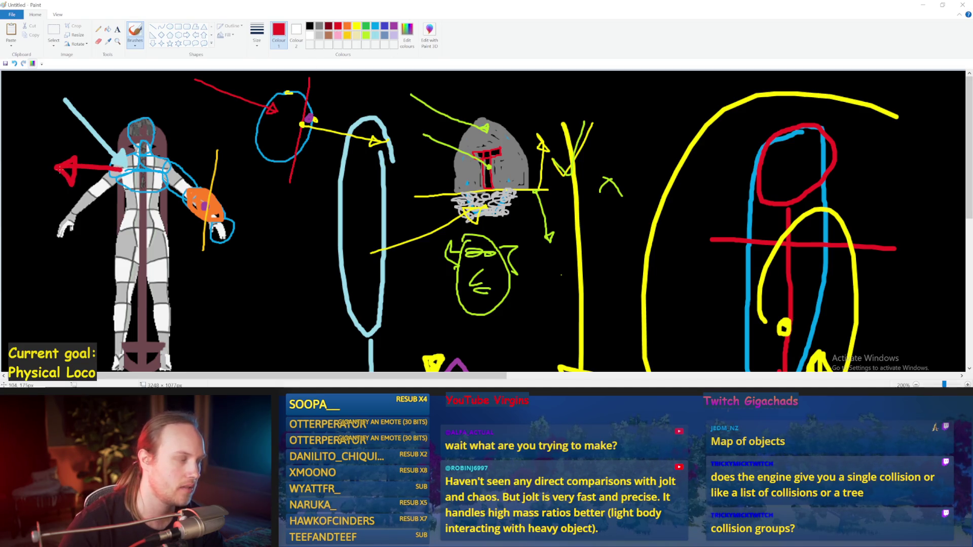
pyautogui.hotkey('ctrl', 'z')
pyautogui.moveTo(137, 156)
pyautogui.mouseDown()
pyautogui.moveTo(113, 162)
pyautogui.moveTo(117, 175)
pyautogui.moveTo(140, 158)
pyautogui.moveTo(124, 168)
pyautogui.mouseUp()
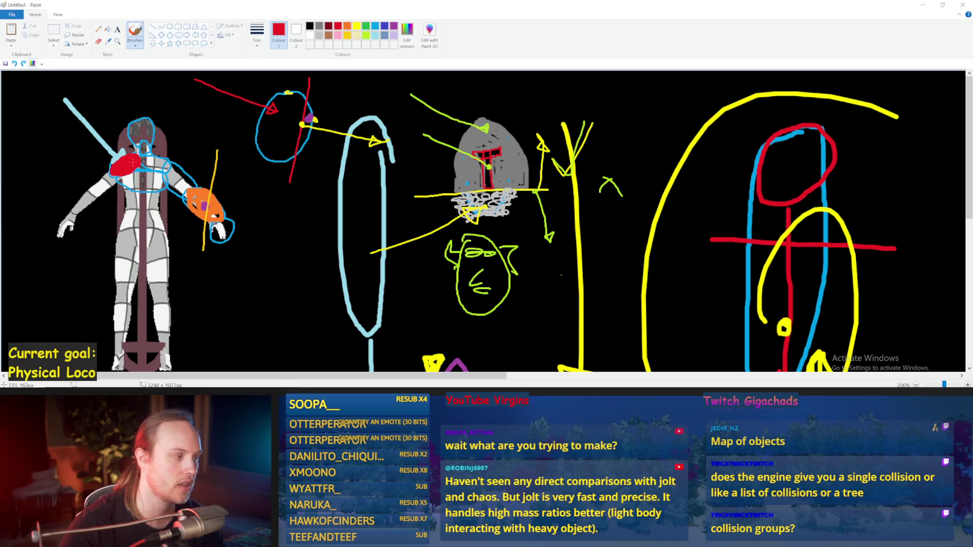